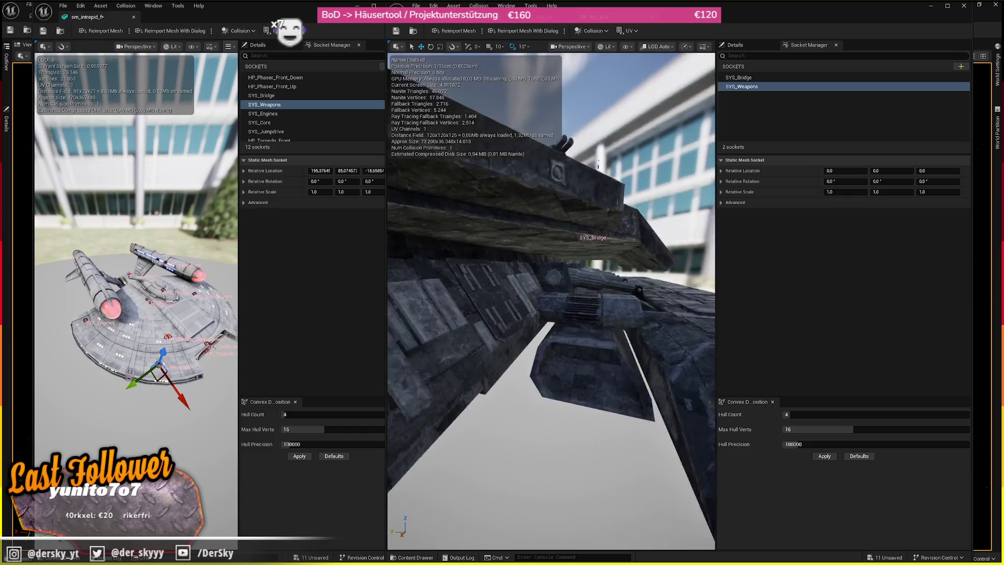
- Fly the viewport camera around the hull past the SYS_Bridge and SYS_Weapons sockets, then switch to Steam
key("s")
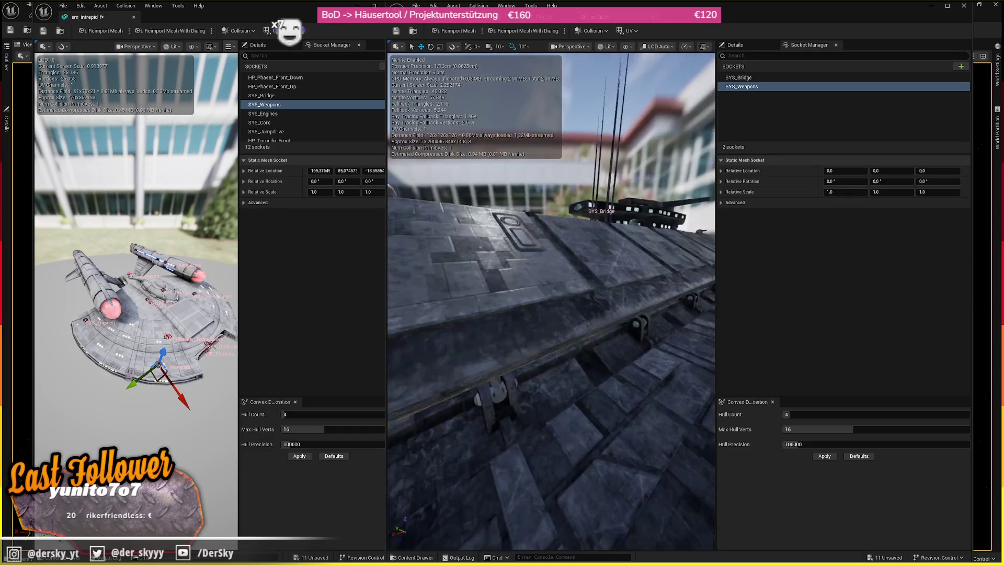
key("s")
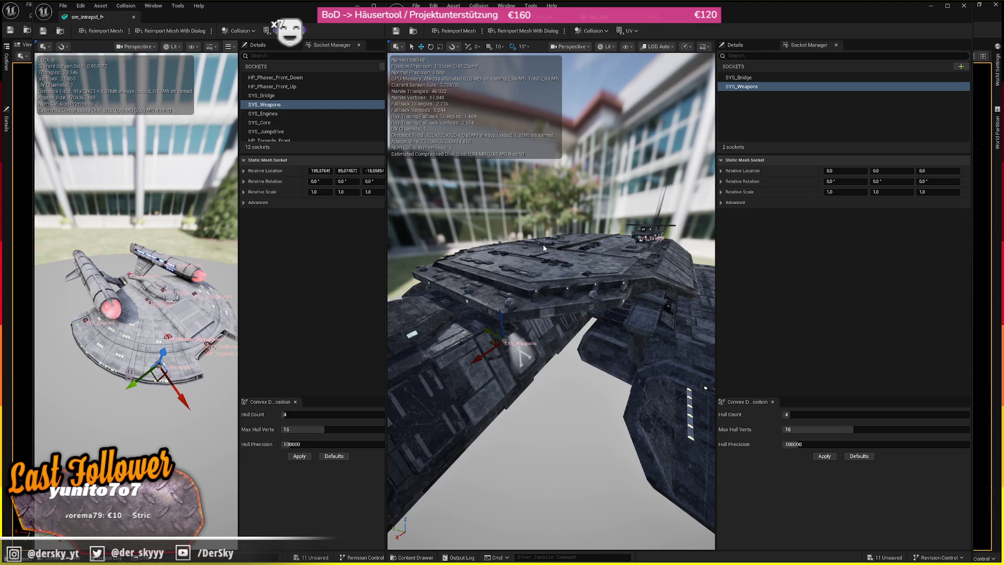
key("super")
scroll(490, 209, "up", 20)
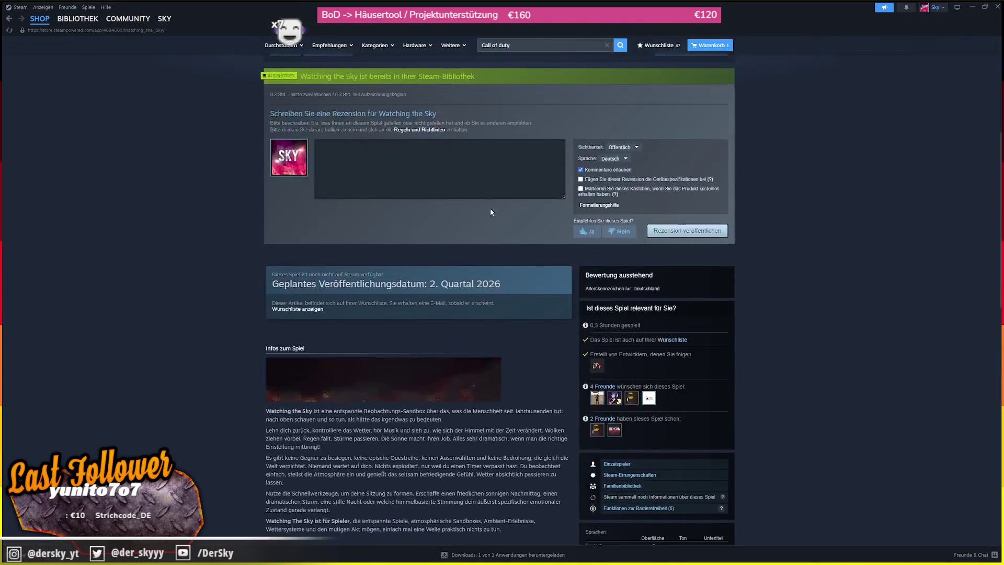
- View the dark red sky screenshot, then play the Watching the Sky trailer full screen
left_click(392, 284)
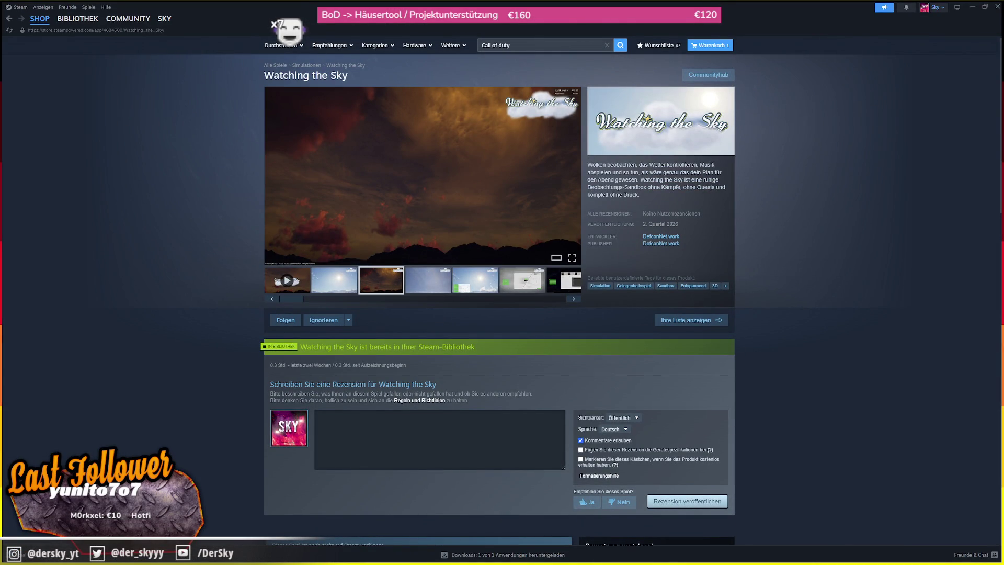
left_click(301, 288)
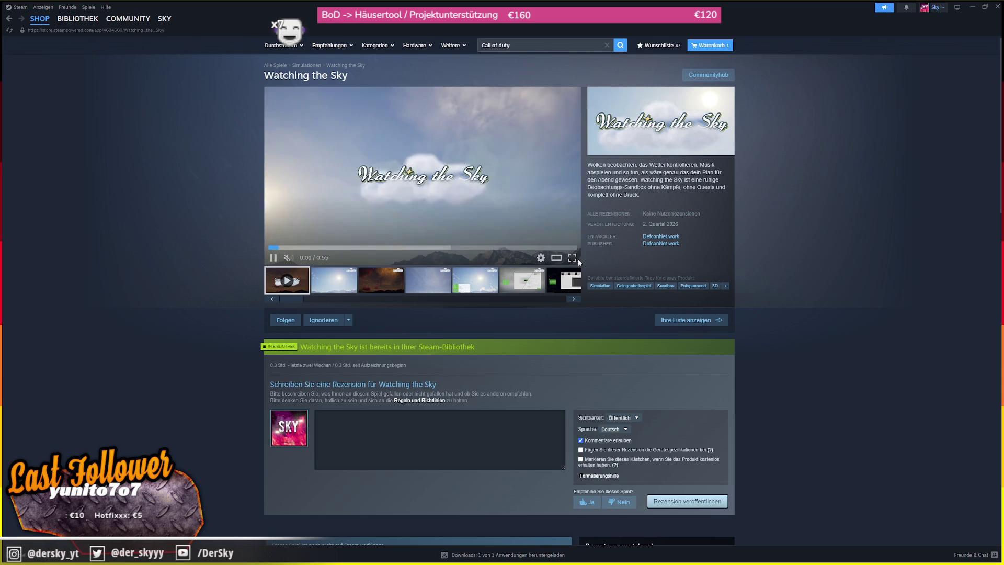
left_click(572, 258)
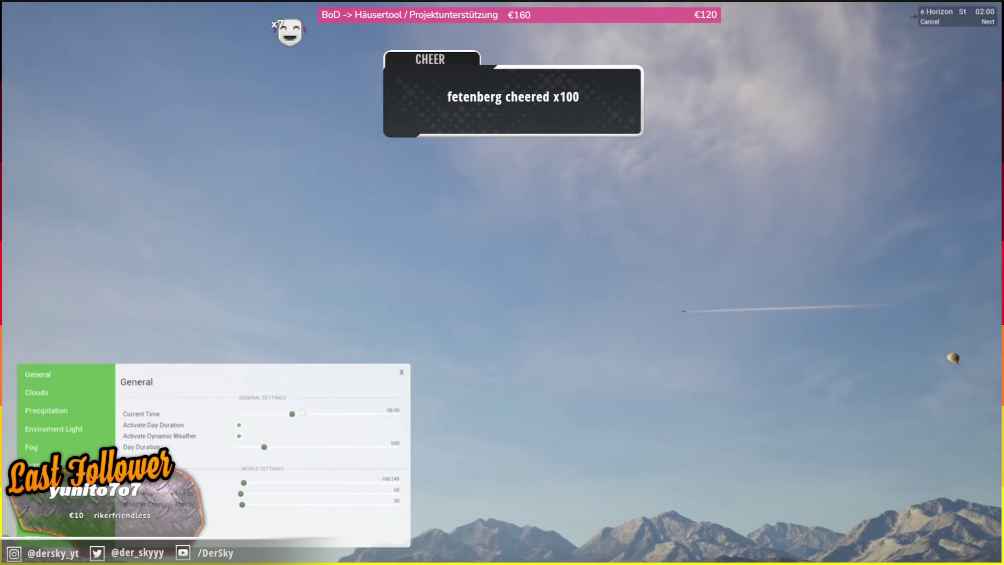
- Scrub through the trailer and exit full-screen playback, leaving it paused at 0:47
left_click_drag(291, 413, 254, 414)
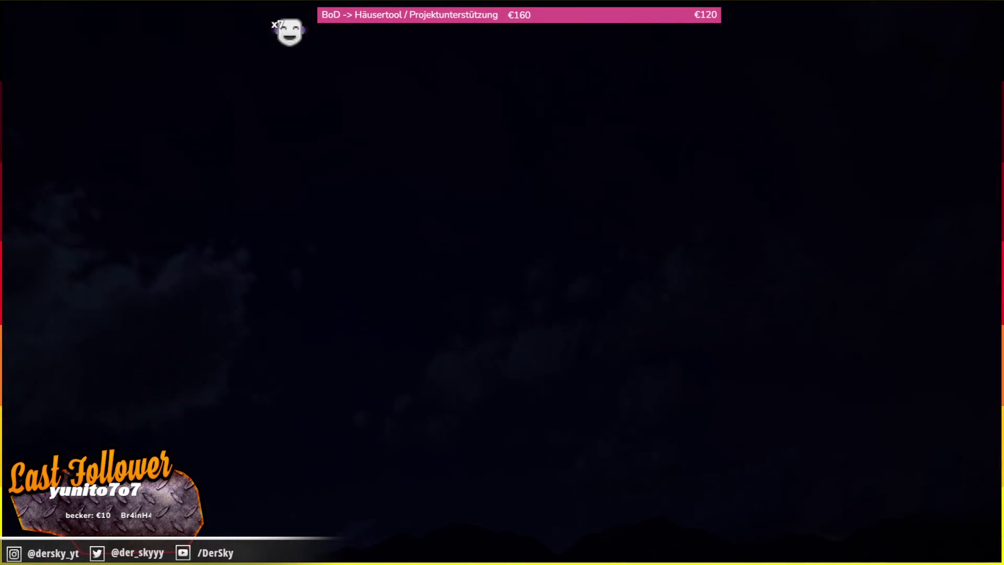
mouse_move(416, 361)
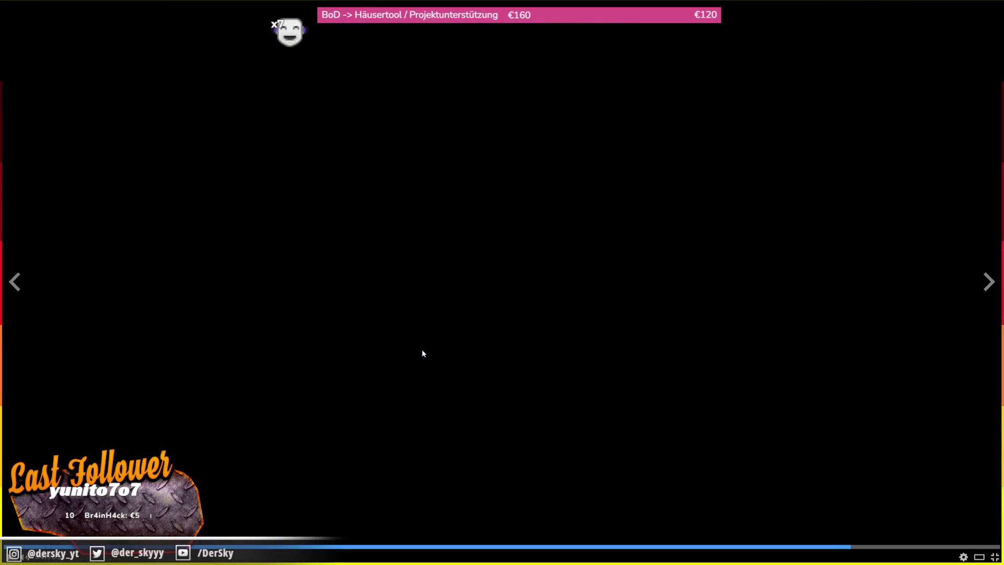
left_click(993, 557)
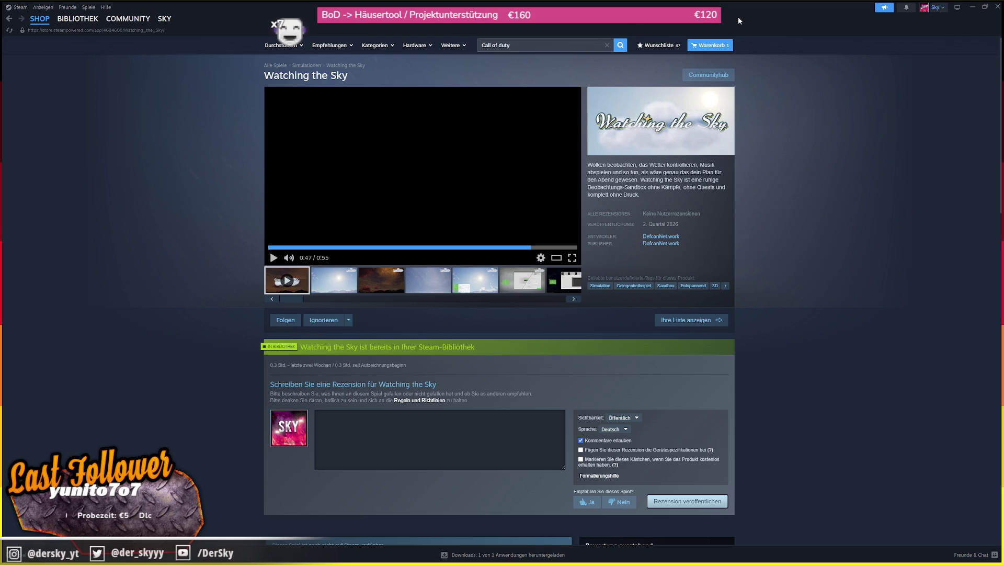
- Scroll down to the Features, AI-content disclosure and Windows system requirements
scroll(795, 218, "down", 1)
scroll(659, 200, "up", 1)
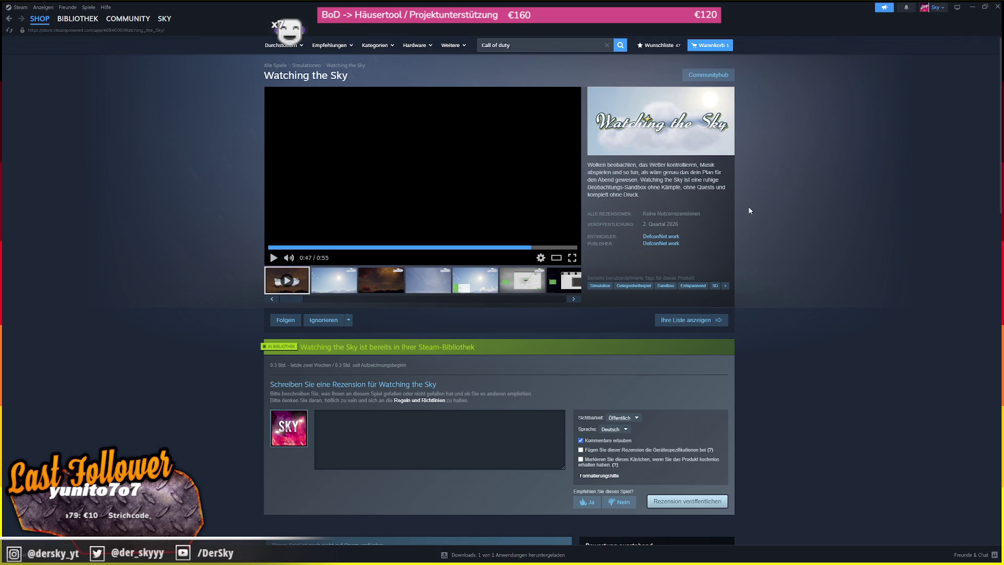
scroll(753, 215, "down", 15)
scroll(753, 219, "down", 3)
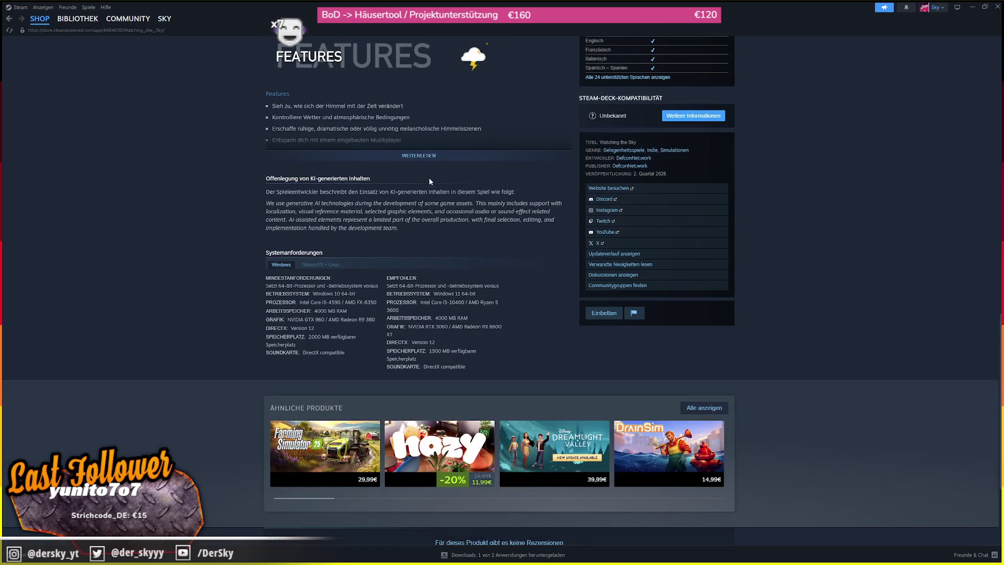
- Expand Features with WEITERLESEN, scroll back through the description, and close the Steam window
left_click(433, 159)
scroll(422, 151, "up", 5)
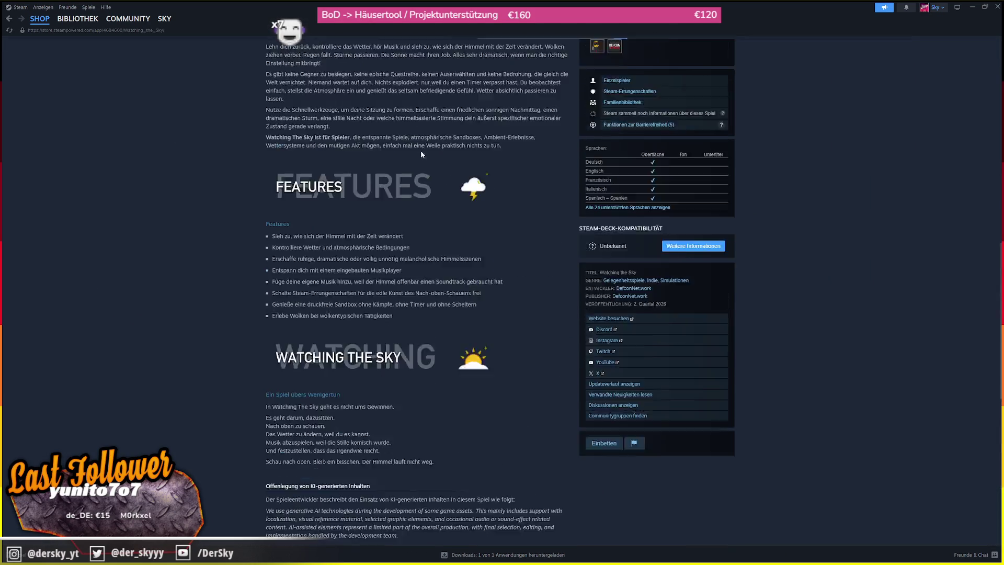
scroll(421, 152, "up", 10)
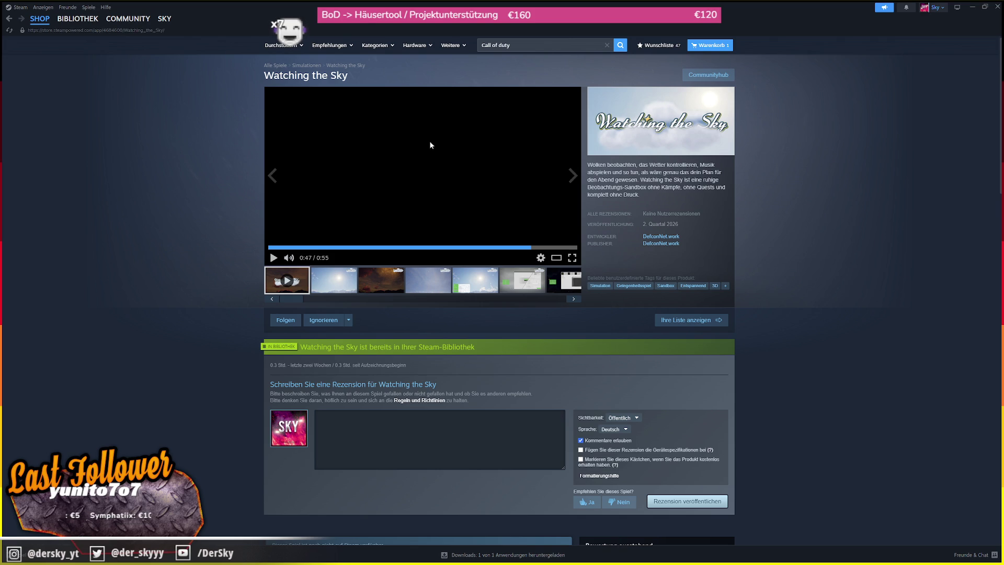
left_click(994, 6)
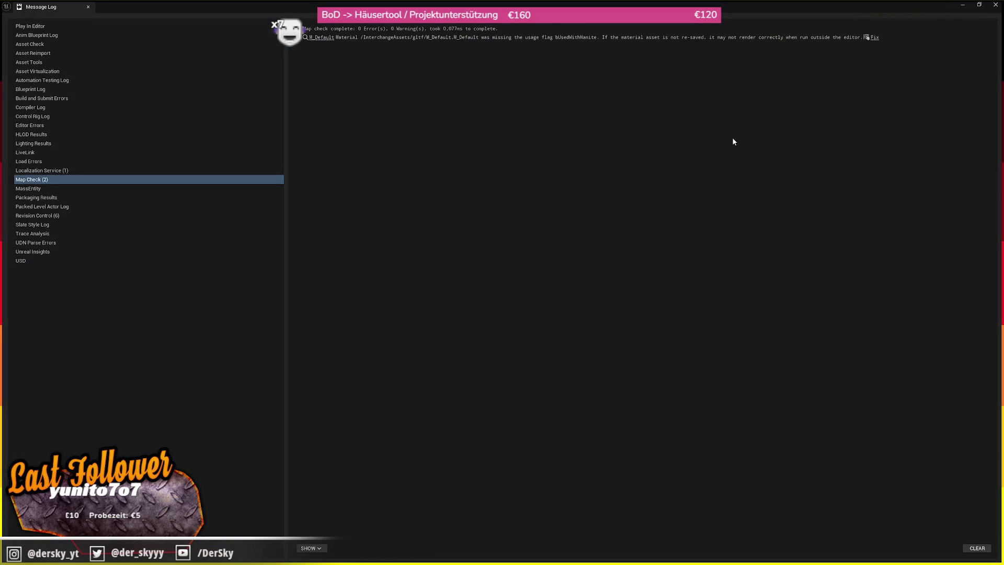
- Apply the Fix for M_Default's bUsedWithNanite warning and close the Message Log
left_click(874, 39)
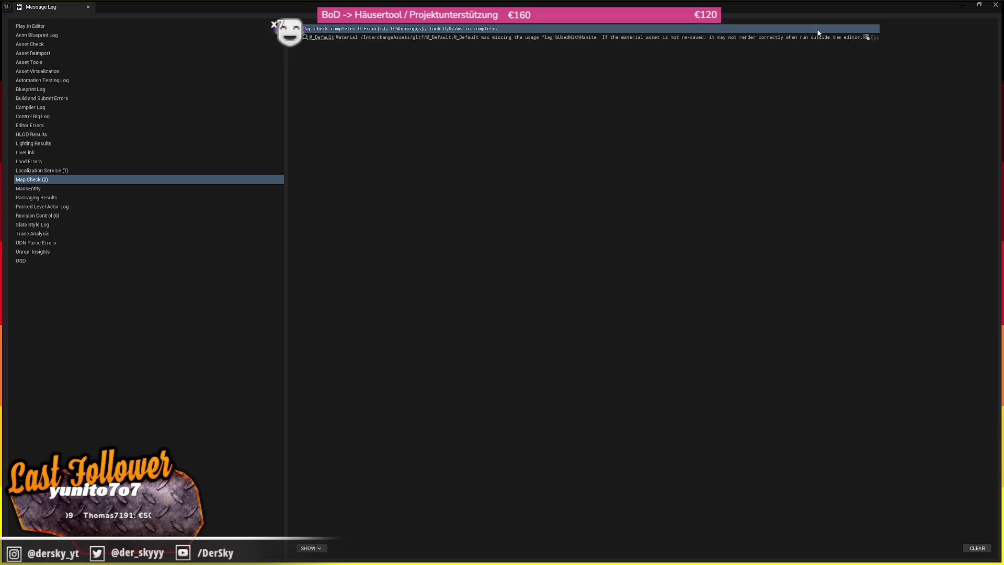
left_click(87, 6)
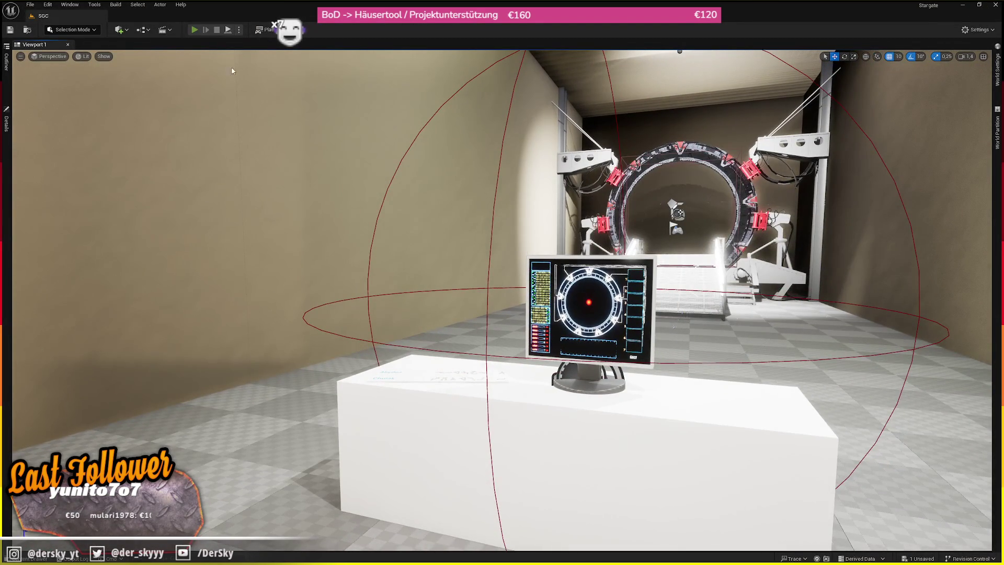
- Start Play-In-Editor with Alt+P and walk around the room toward the desk and text wall
key("alt+p")
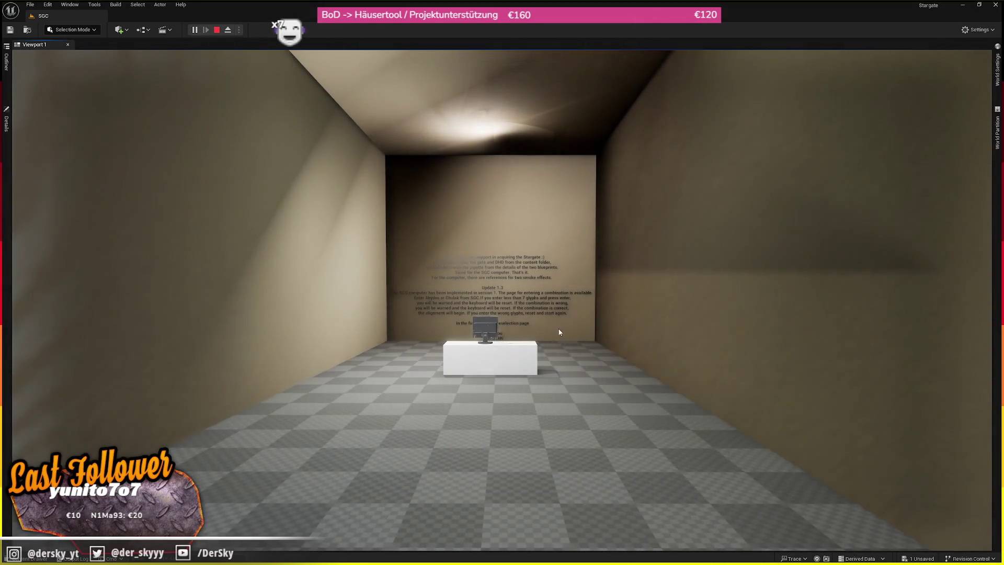
key("w")
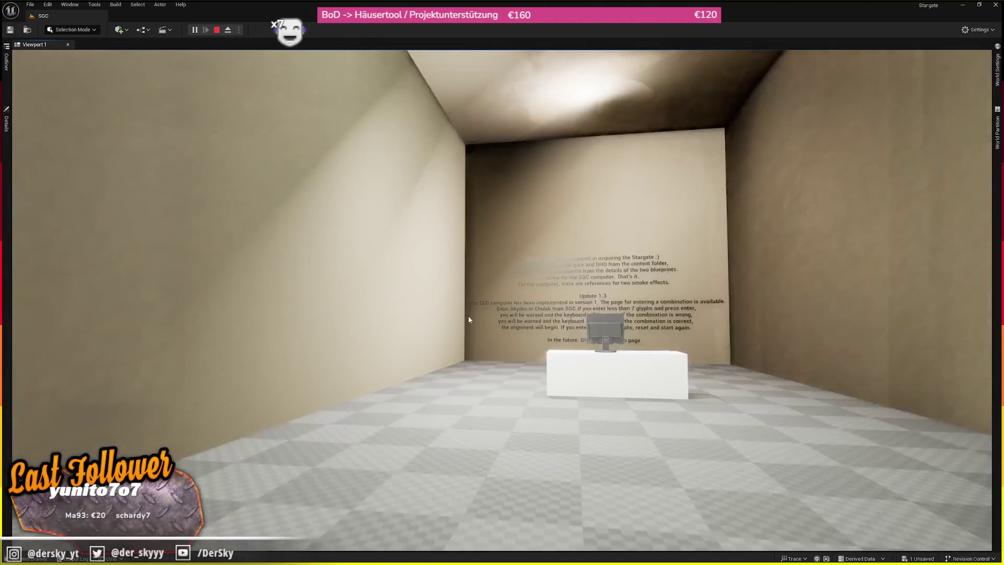
key("w")
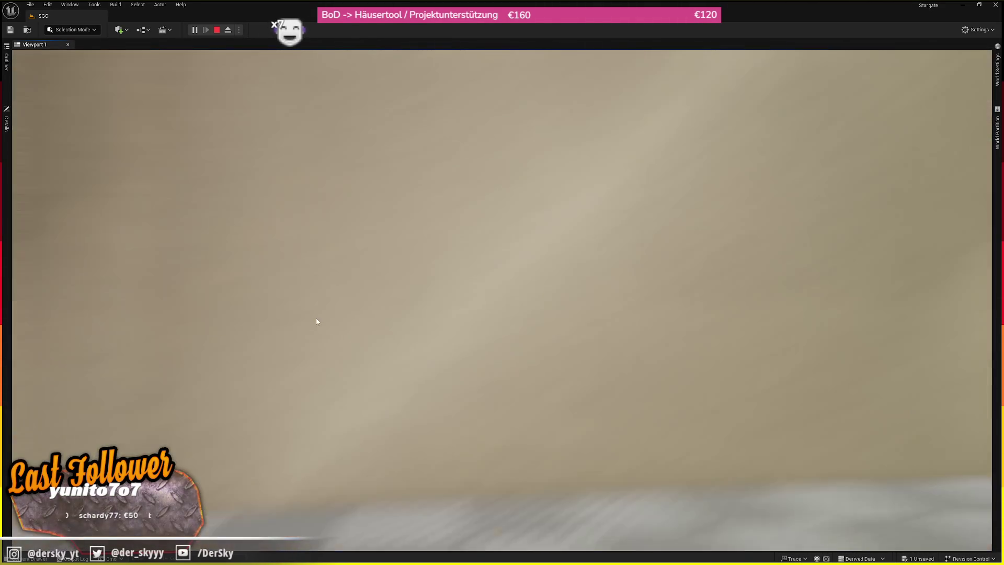
key("s")
key("w")
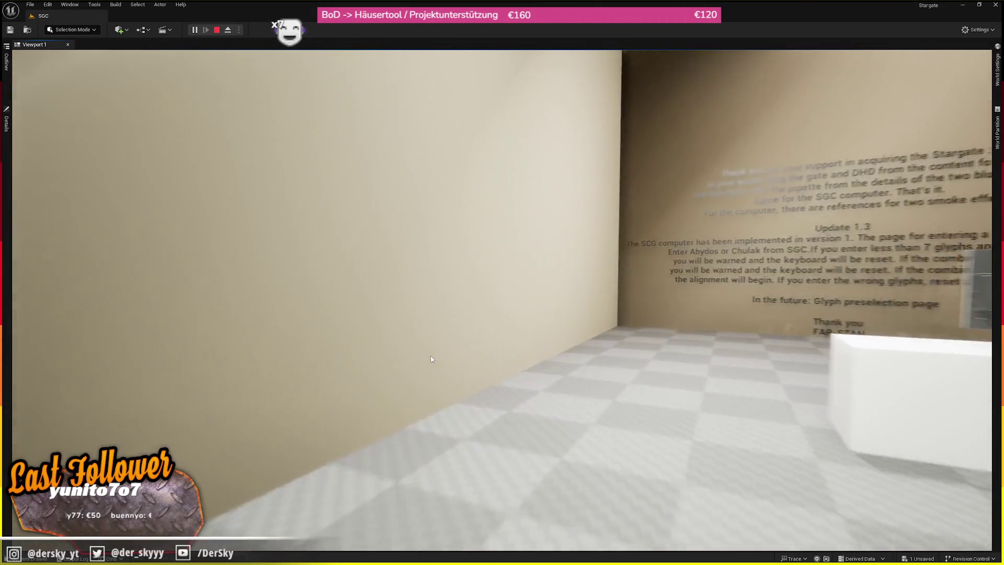
key("s")
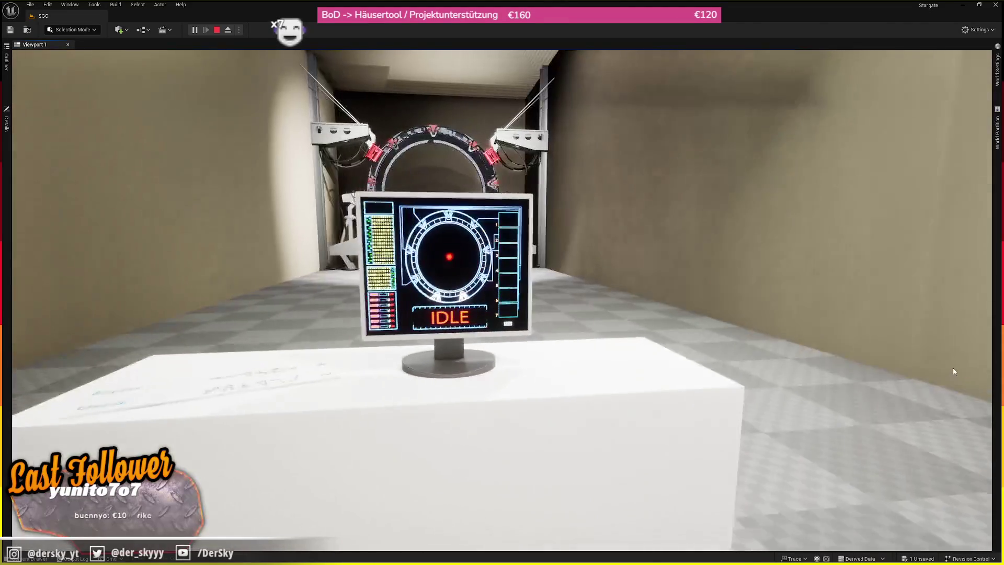
- Walk up the ramp through the stargate ring, then return to face the IDLE monitor
key("d")
key("w")
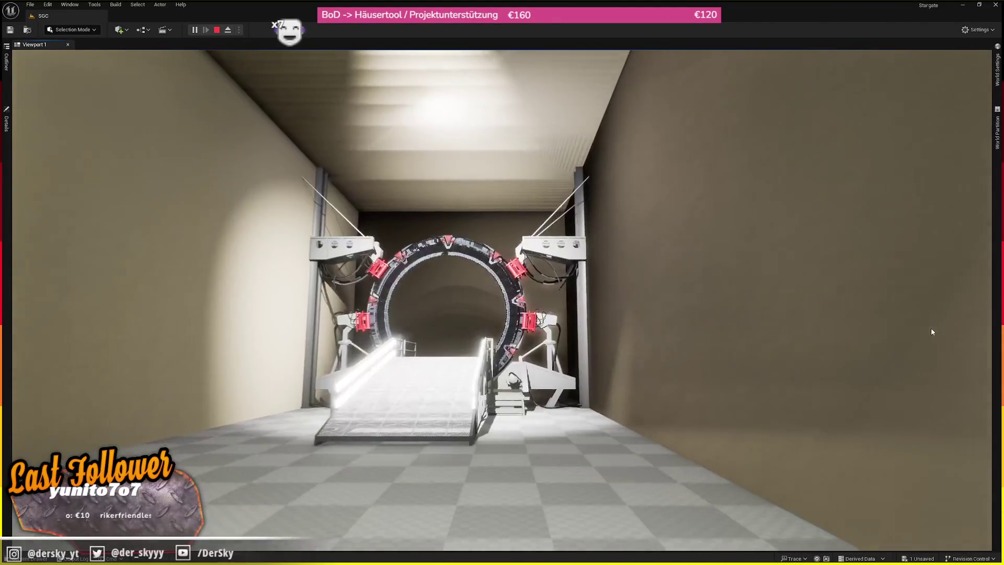
key("w")
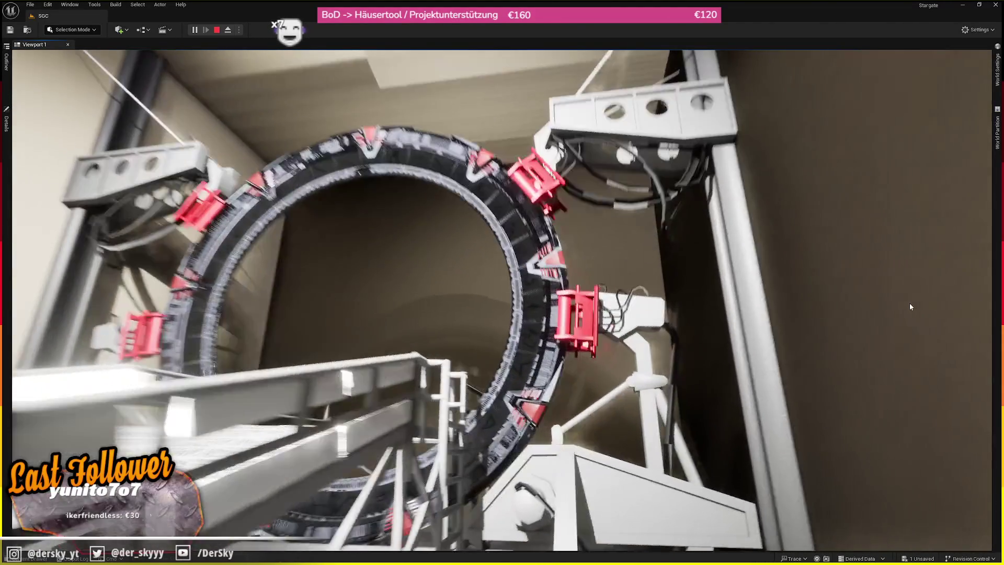
key("w")
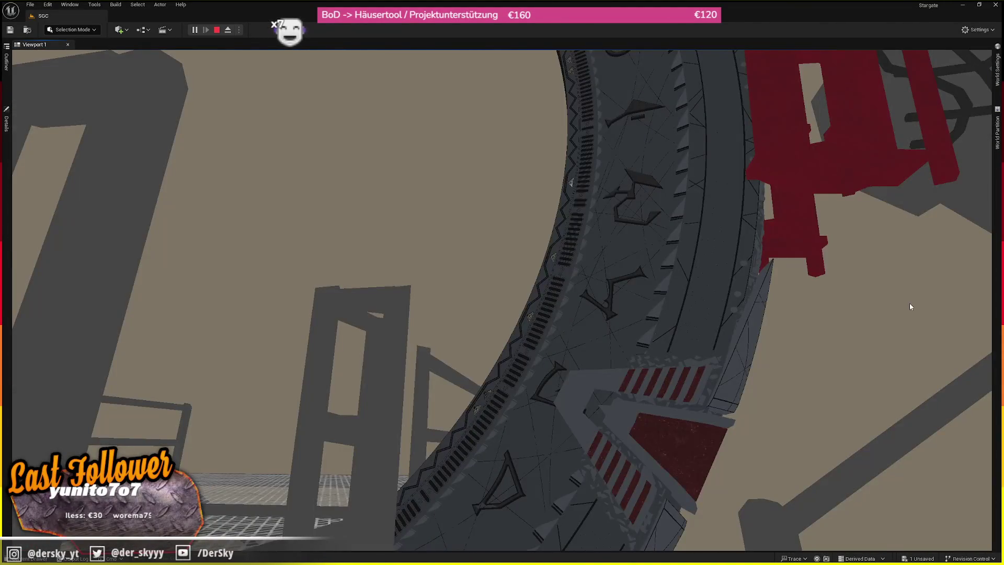
key("w")
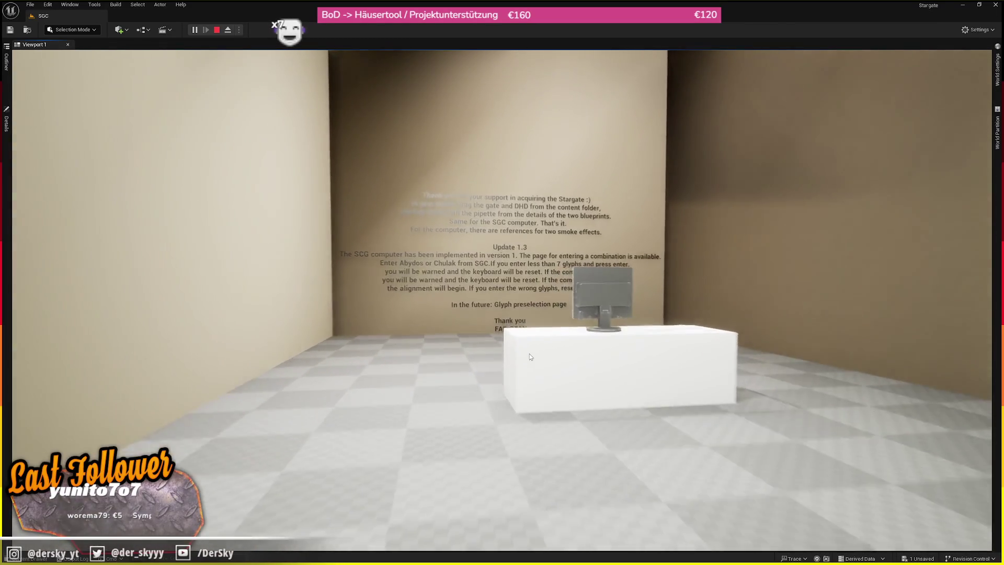
key("w")
mouse_move(936, 361)
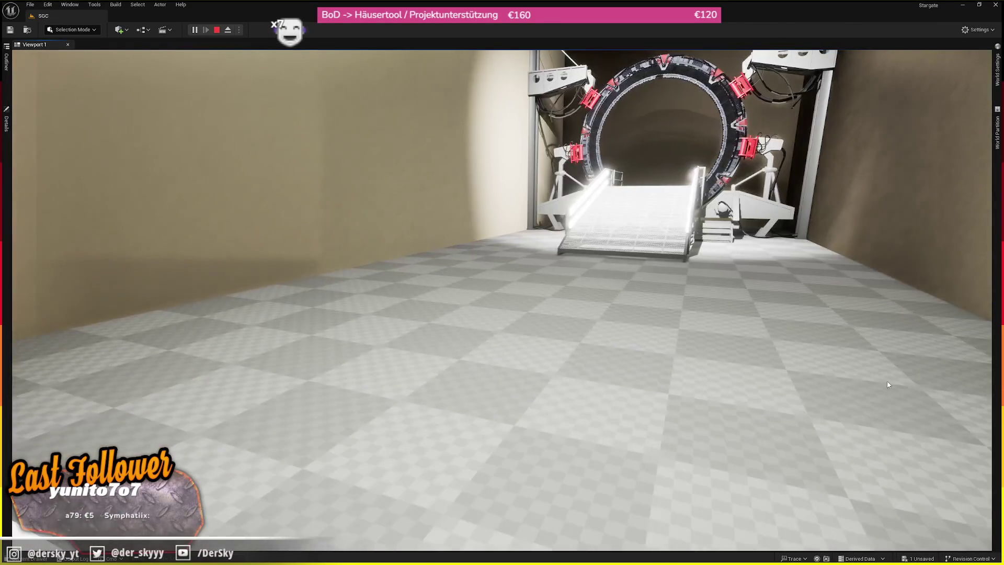
key("s")
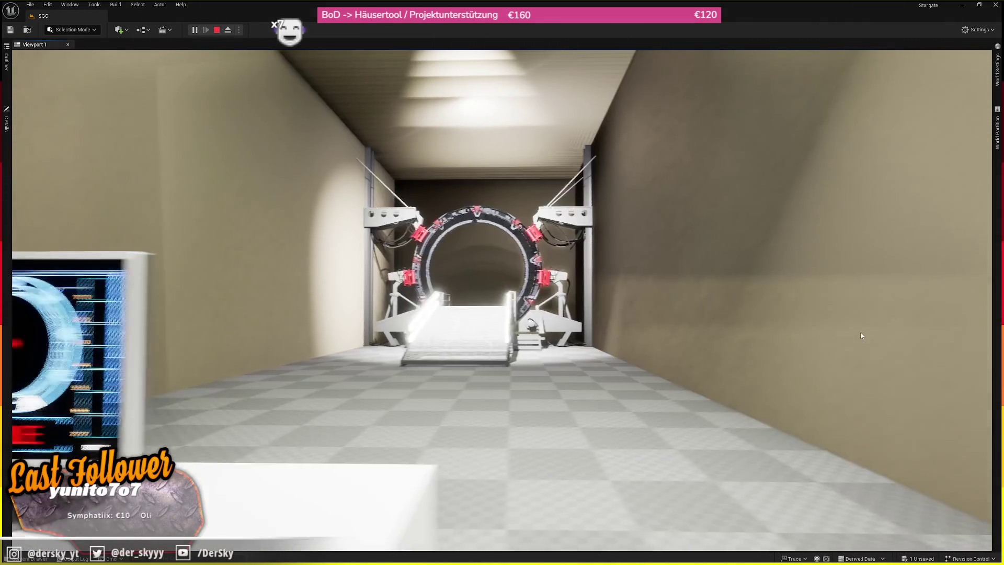
mouse_move(886, 358)
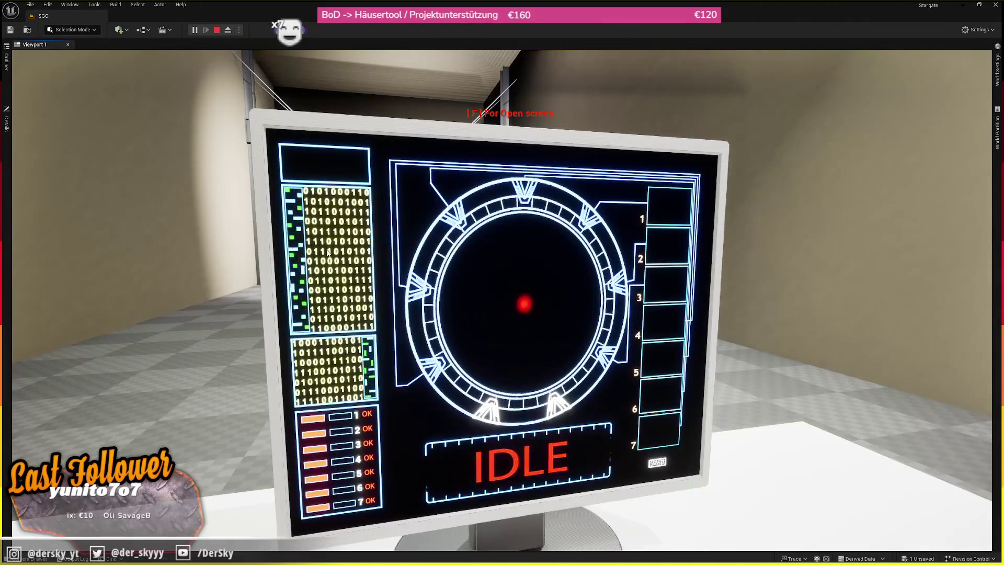
- Open the dialing computer's glyph keyboard, try ENTER without seven glyphs, then stop the play session
mouse_move(366, 282)
key("w")
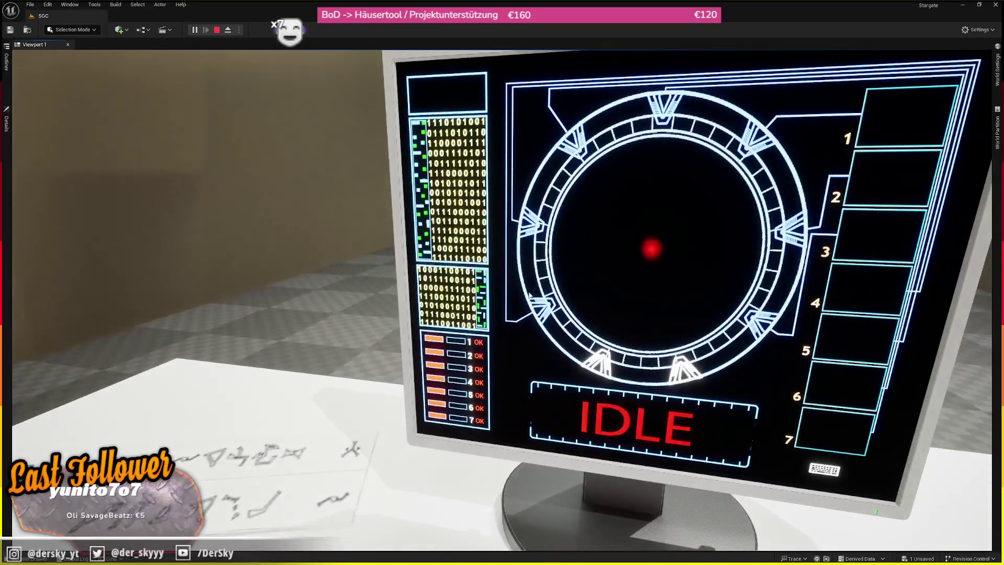
mouse_move(425, 242)
key("e")
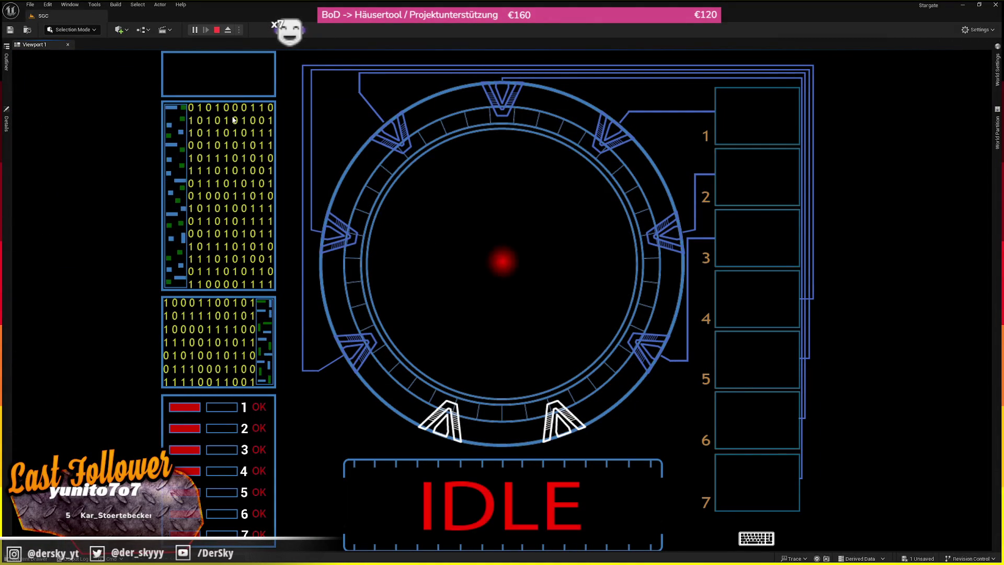
left_click(756, 538)
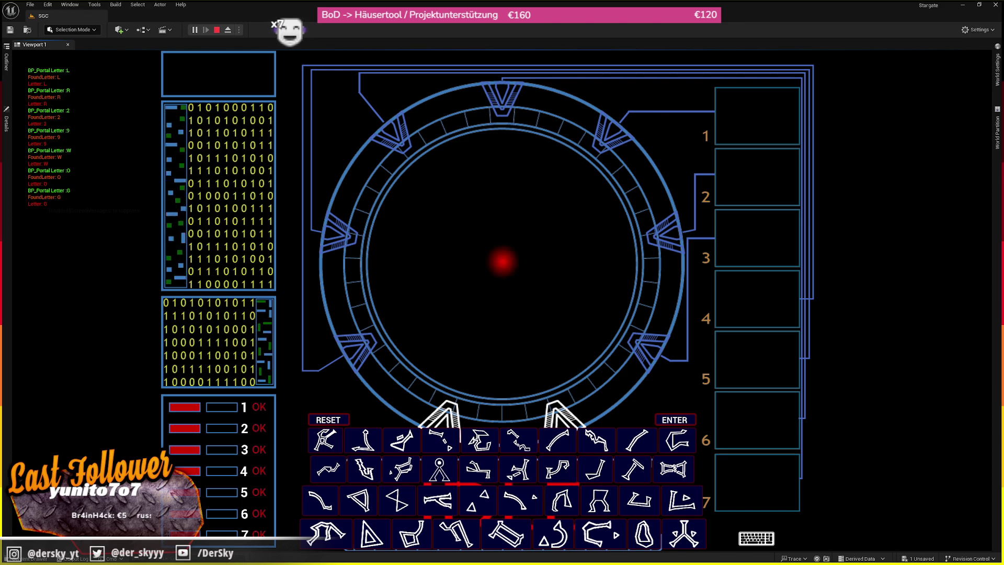
left_click(683, 422)
key("Escape")
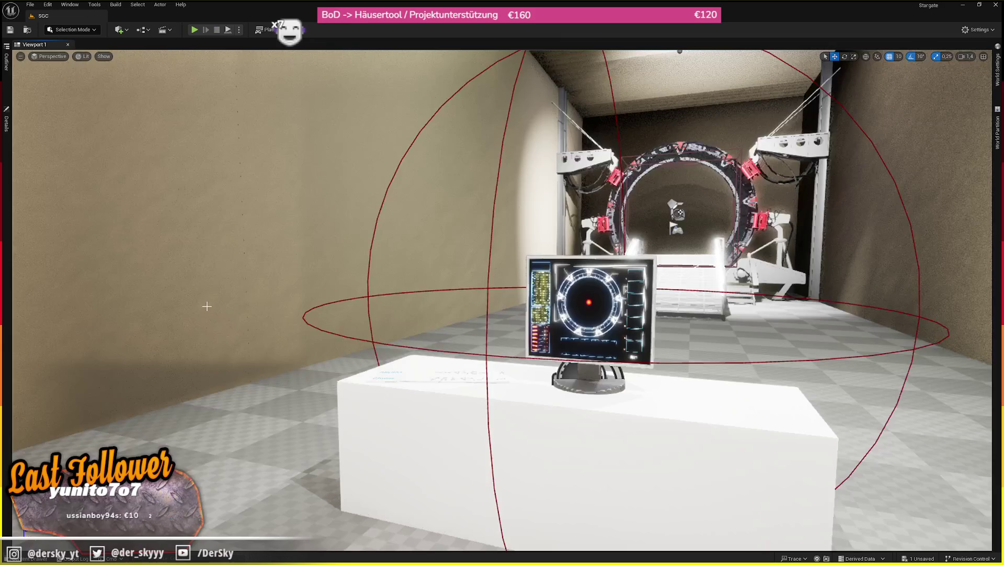
- Load the StarGateDev level from File > Recent Levels
left_click_drag(206, 306, 210, 298)
left_click(30, 4)
mouse_move(78, 60)
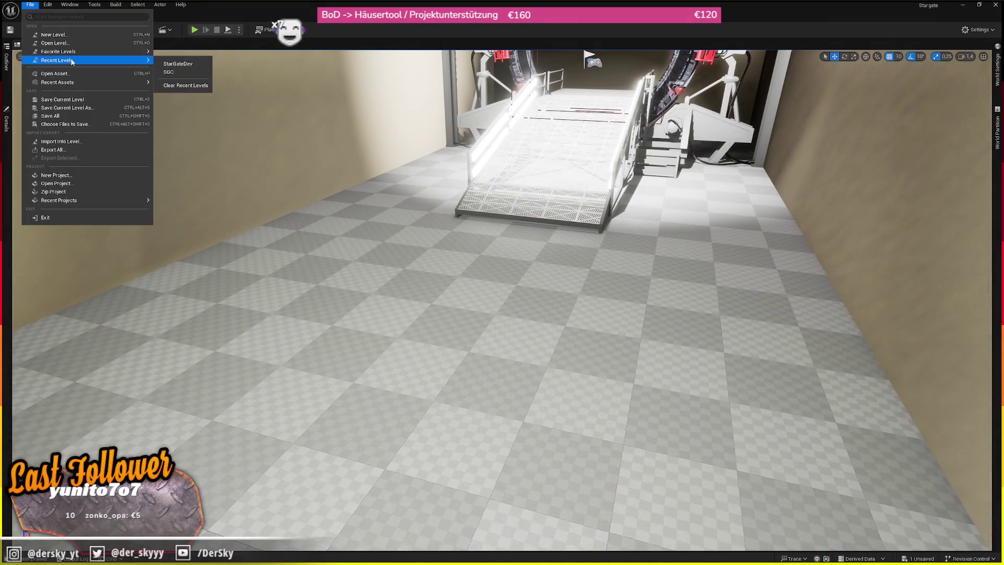
left_click(177, 64)
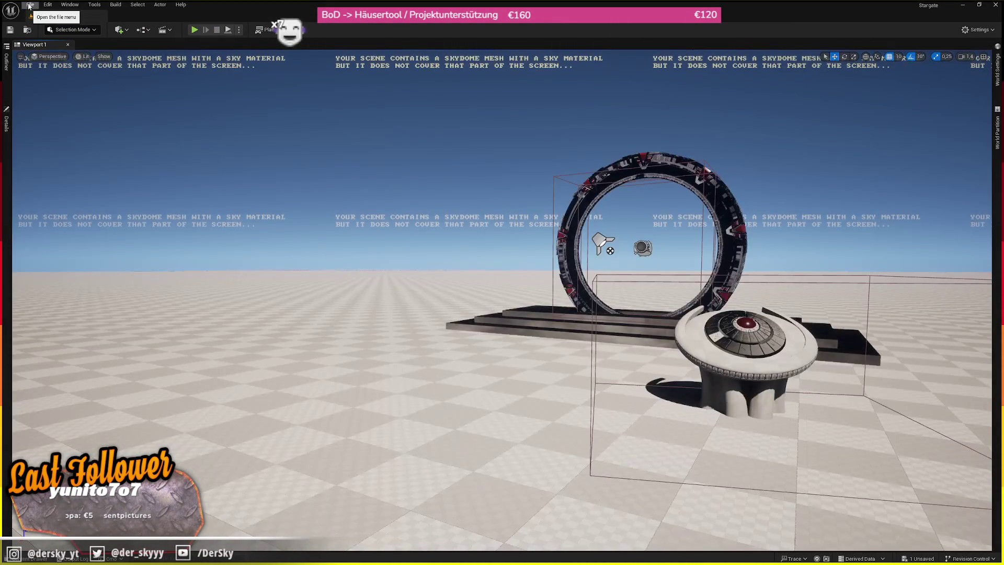
- Start a Play From Here session beside the dial-home device
left_click_drag(448, 237, 445, 233)
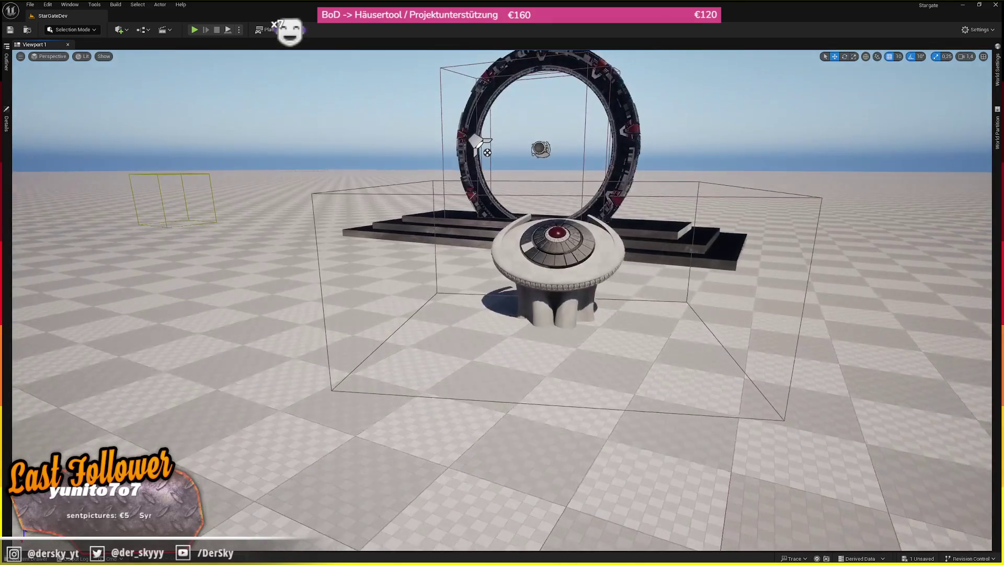
right_click(439, 204)
left_click(470, 430)
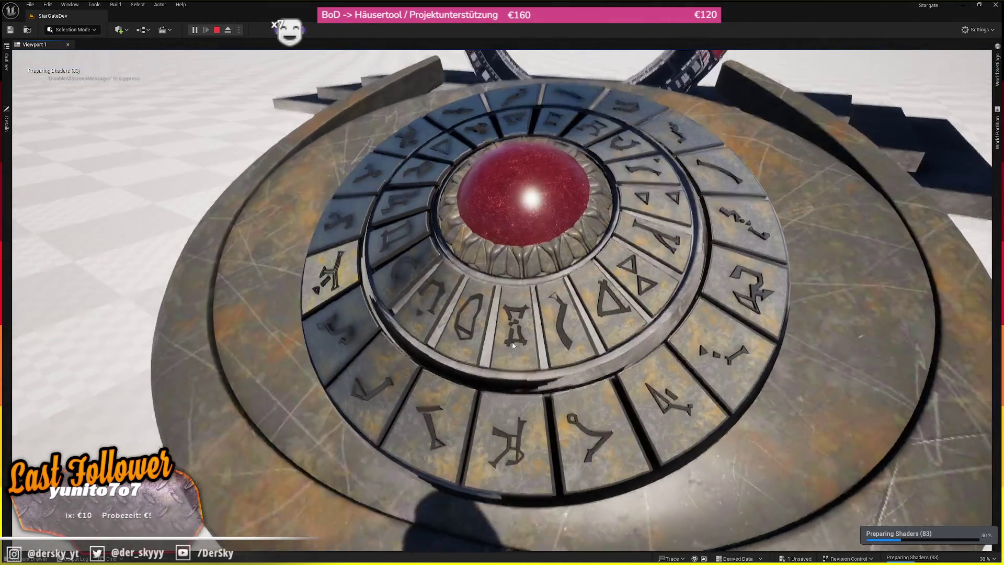
- Press seven DHD glyphs and the red centre dome to light a chevron, then press Esc
left_click(431, 322)
left_click(378, 262)
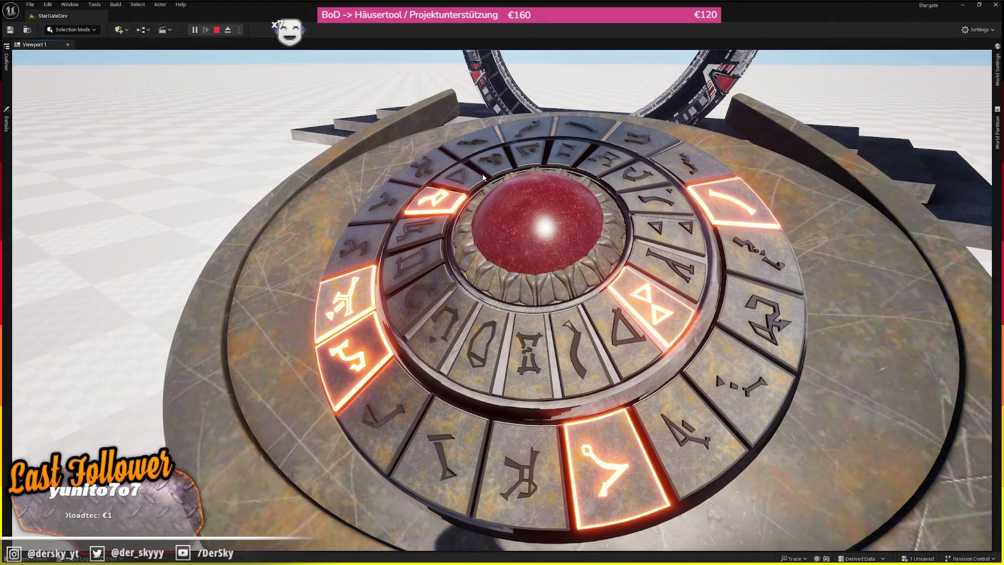
left_click(485, 175)
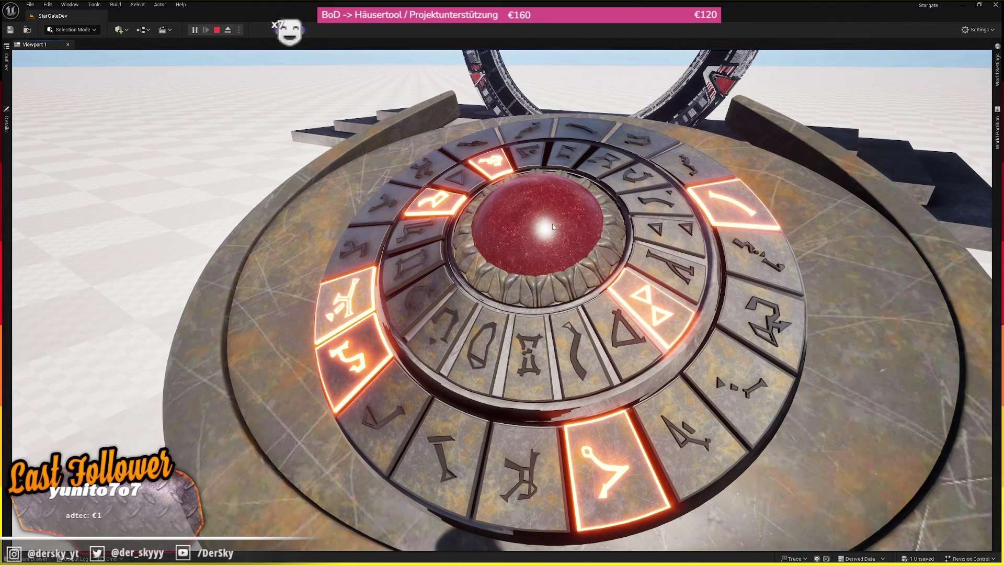
left_click(545, 242)
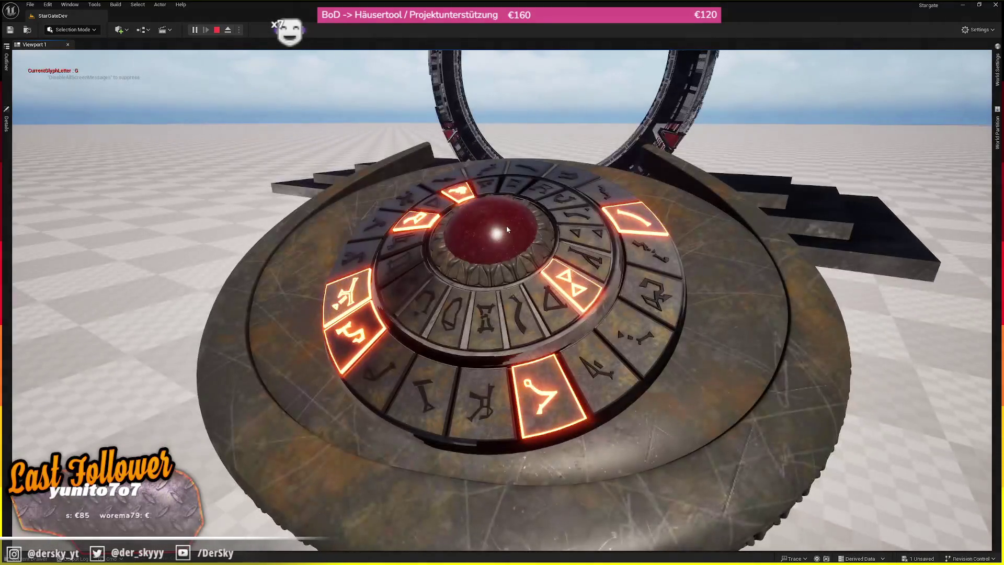
key("Escape")
scroll(490, 323, "down", 5)
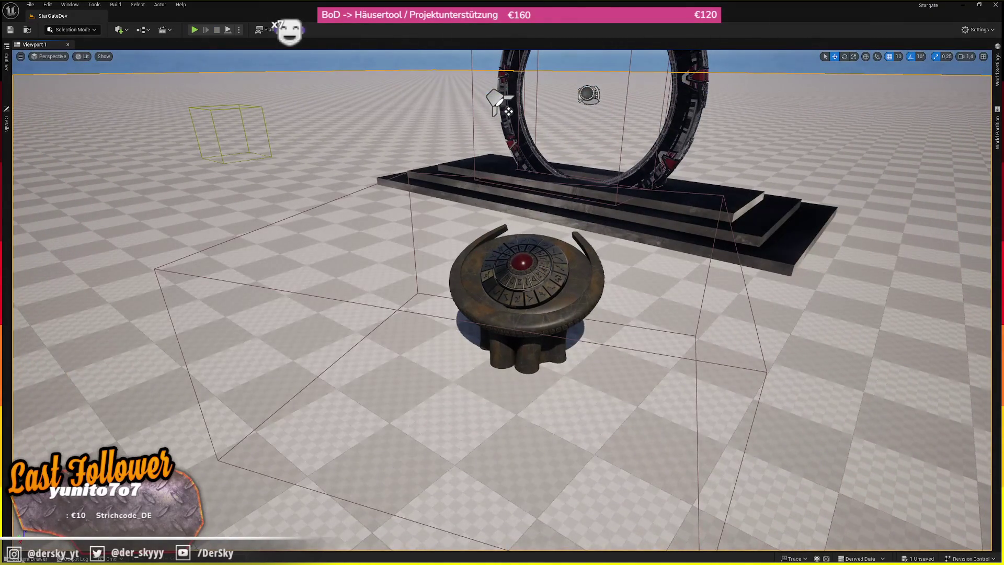
key("ctrl+space")
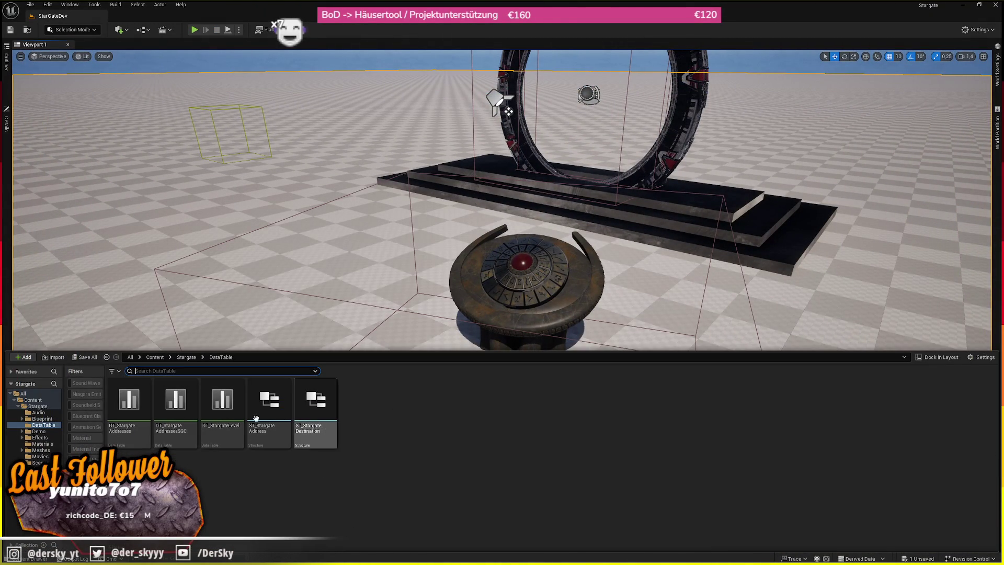
double_click(207, 422)
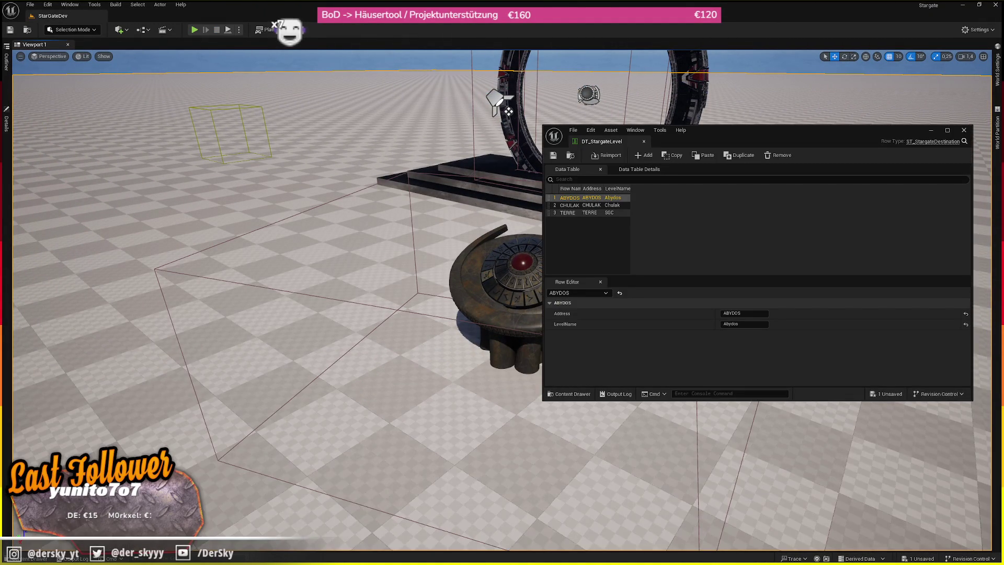
left_click(42, 558)
double_click(129, 414)
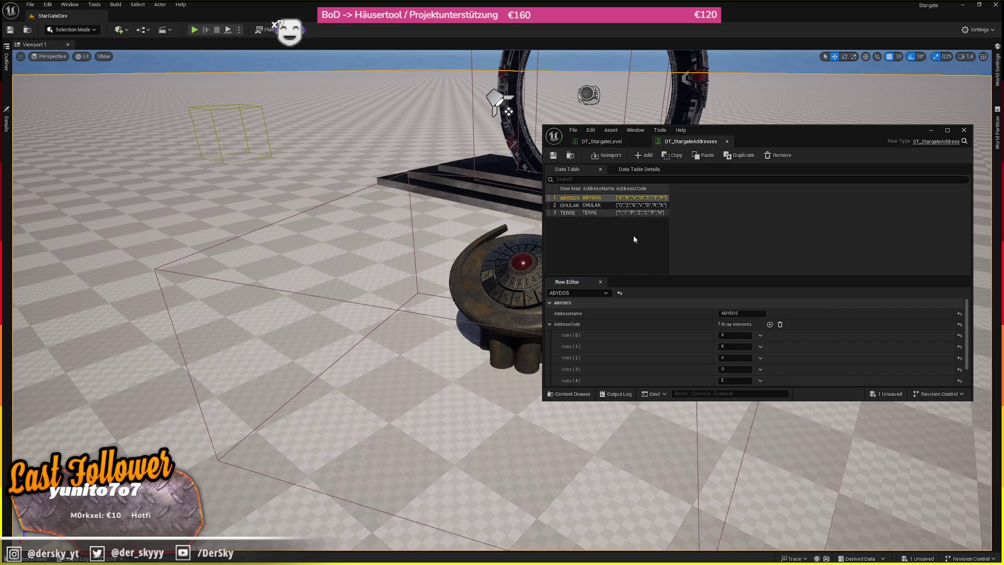
left_click(569, 214)
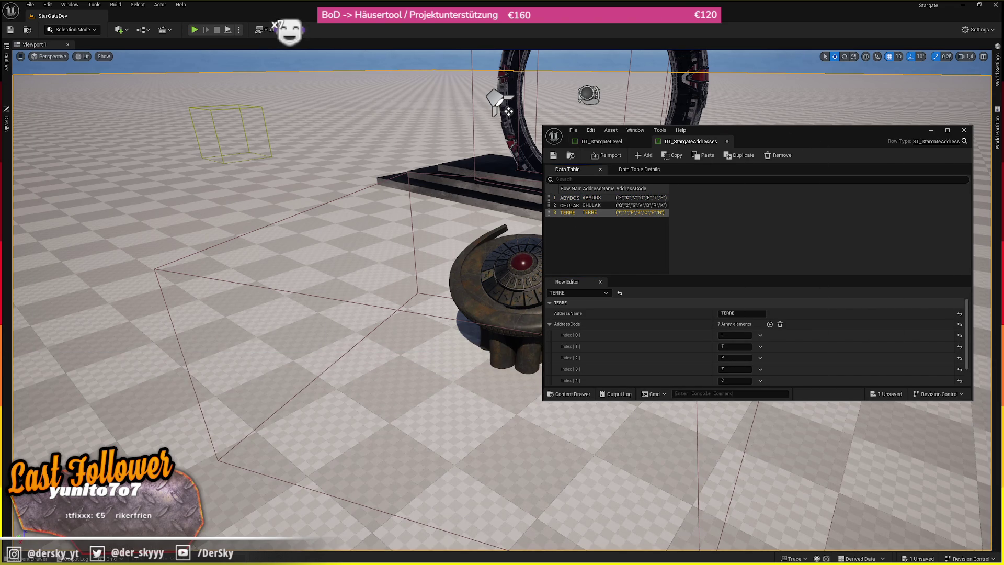
key("alt+F4")
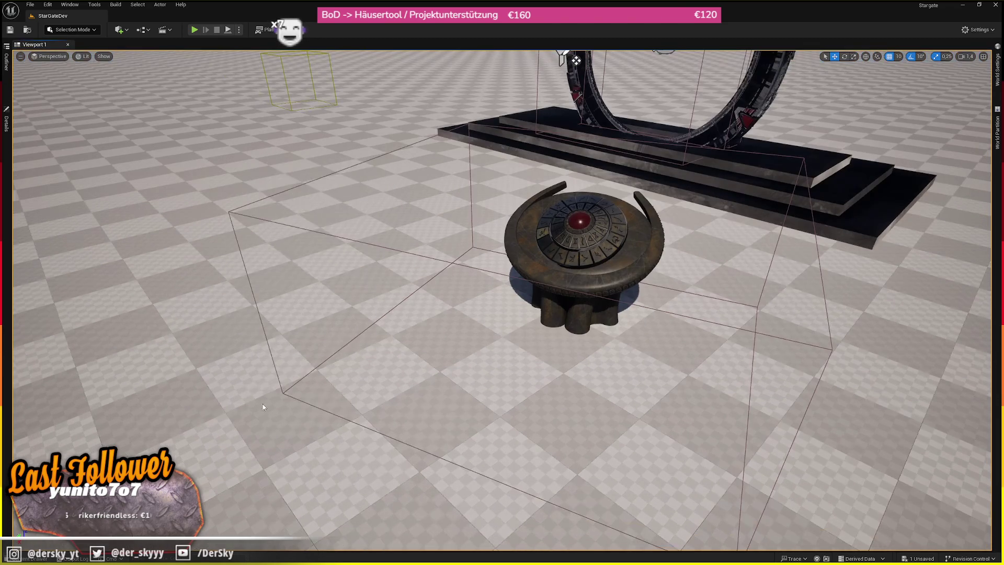
key("alt+p")
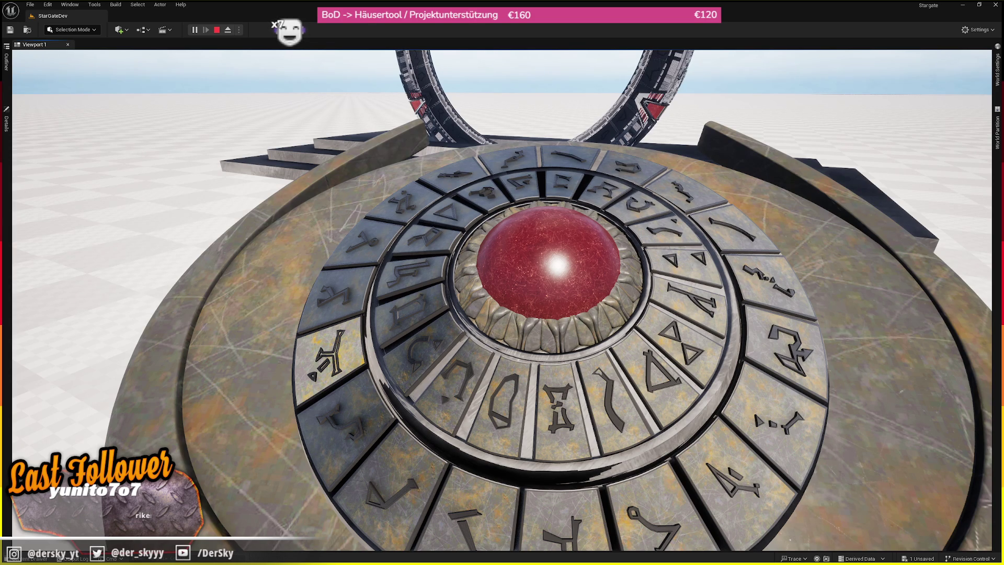
- Switch from the play session to the browser's image search for 'meellerdal pilz'
key("alt+Tab")
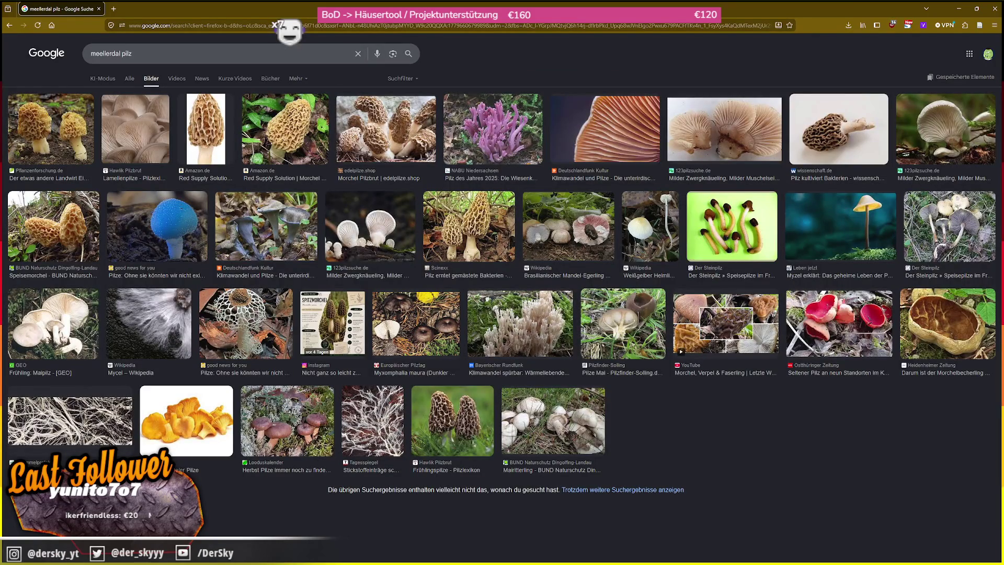
- Correct the Google beer search to the suggested spelling 'mellerdall pils'
key("alt+Tab")
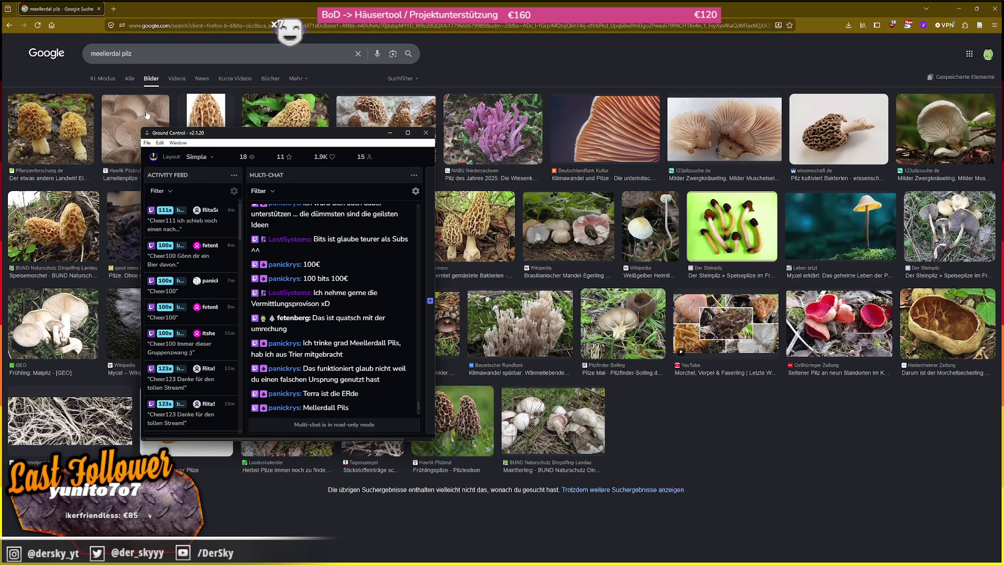
left_click(114, 49)
key("BackSpace")
type("s")
type("l")
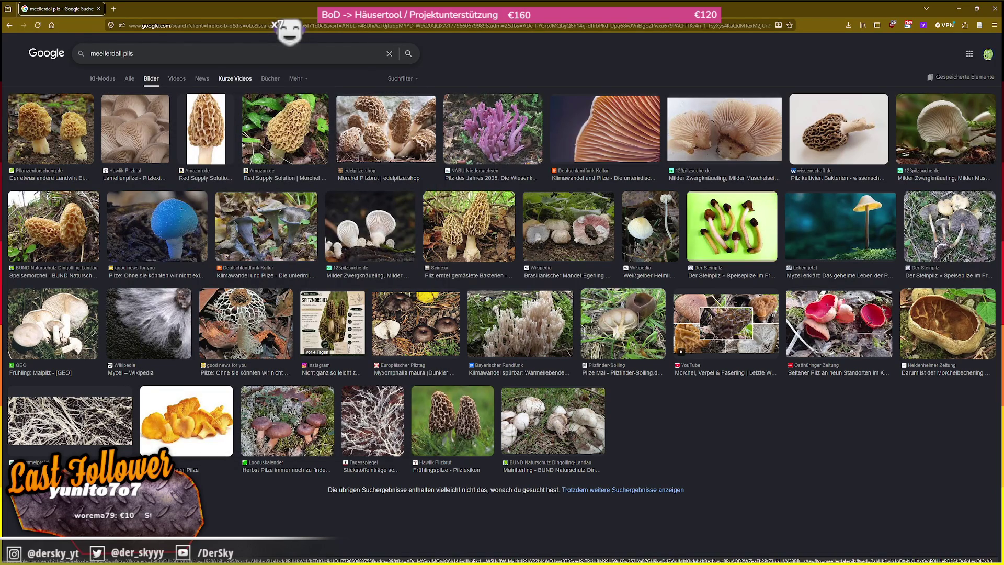
key("Return")
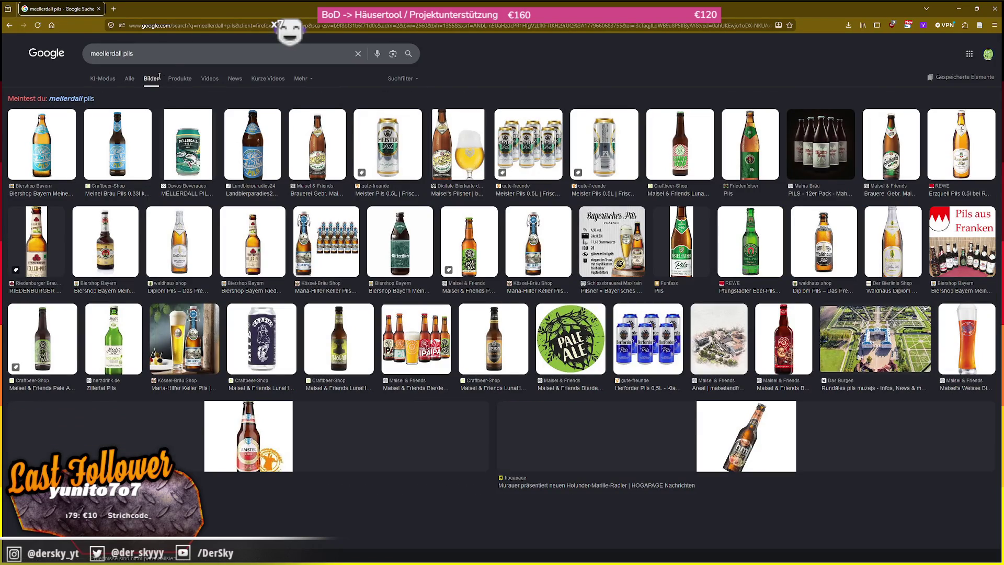
triple_click(131, 69)
left_click(72, 99)
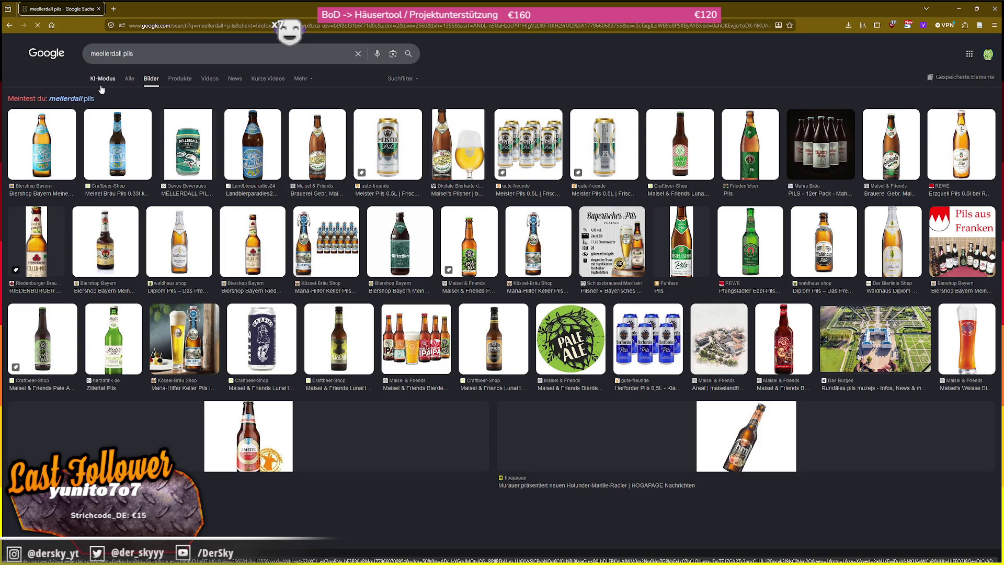
- Look over the Mellerdall Pils shop page, then return to Unreal Engine past the stream chat
key("alt+Tab")
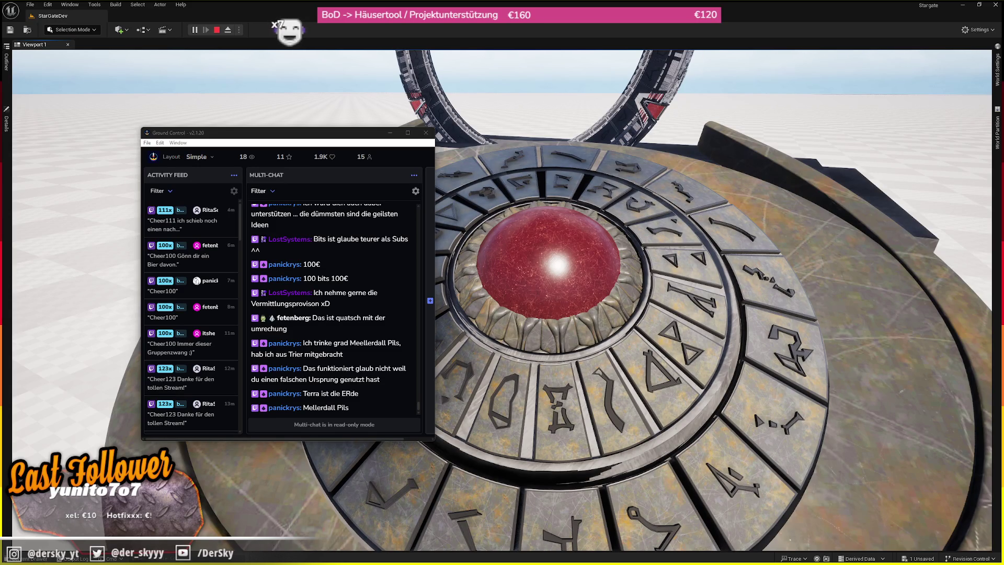
key("alt+Tab")
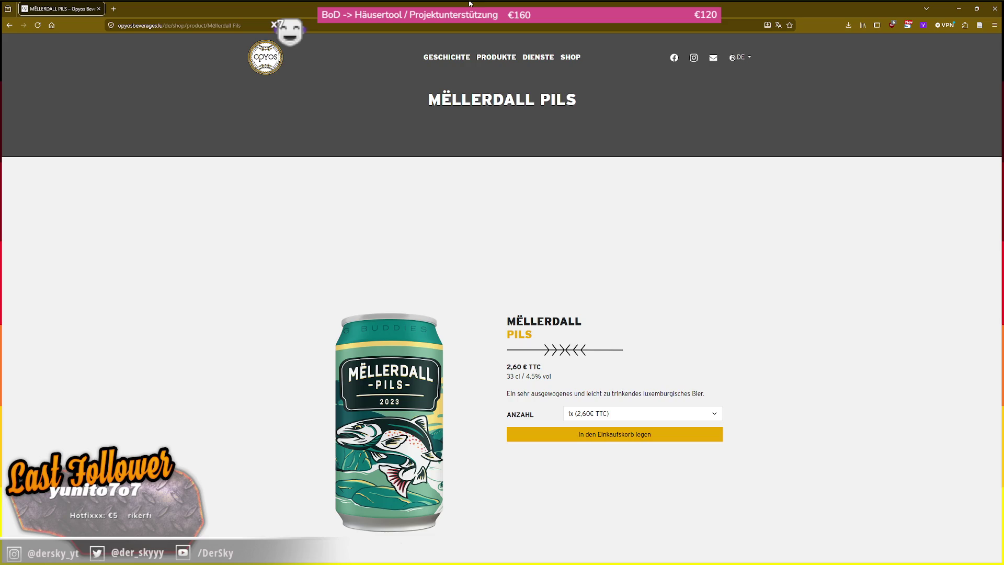
scroll(426, 280, "down", 3)
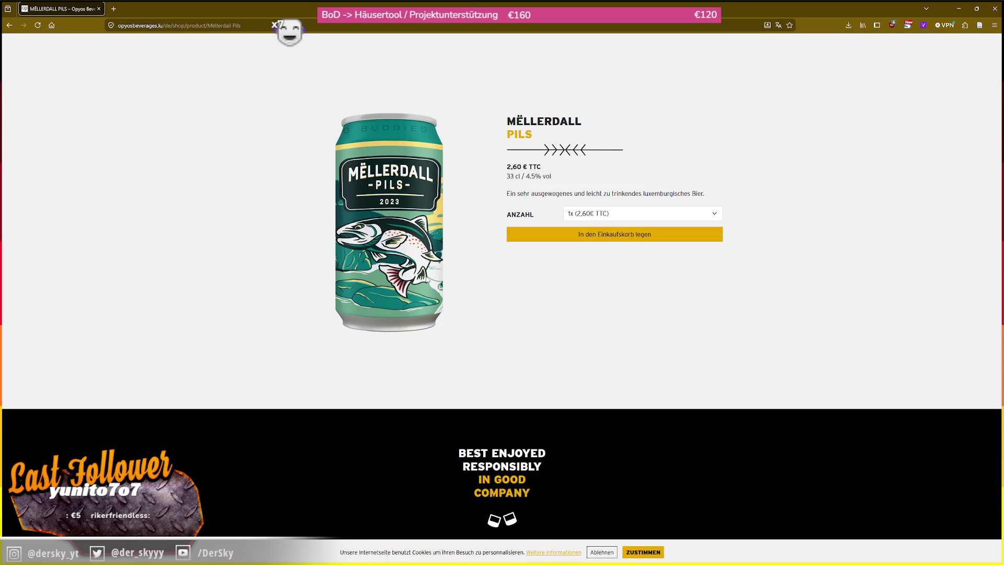
scroll(426, 279, "up", 1)
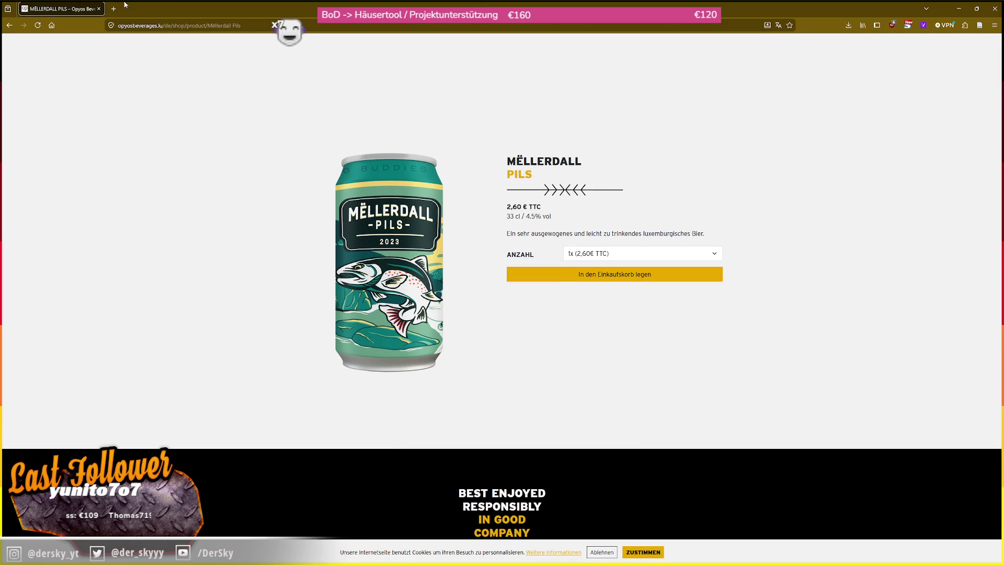
left_click(98, 9)
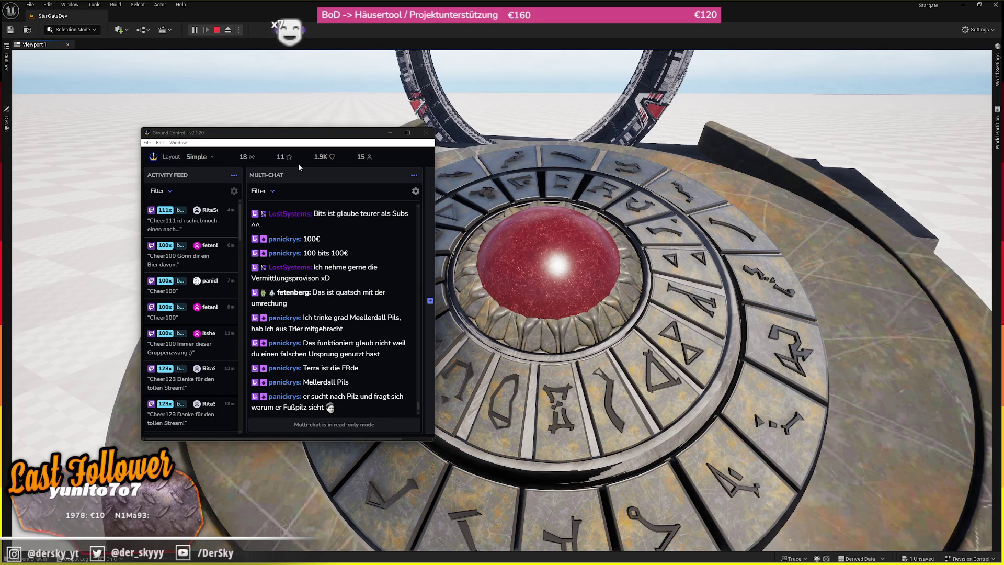
left_click(370, 399)
key("alt+Tab")
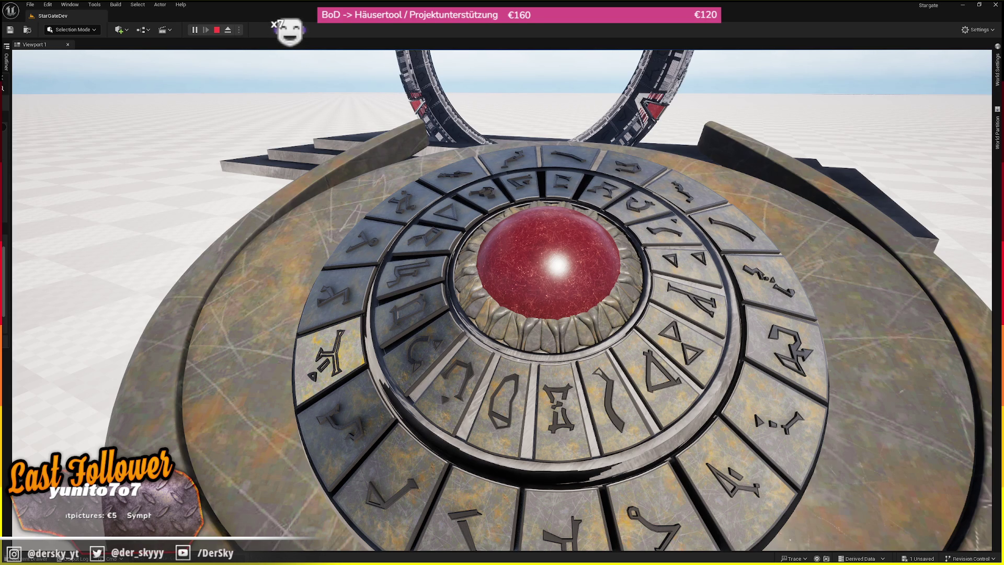
- Check the Earth gate address image search, then turn the view across the Stargate scene
key("alt+Tab")
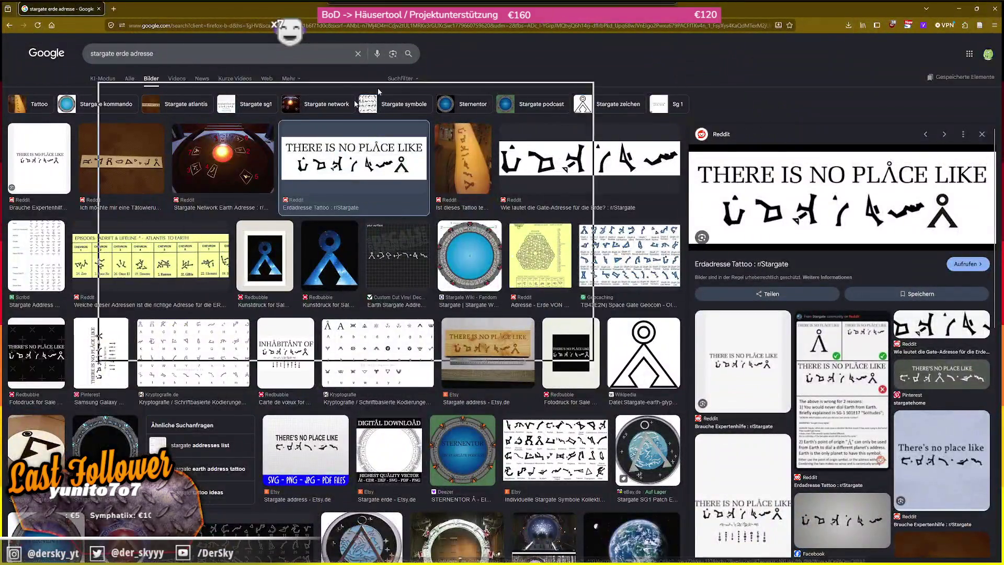
key("alt+Tab")
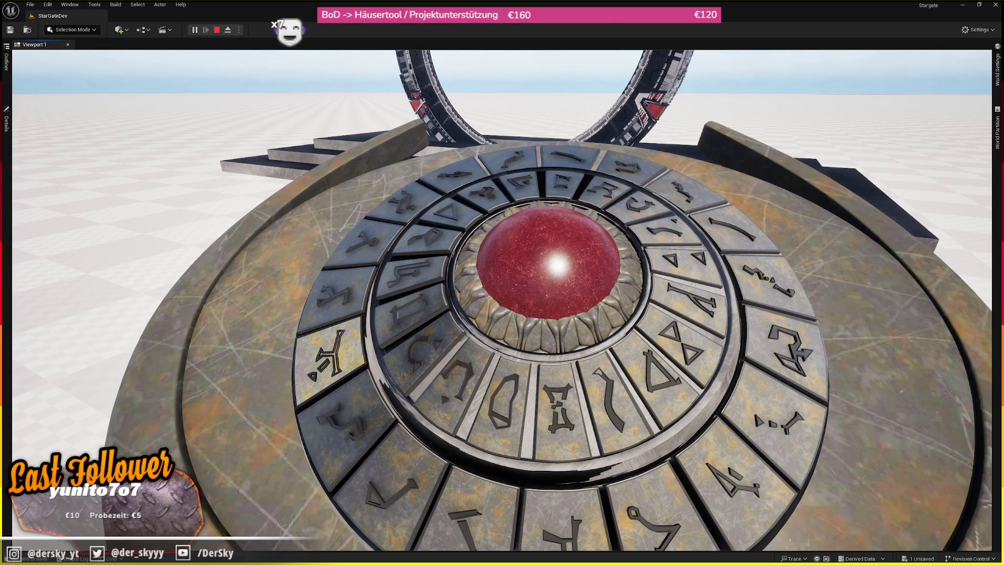
left_click_drag(213, 210, 230, 222)
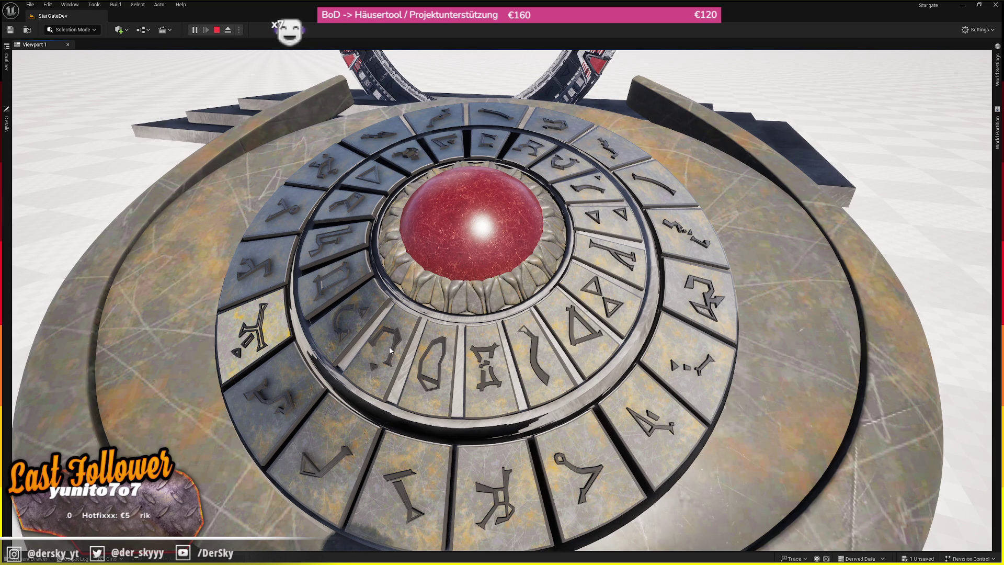
- Press glyph tiles on the dial-home device until two glow orange
left_click(390, 350)
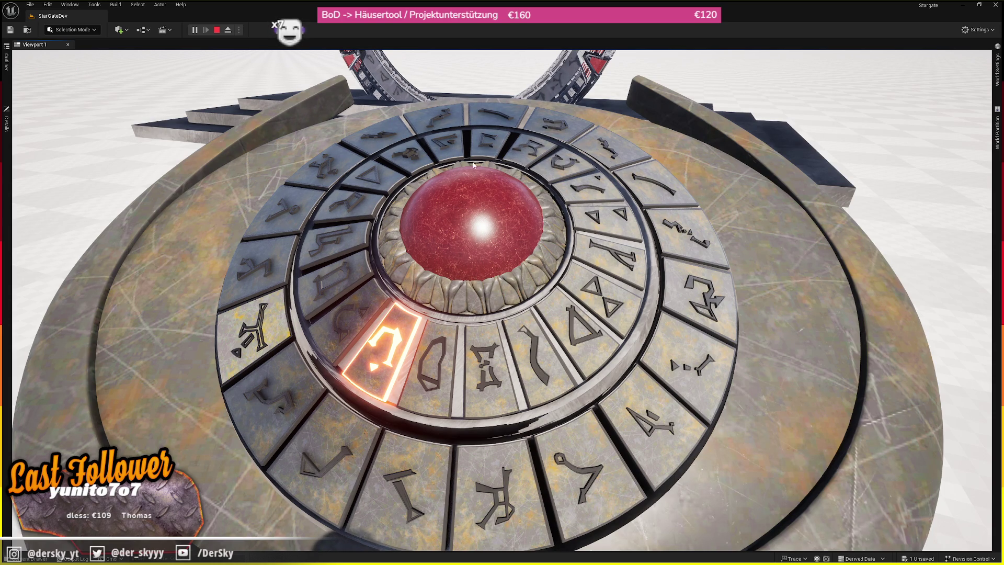
left_click(349, 206)
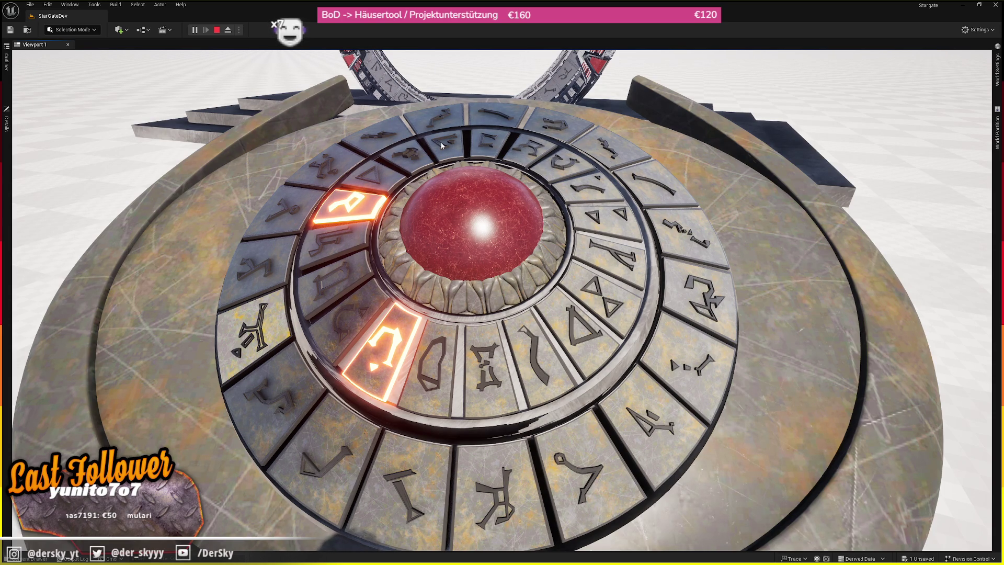
left_click(443, 144)
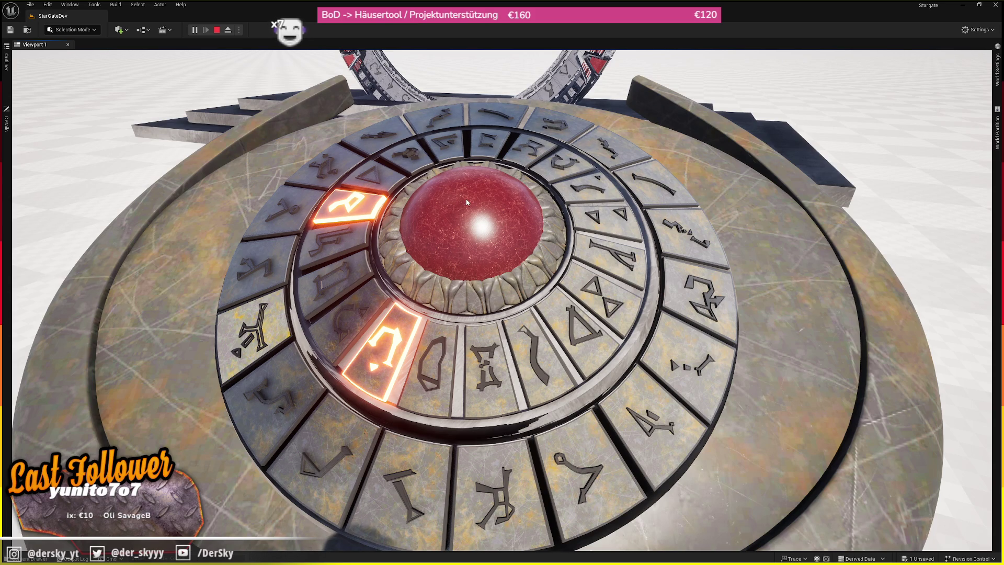
- Open the Reddit Earth gate glyph image in a new tab, view it, then minimize Firefox
key("alt+Tab")
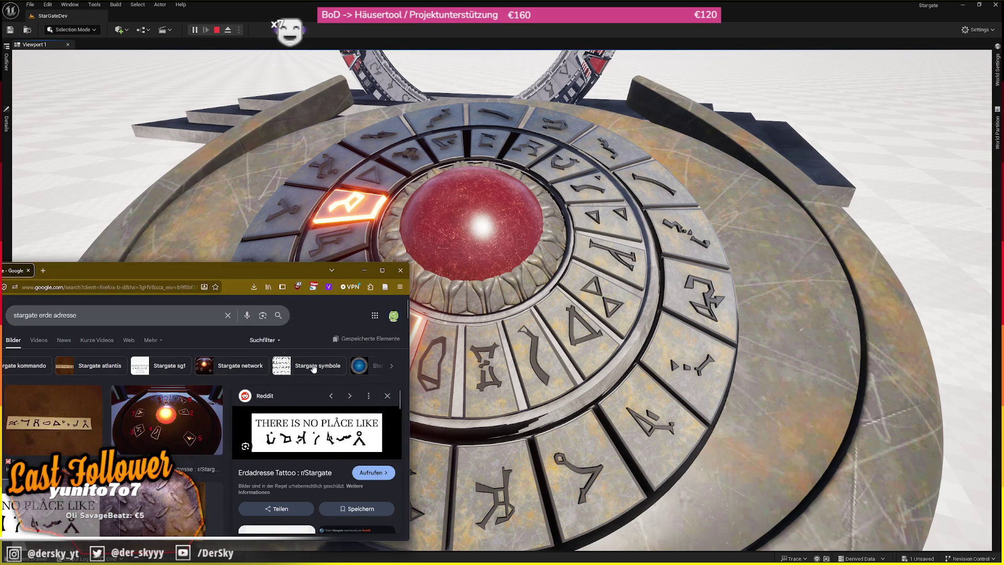
right_click(313, 444)
left_click(355, 273)
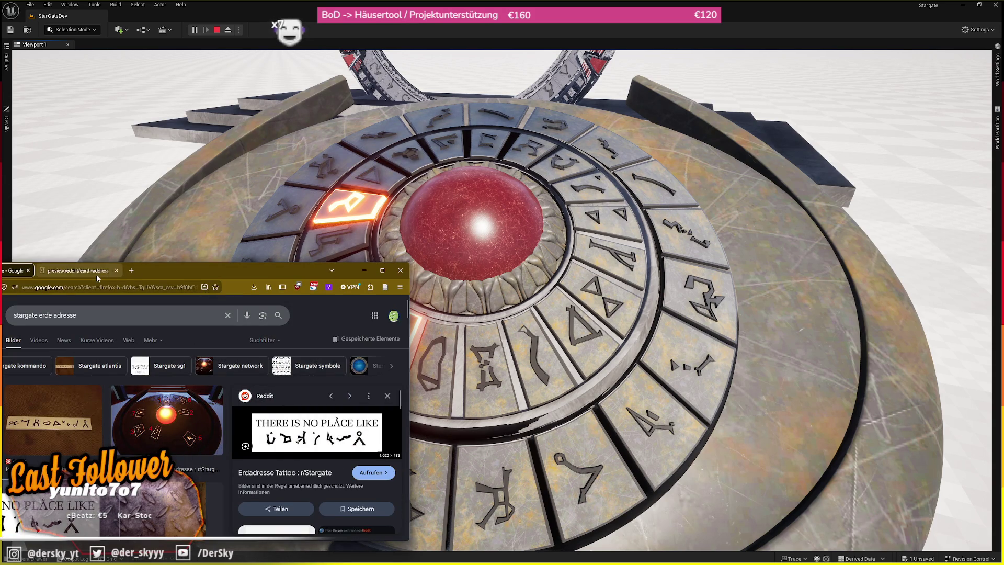
left_click(98, 278)
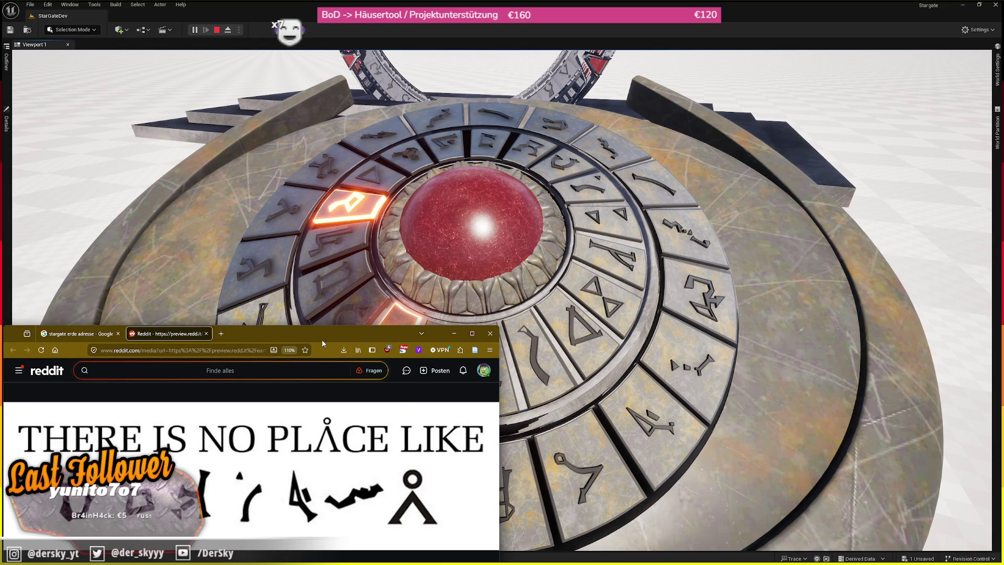
key("super+Down")
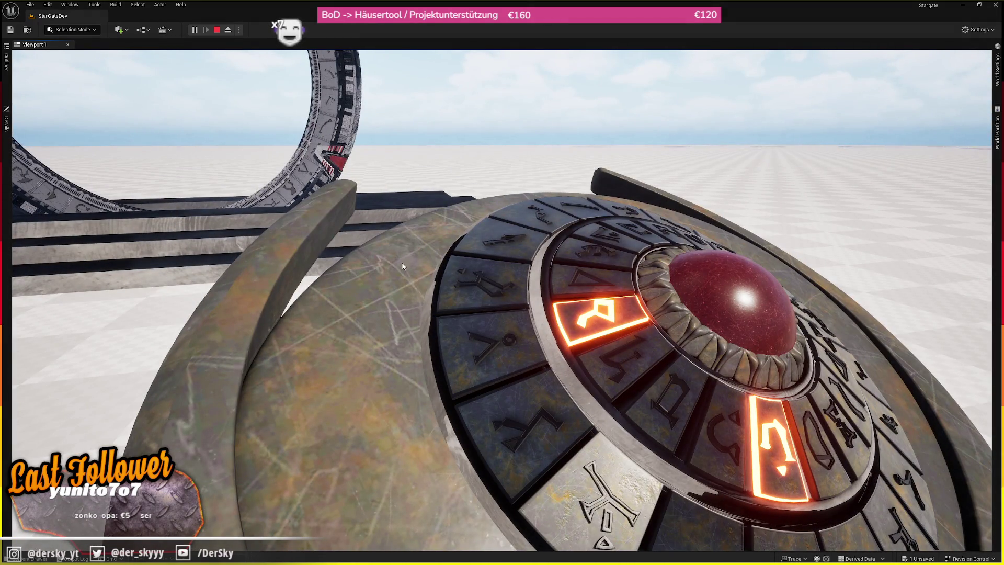
key("w")
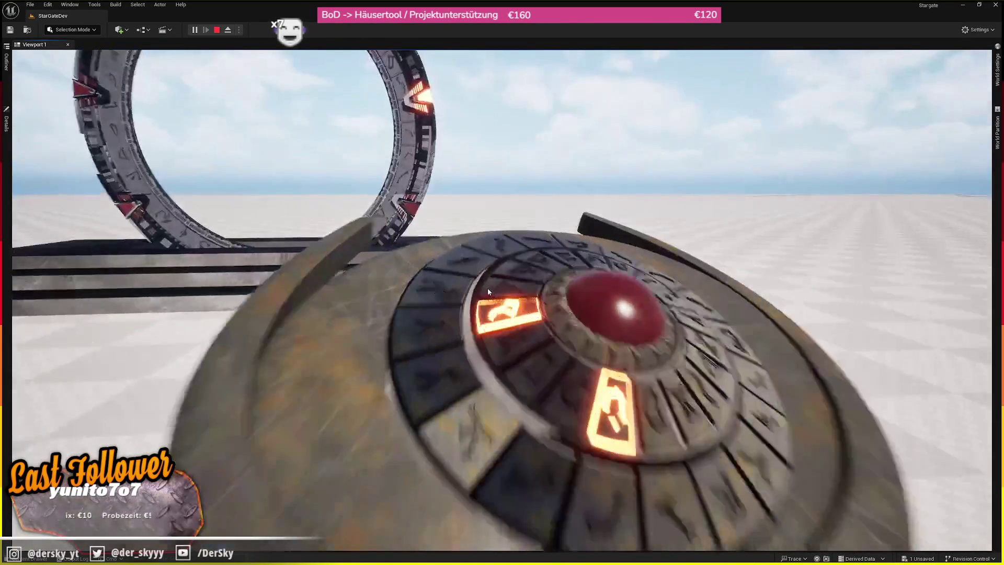
key("F8")
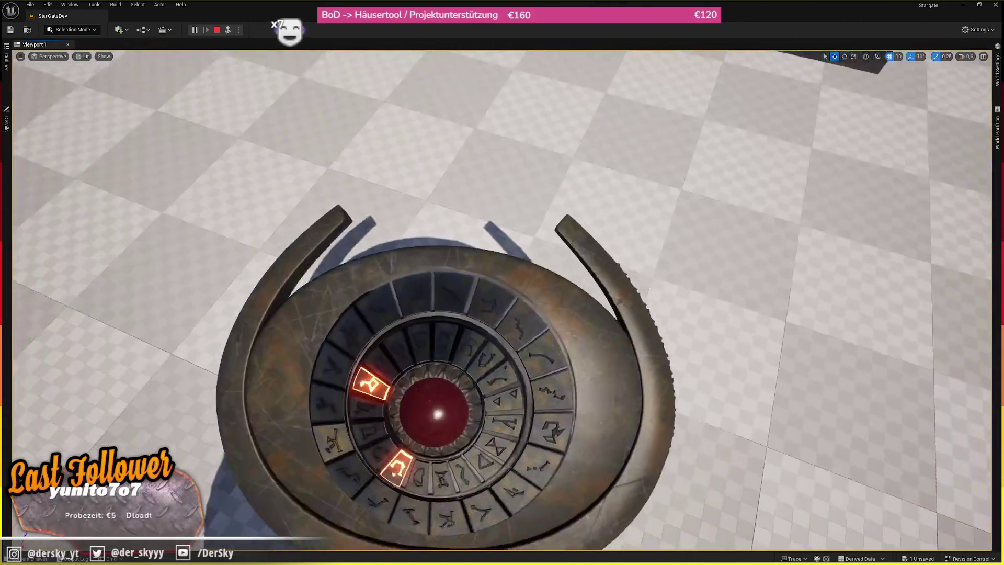
key("alt+3")
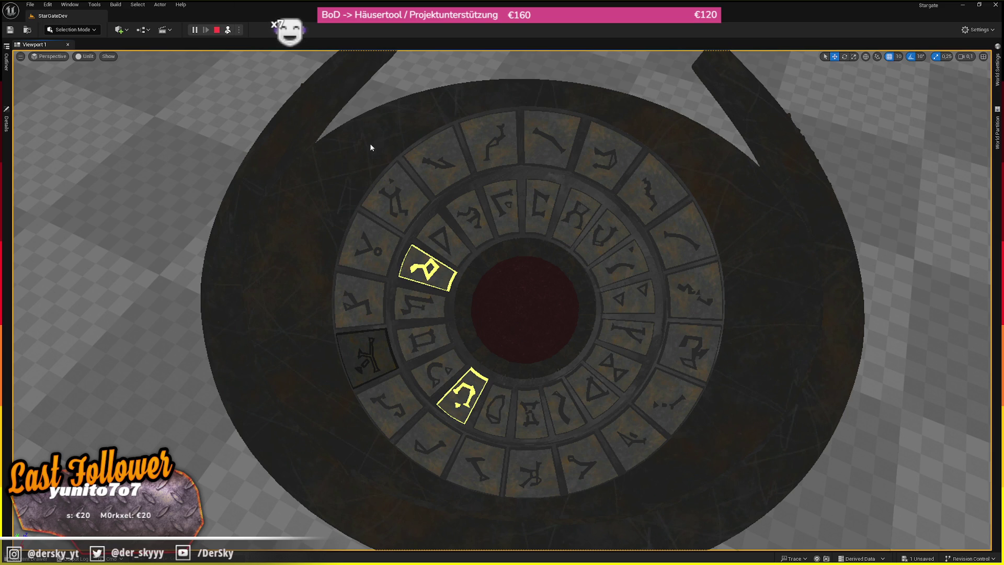
key("F8")
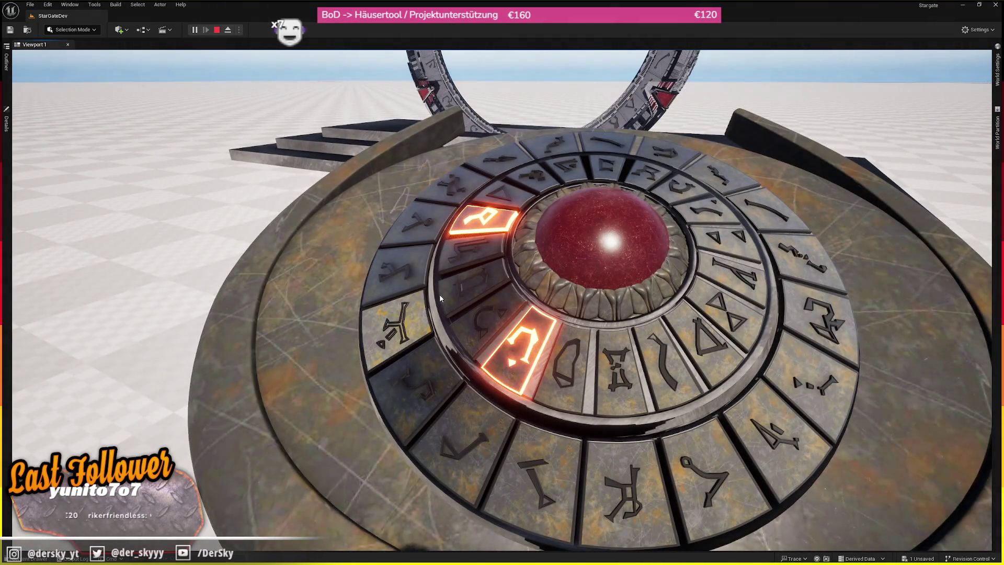
- Light the P, Z and C glyphs on the dial-home device
left_click(423, 316)
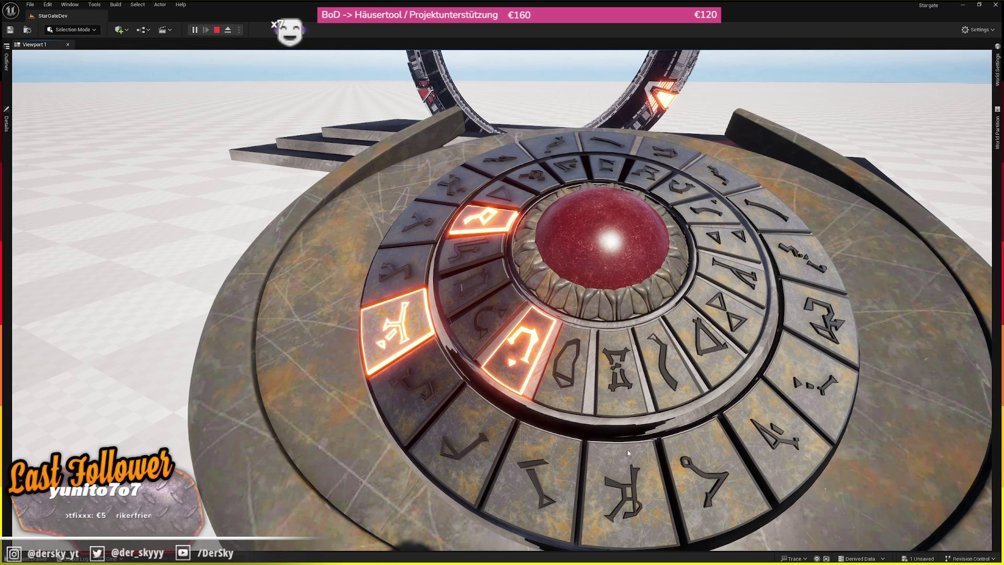
left_click(708, 211)
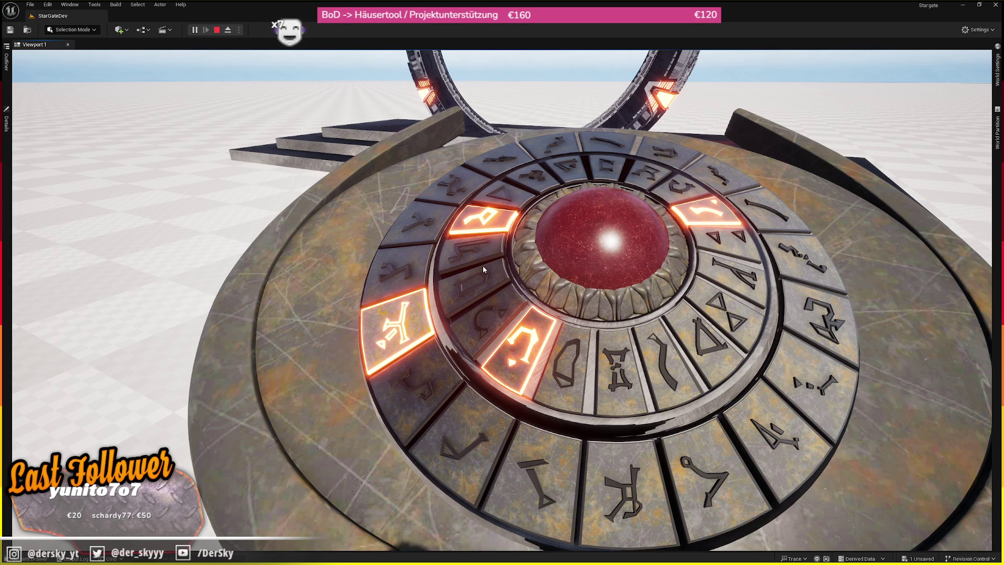
left_click(774, 441)
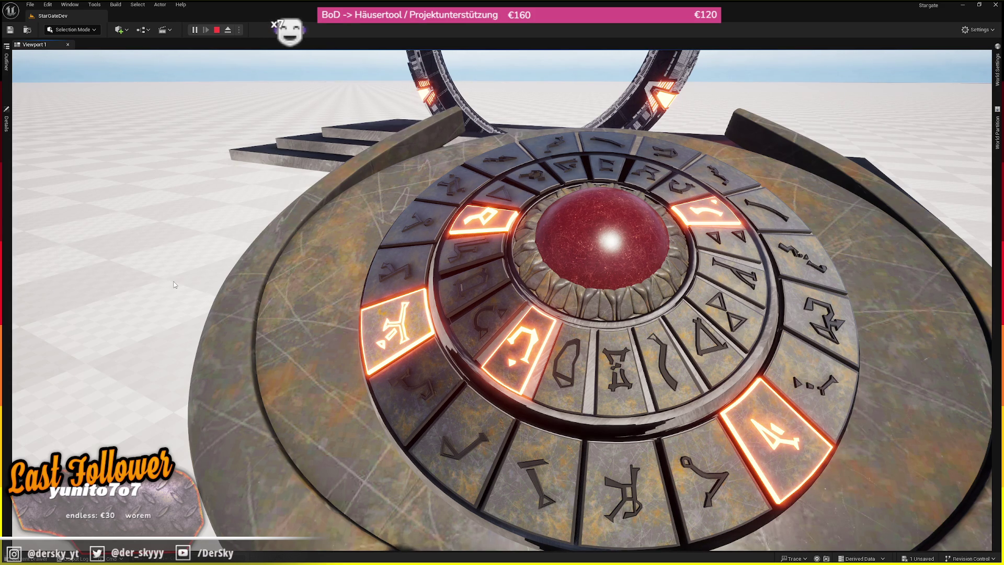
- Eject from the player with F8 and view the dial top-down in Detail Lighting
key("F8")
mouse_move(821, 380)
left_mouse_down()
mouse_move(820, 314)
mouse_move(821, 419)
mouse_move(821, 408)
left_mouse_up()
key("alt+4")
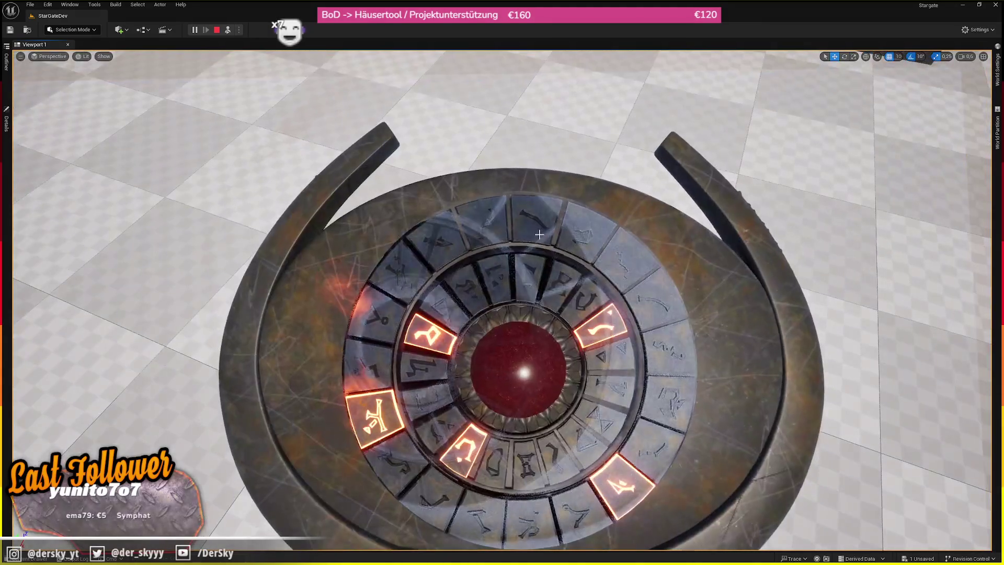
key("alt+7")
key("alt+5")
key("w")
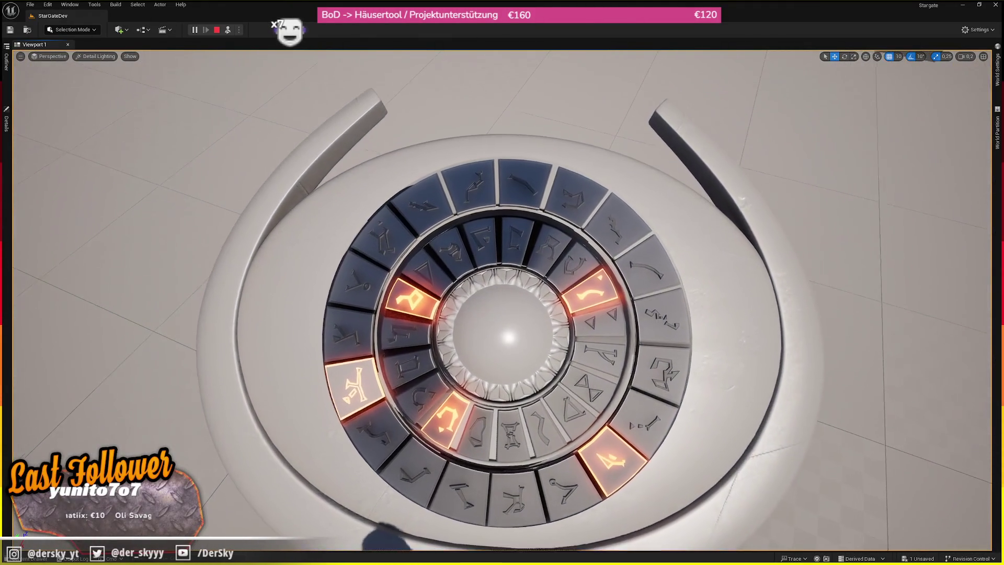
key("alt+Tab")
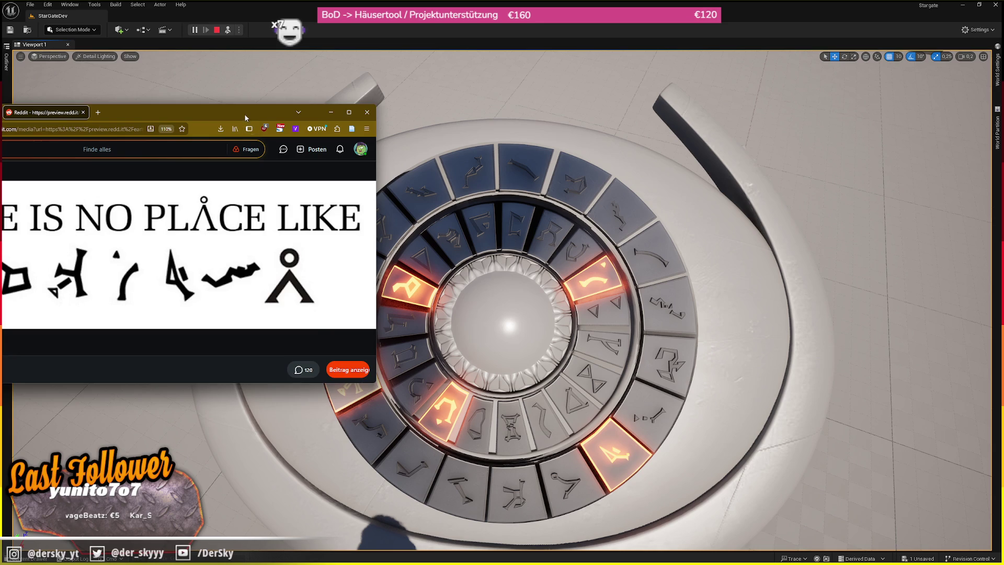
left_click_drag(246, 120, 182, 114)
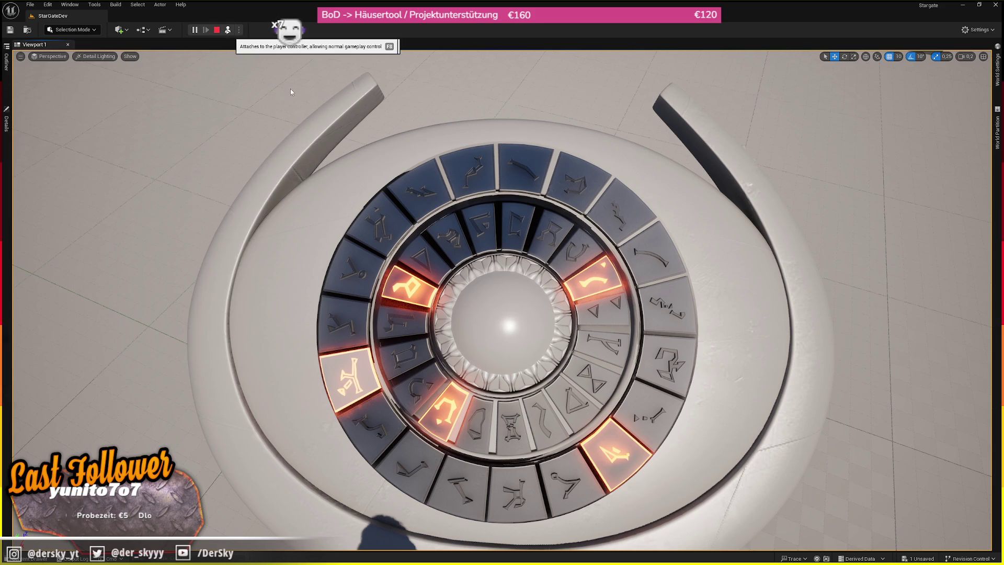
- Retake the player, light the H and N glyphs, press the red centre dome, then stop play
left_click(227, 30)
left_click(724, 175)
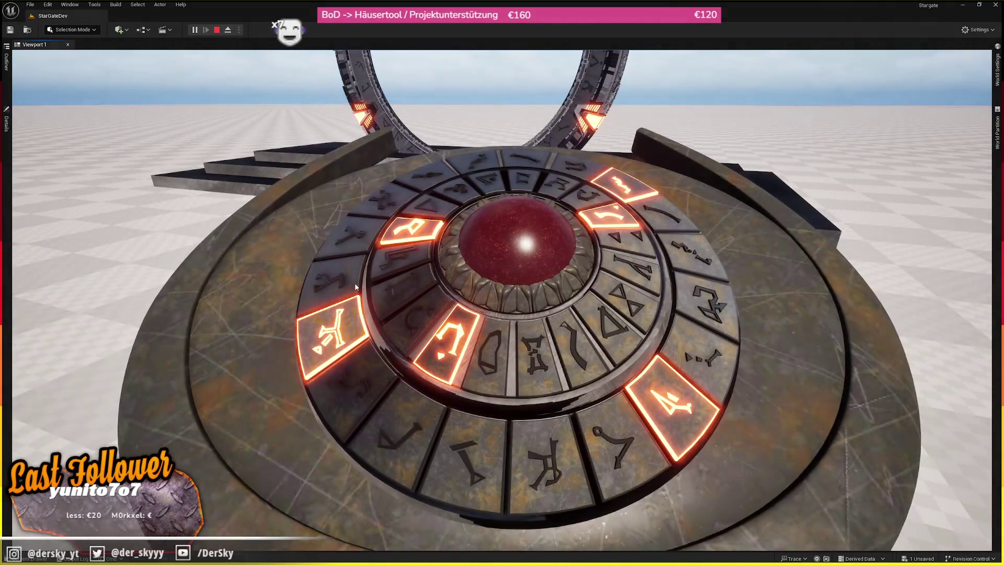
left_click(348, 243)
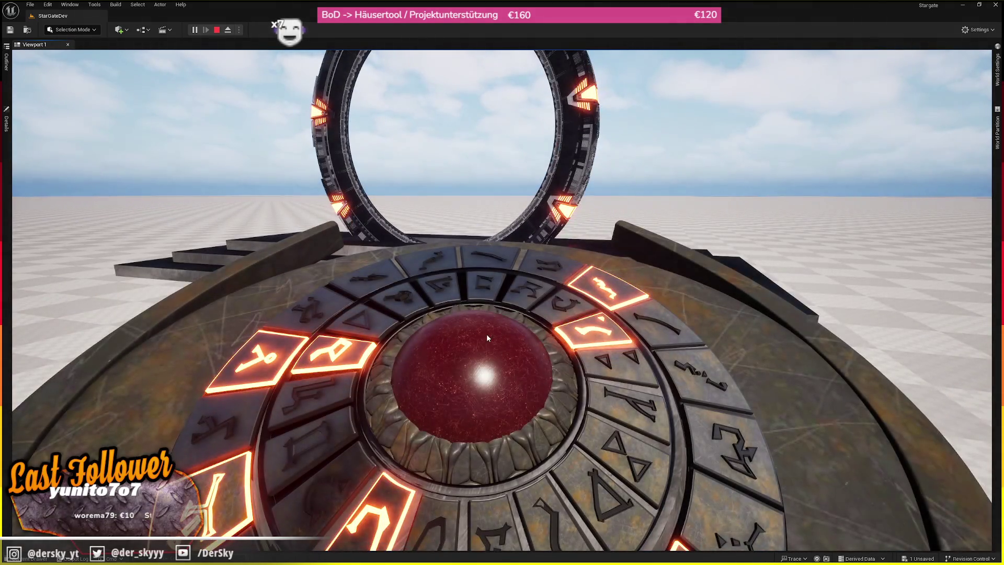
left_click(486, 333)
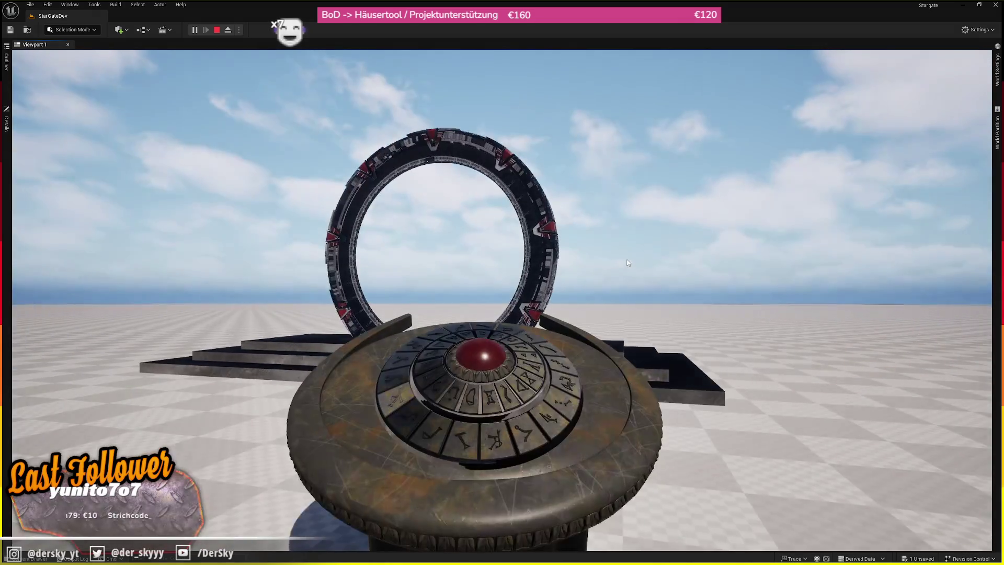
key("Escape")
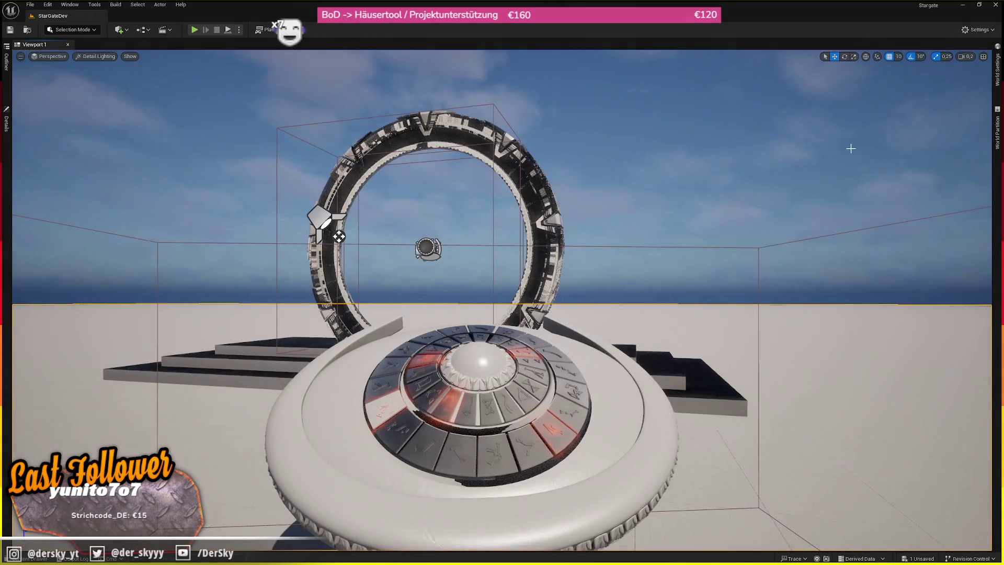
- Dismiss the Save Content prompt and close Firefox to reveal the ship mesh editors
key("ctrl+s")
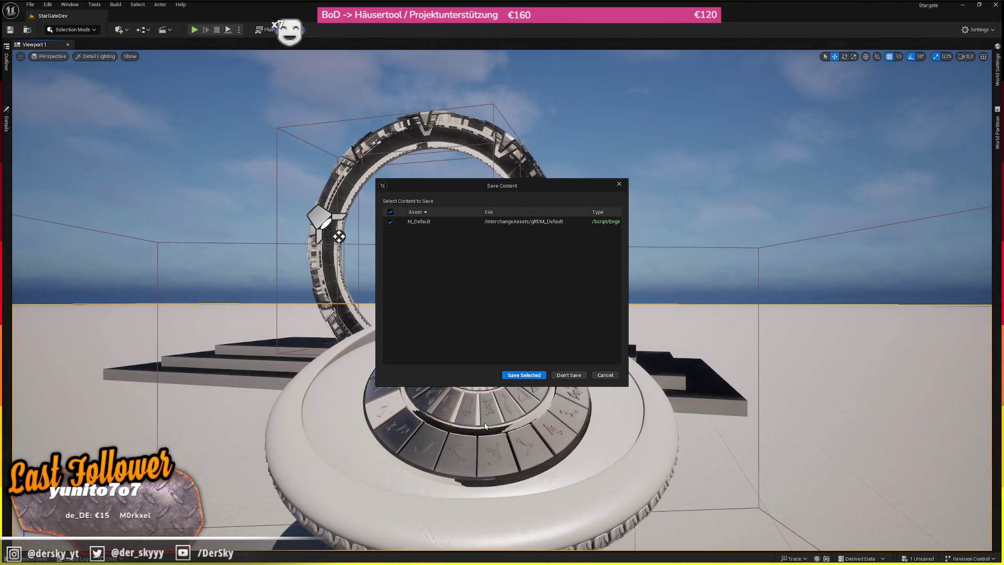
left_click(564, 375)
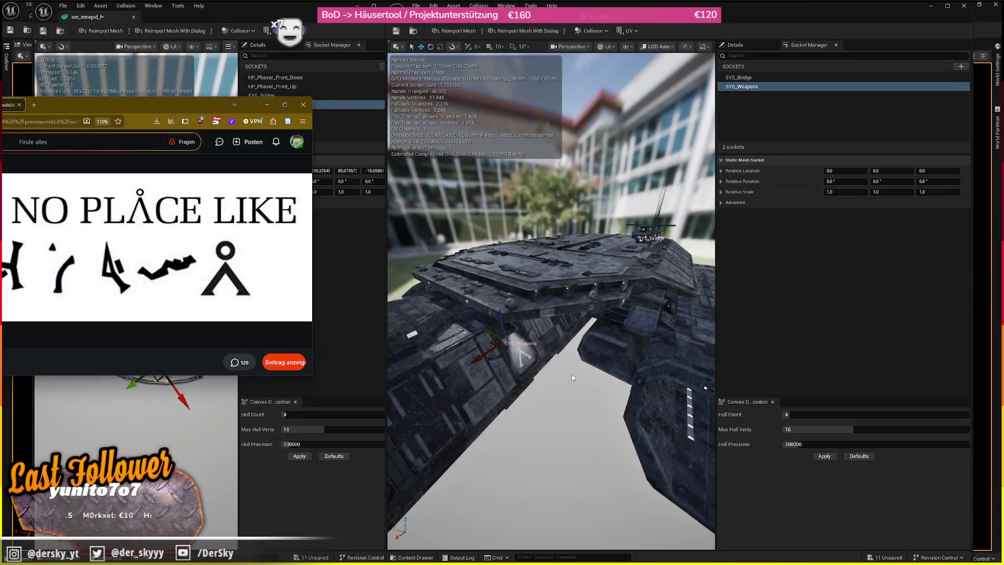
left_click(302, 106)
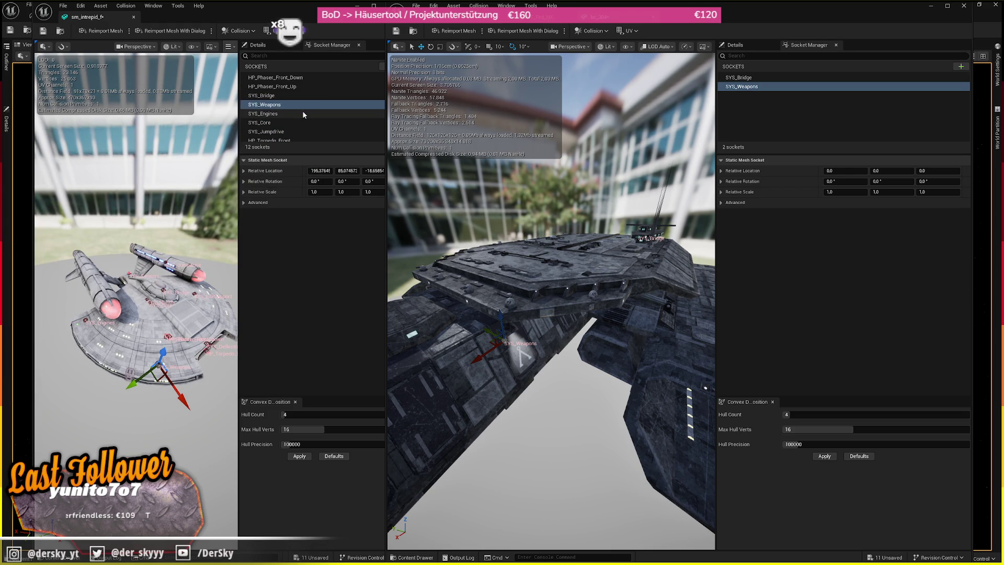
- Drag the BC-304's SYS_Weapons socket onto the top of the hull
mouse_move(523, 261)
left_mouse_down()
mouse_move(544, 199)
mouse_move(494, 193)
left_mouse_up()
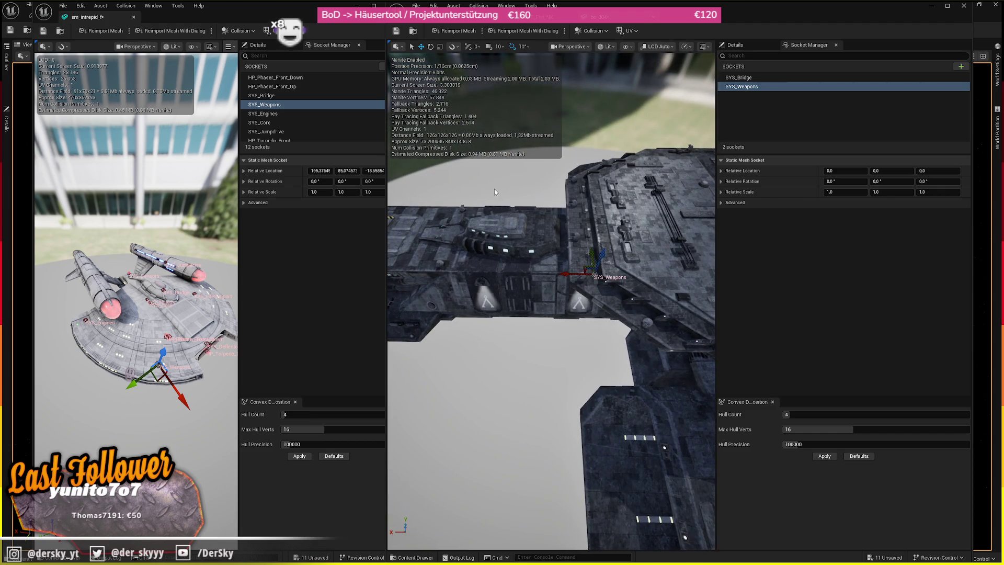
mouse_move(595, 220)
left_mouse_down()
mouse_move(565, 241)
mouse_move(544, 209)
mouse_move(512, 251)
mouse_move(621, 268)
mouse_move(539, 219)
mouse_move(533, 187)
mouse_move(538, 214)
mouse_move(539, 194)
left_mouse_up()
mouse_move(538, 256)
left_mouse_down()
mouse_move(586, 264)
mouse_move(519, 267)
mouse_move(491, 251)
mouse_move(507, 234)
left_mouse_up()
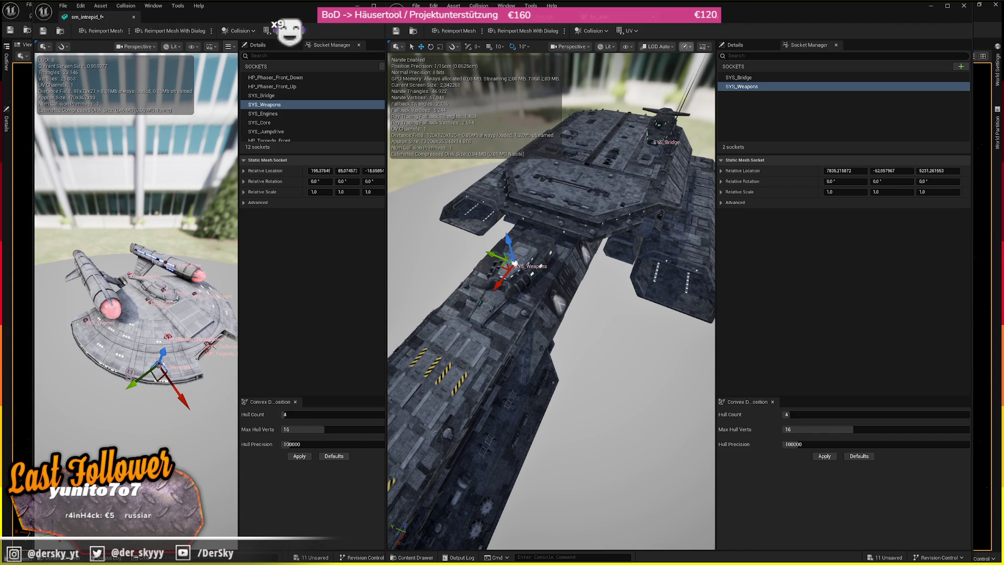
left_click(278, 114)
- Add a socket named SYS_Engines to the second ship and move it back to the engine nacelle
left_click(818, 61)
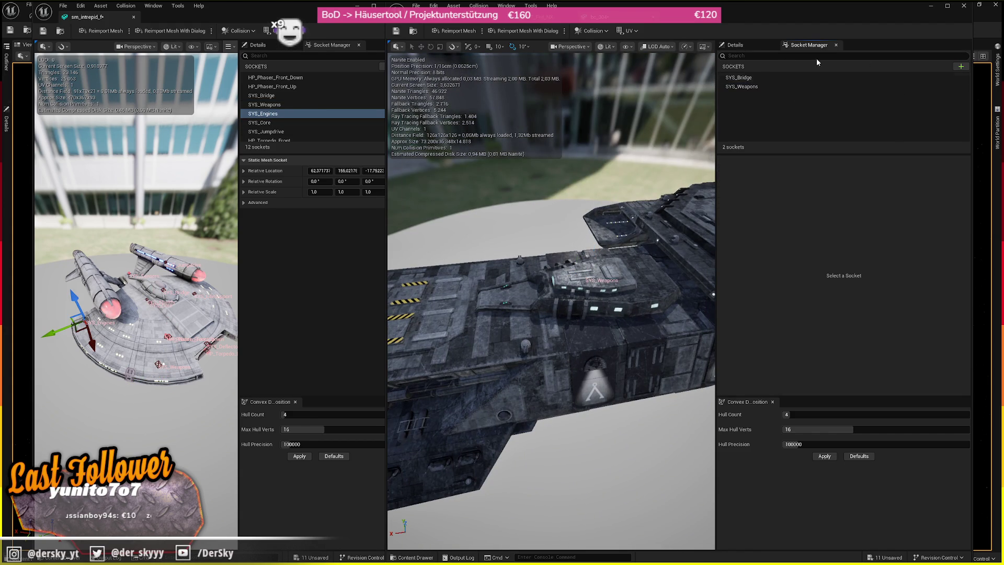
left_click(967, 67)
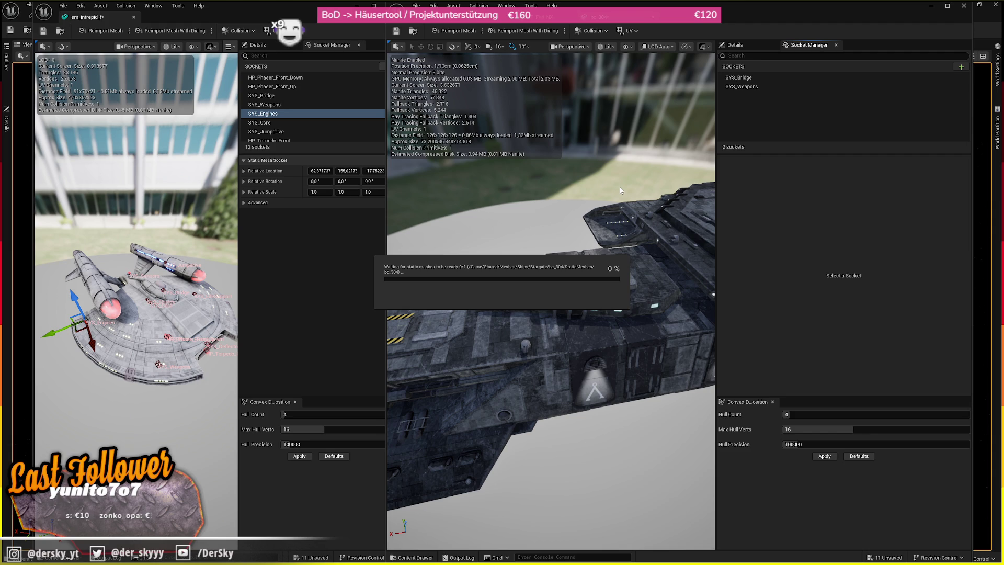
left_click(740, 97)
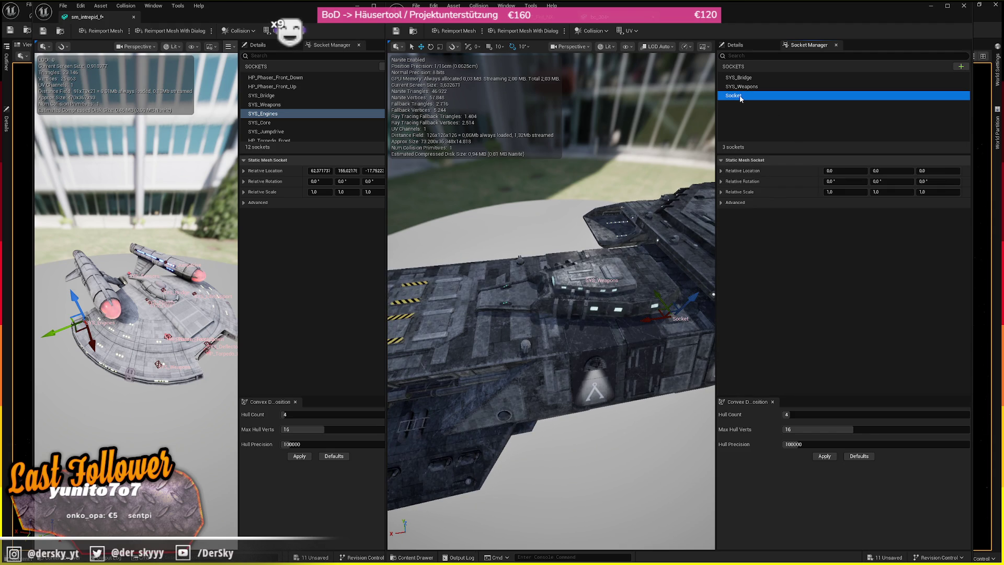
type("SYS_Engines")
key("Return")
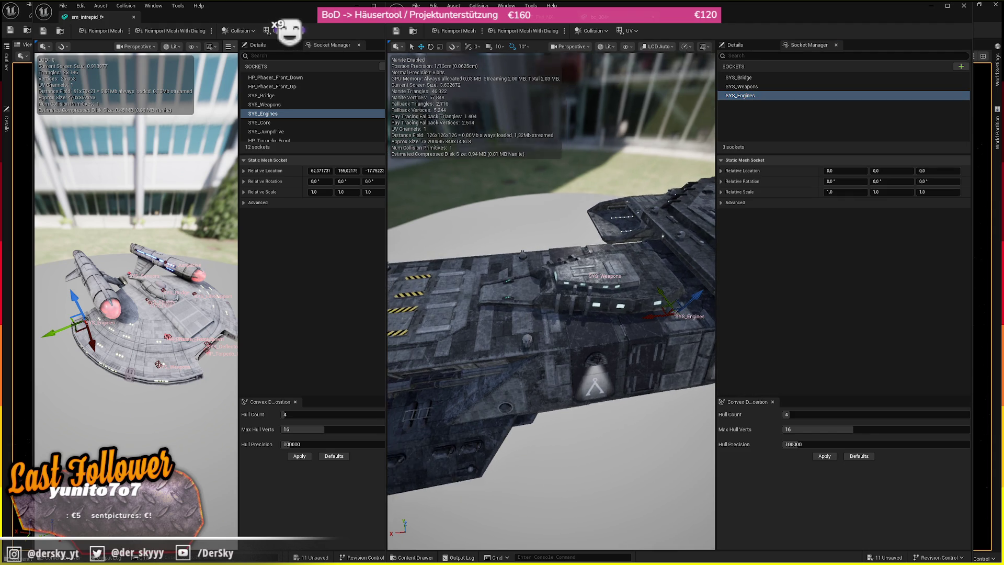
left_click_drag(471, 245, 666, 287)
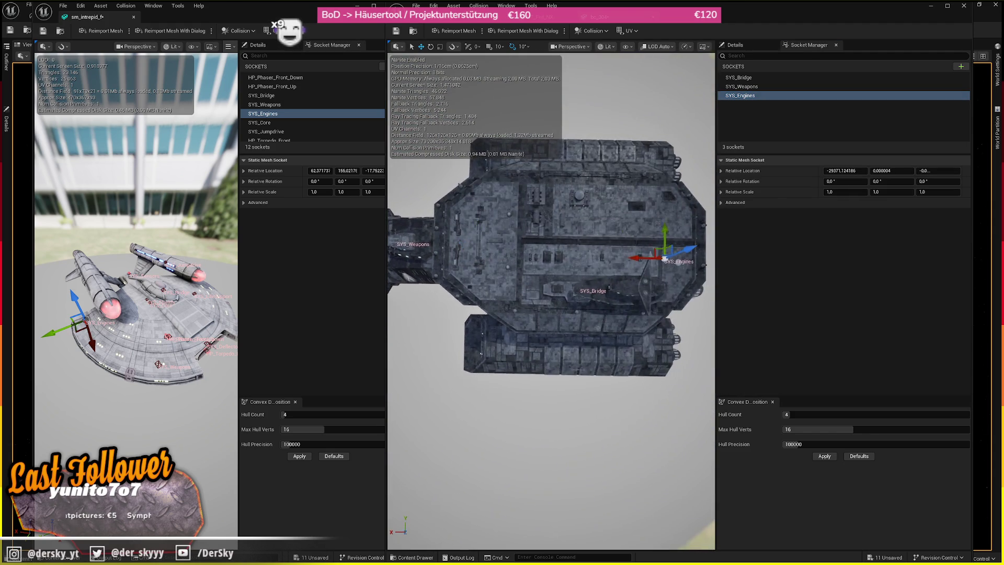
left_click_drag(621, 481, 520, 343)
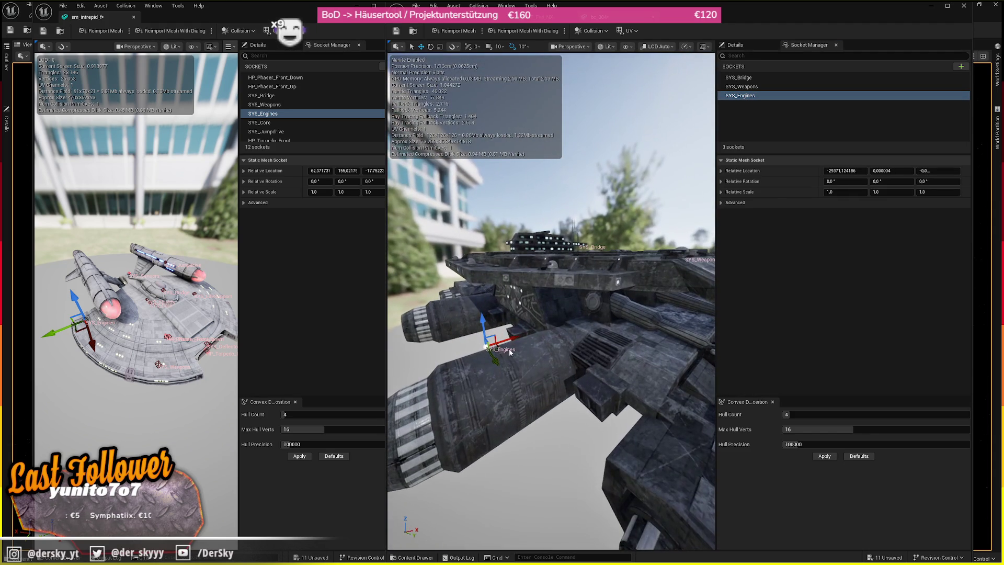
left_click_drag(602, 470, 619, 455)
left_click_drag(563, 329, 659, 302)
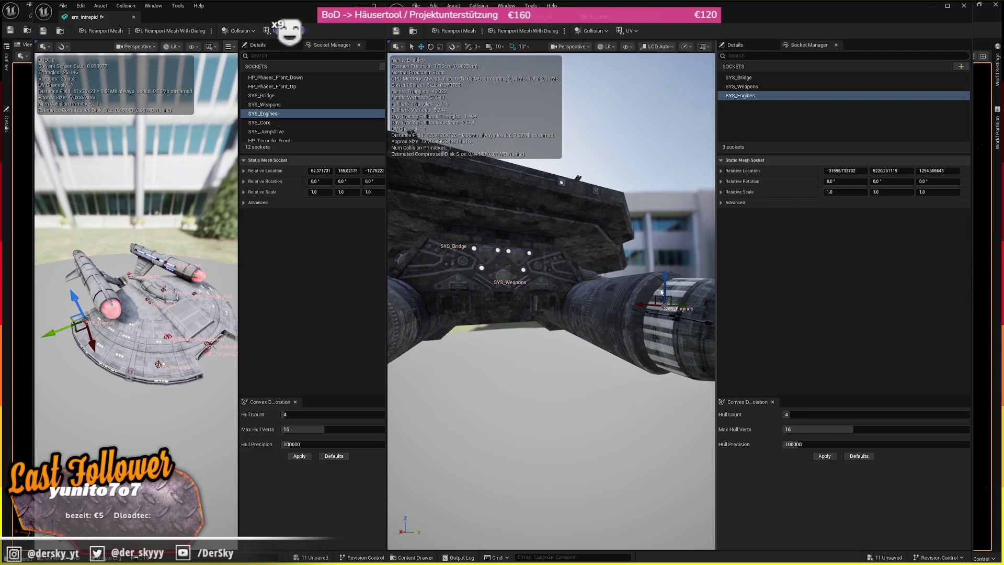
left_click(271, 123)
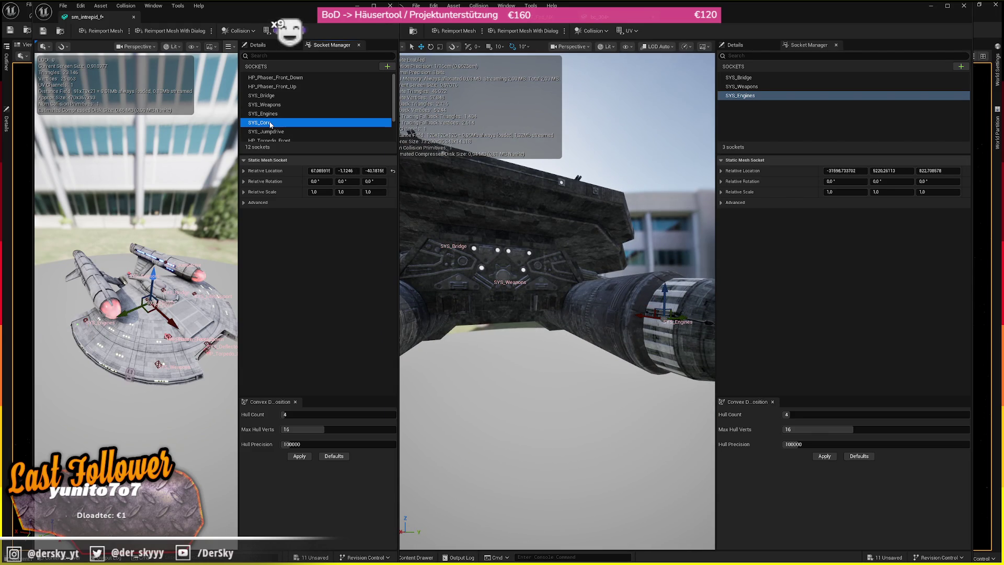
- Copy the SYS_Core name from the first ship into a new socket and raise it into the hull
left_click(271, 124)
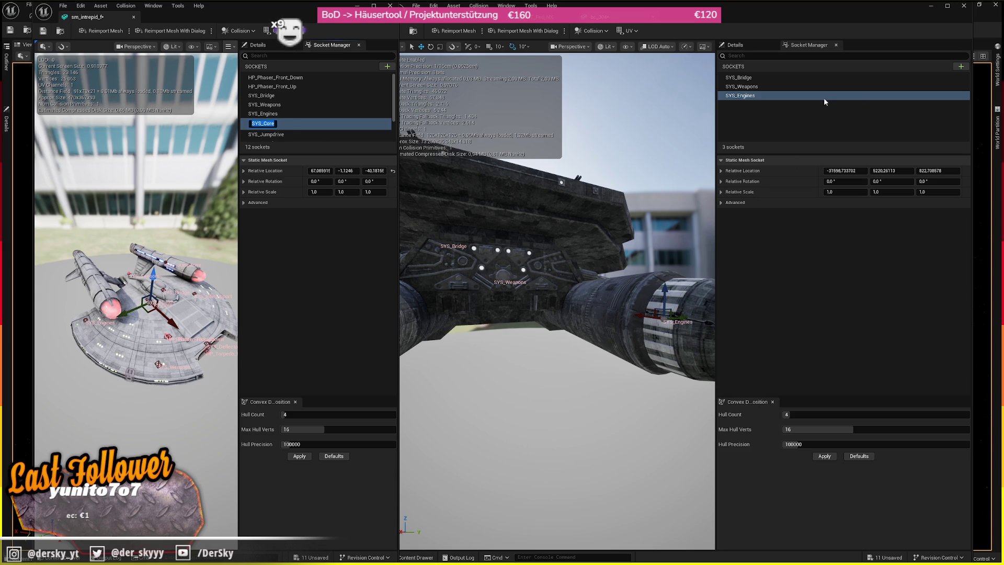
key("ctrl+c")
left_click(961, 65)
key("ctrl+v")
key("Return")
left_click(739, 105)
left_click_drag(647, 302, 646, 302)
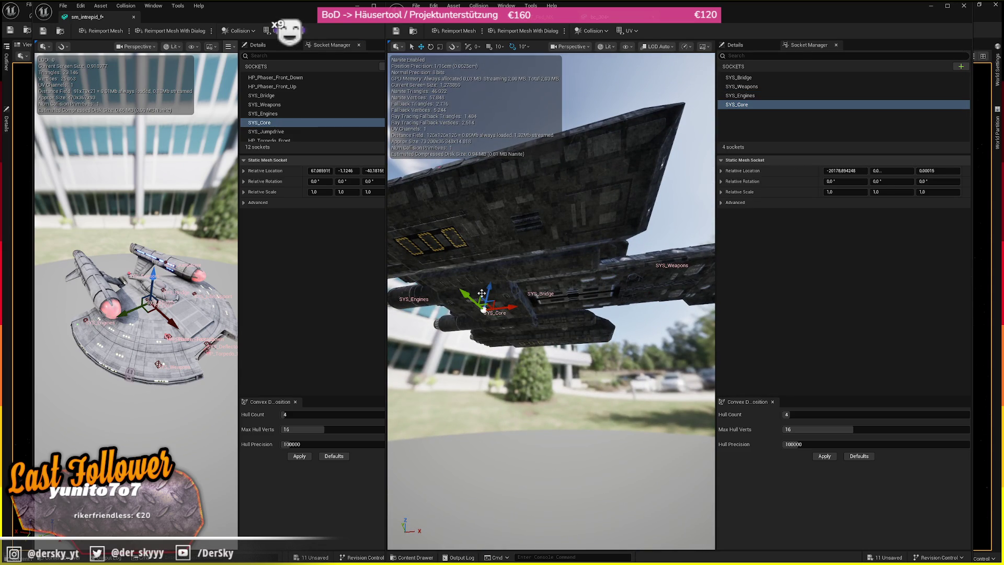
left_click_drag(490, 287, 491, 209)
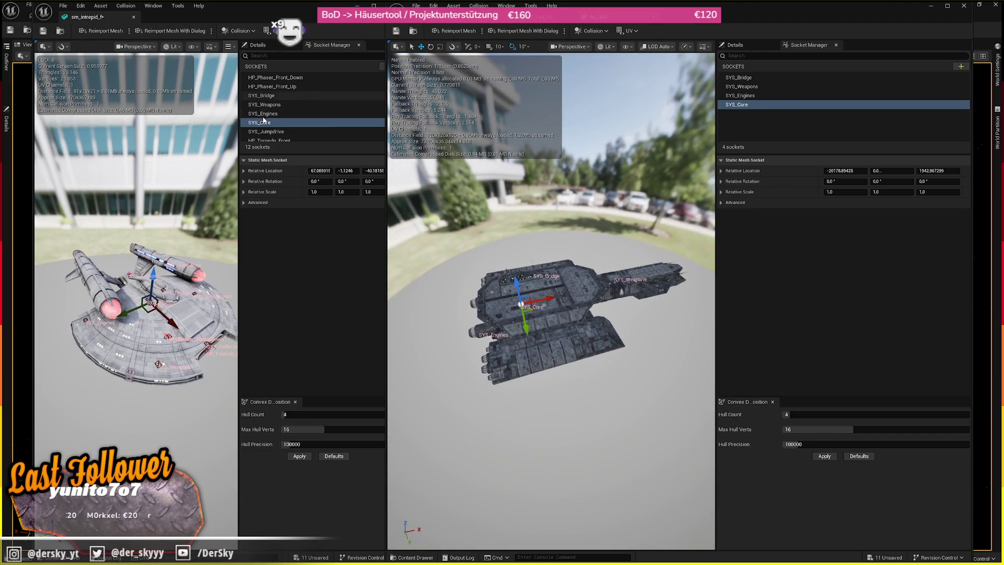
left_click(268, 131)
left_click(792, 107)
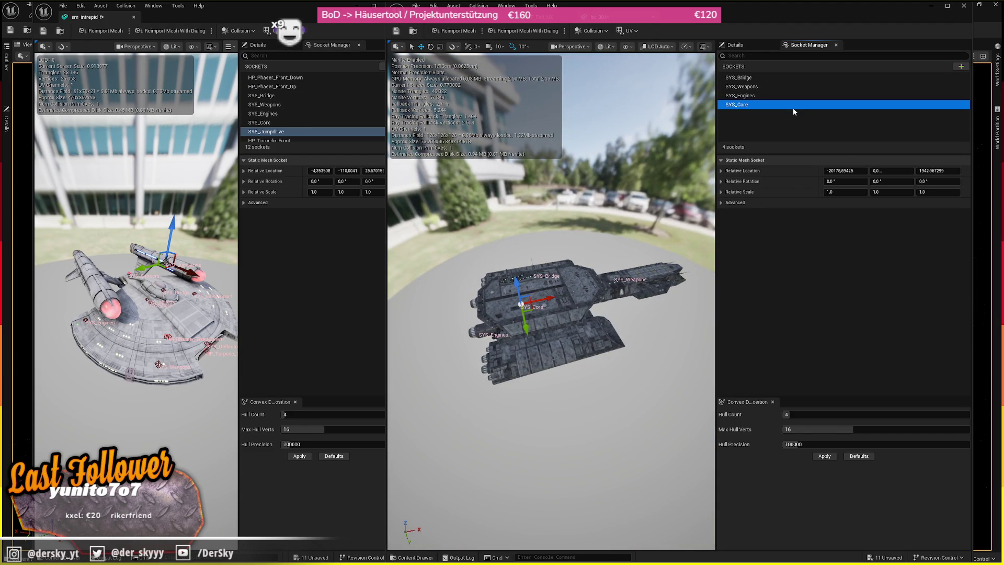
- Paste SYS_Jumpdrive as a new socket on the second ship
key("ctrl+v")
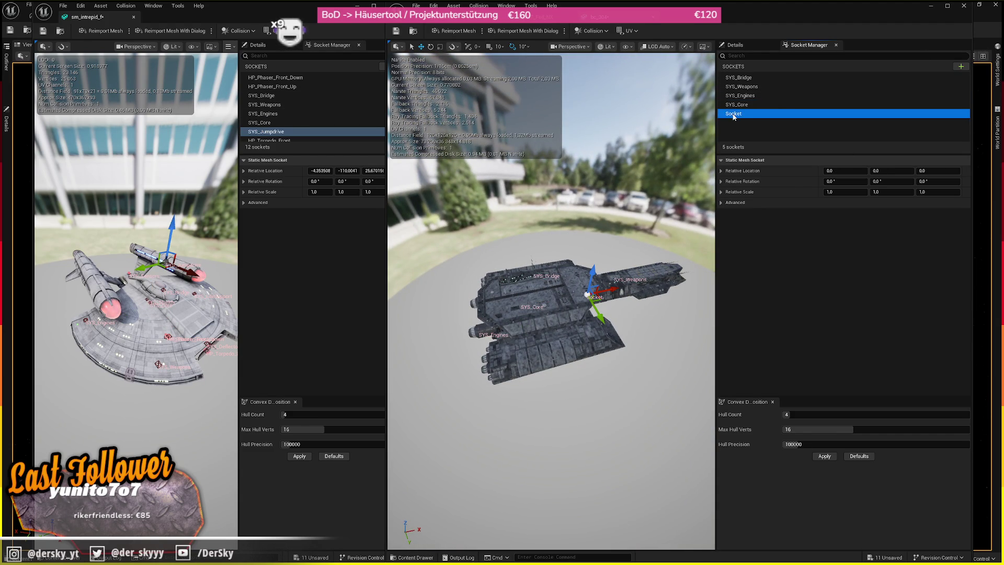
left_click(734, 112)
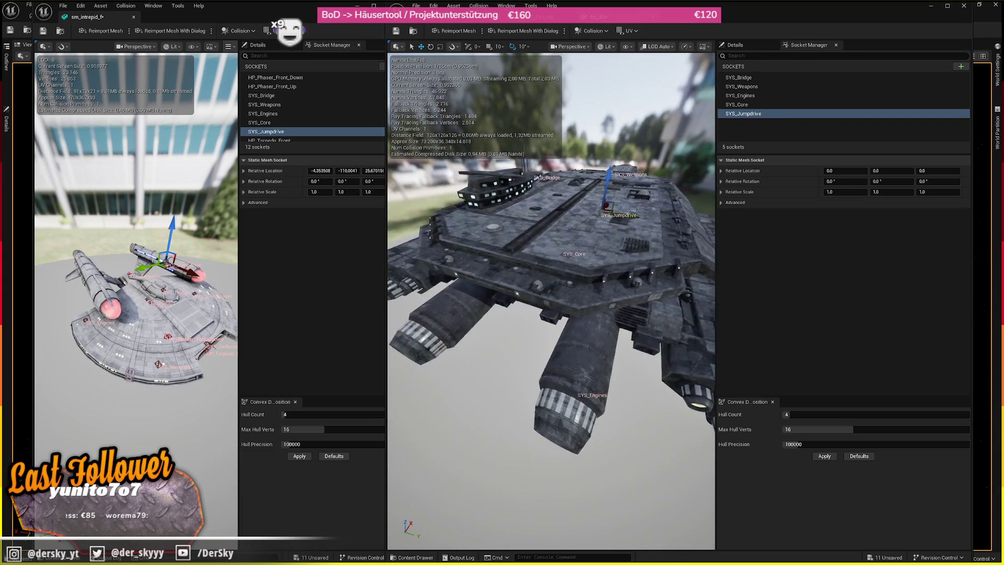
mouse_move(551, 298)
left_mouse_down()
mouse_move(551, 397)
mouse_move(683, 343)
left_mouse_up()
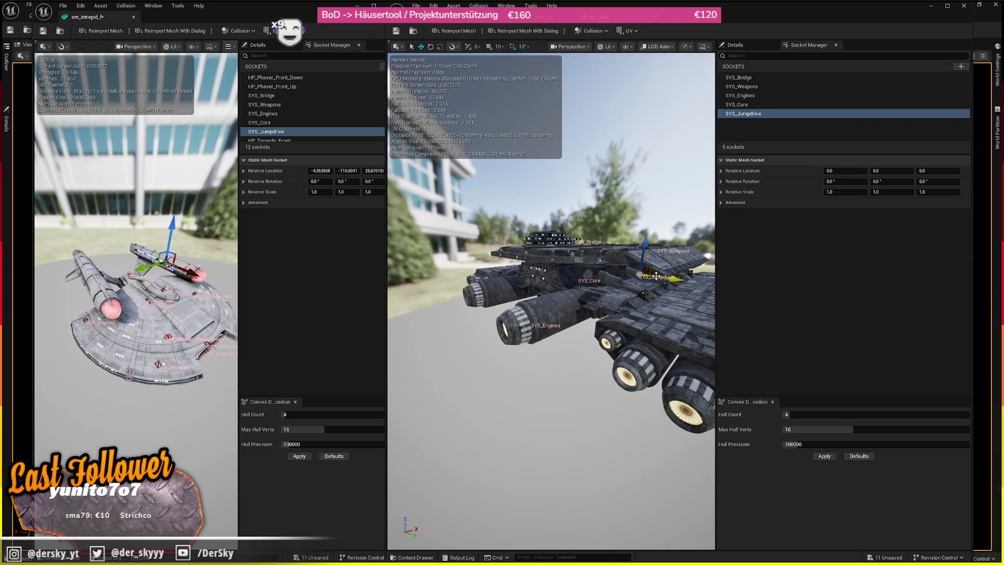
- Shift SYS_Engines sideways along Y onto the left engine cluster, undoing an accidental duplicate
left_click(742, 114)
key("Delete")
left_click(745, 95)
key("ctrl+d")
key("ctrl+z")
key("ctrl+z")
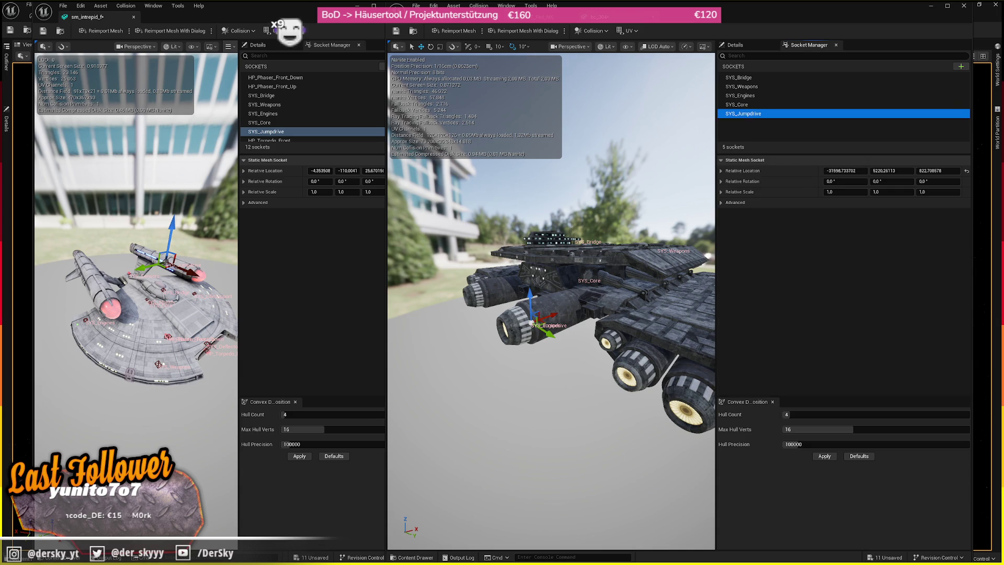
left_click_drag(654, 136, 703, 131)
left_click(680, 328)
mouse_move(680, 328)
left_mouse_down()
mouse_move(685, 314)
mouse_move(693, 355)
left_mouse_up()
mouse_move(640, 330)
left_mouse_down()
mouse_move(463, 316)
mouse_move(470, 309)
left_mouse_up()
mouse_move(549, 366)
left_mouse_down()
mouse_move(502, 329)
mouse_move(554, 282)
left_mouse_up()
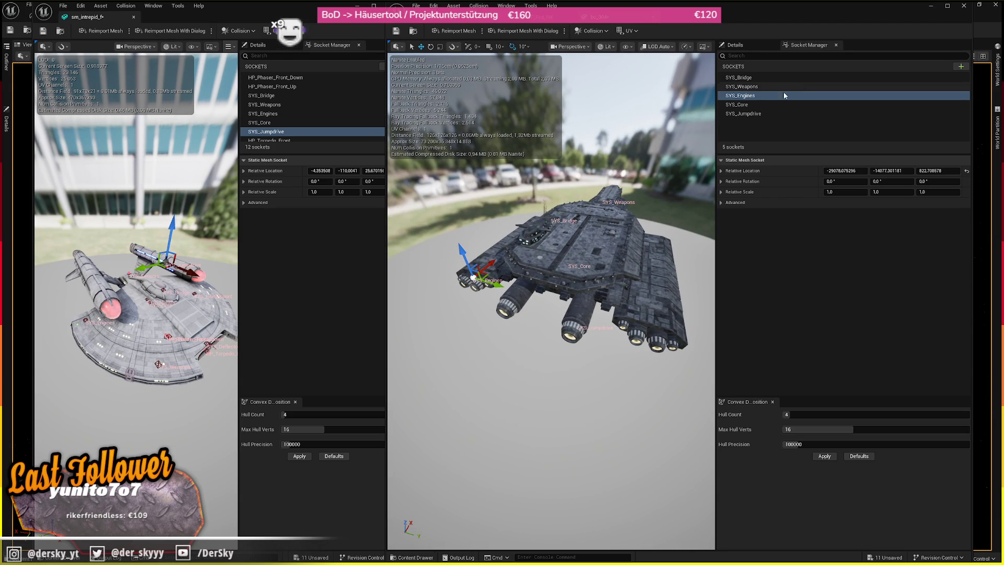
scroll(277, 112, "down", 3)
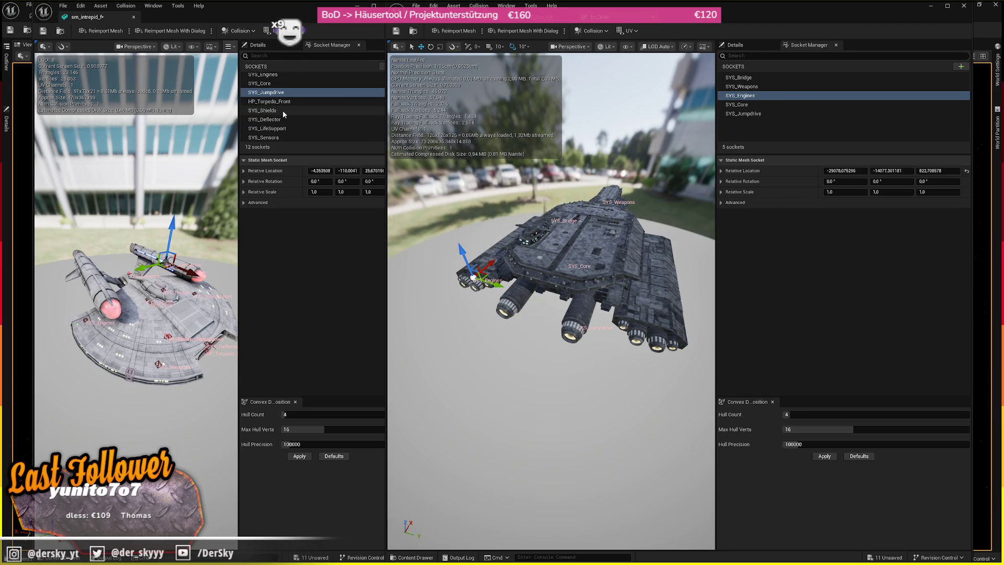
- Copy SYS_Shields from the first ship and paste it as a new socket
left_click(264, 110)
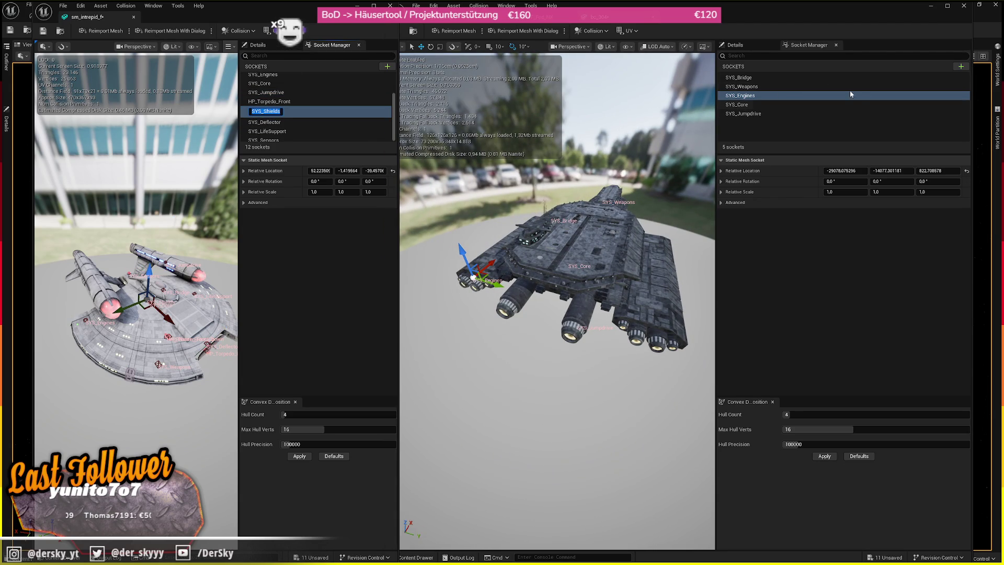
left_click(753, 126)
key("ctrl+v")
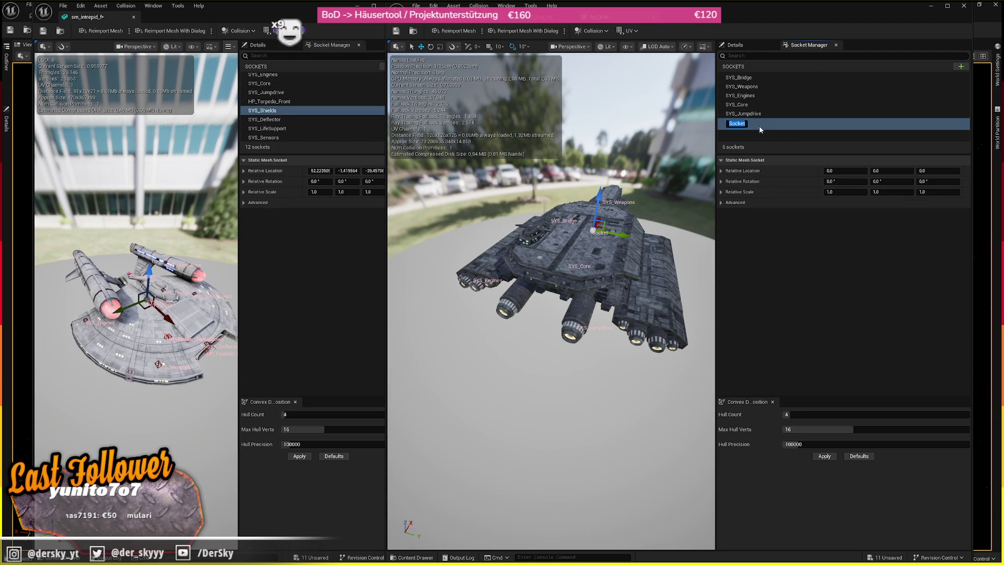
left_click(763, 123)
- Add SYS_Deflector the same way and slide it forward along the hull
left_click(264, 119)
left_click(272, 128)
left_click(282, 120)
key("ctrl+v")
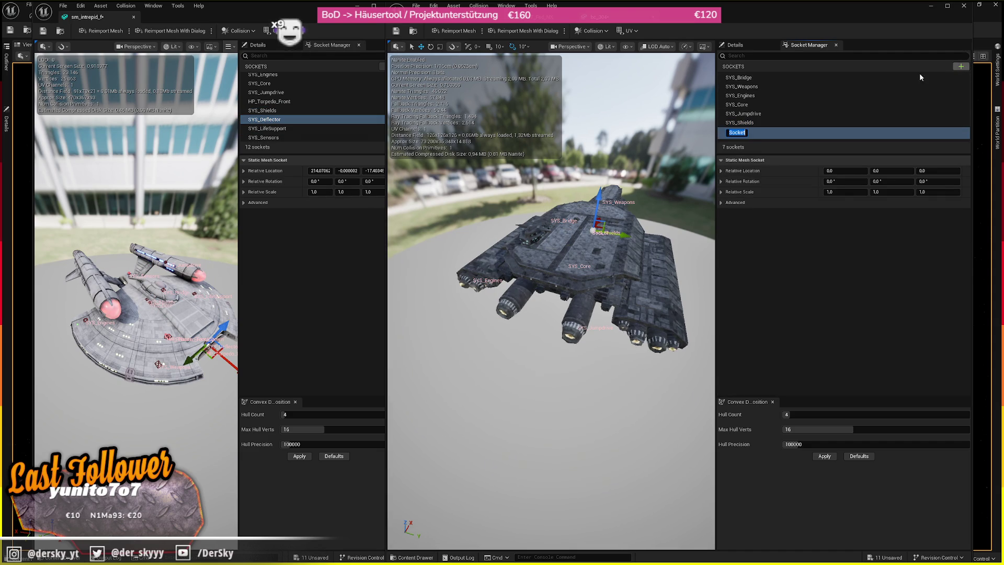
mouse_move(548, 366)
left_mouse_down()
mouse_move(533, 292)
mouse_move(523, 324)
mouse_move(543, 293)
mouse_move(632, 330)
left_mouse_up()
left_click_drag(590, 268, 666, 268)
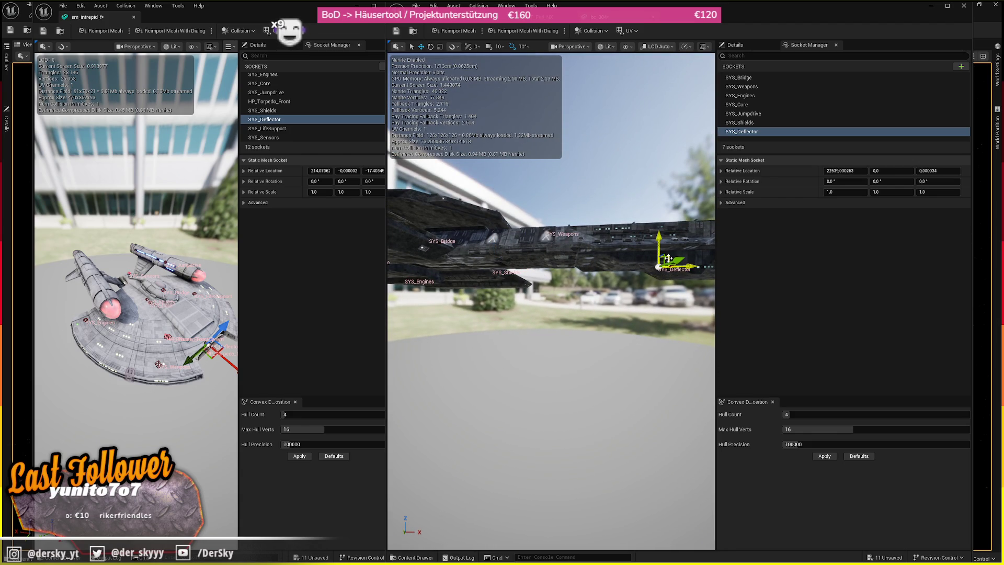
left_click_drag(512, 198, 528, 230)
left_click(269, 128)
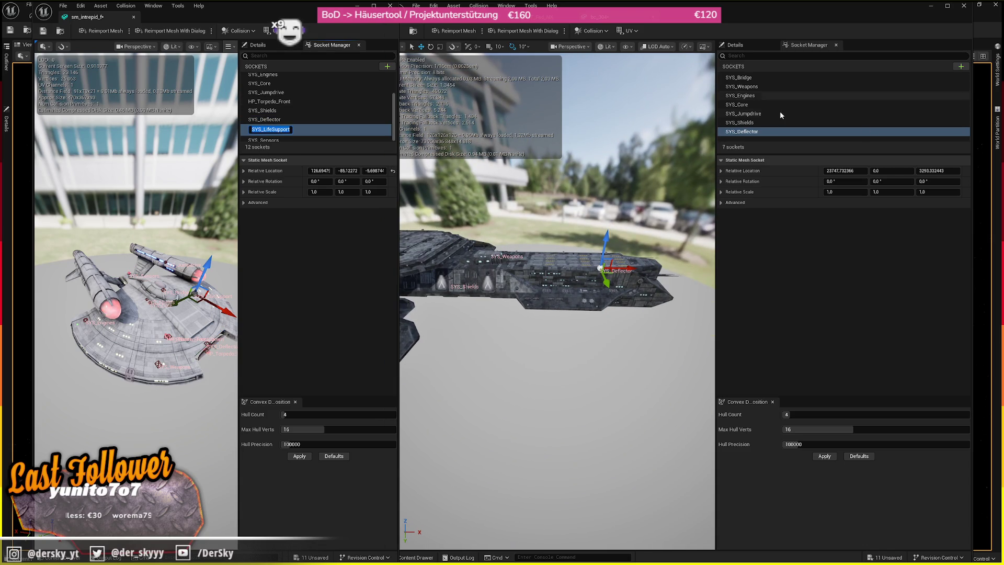
- Add a SYS_LifeSupport socket and drag it onto the upper hull beside SYS_Core
left_click(961, 66)
key("ctrl+v")
key("Return")
left_click_drag(680, 209, 627, 236)
scroll(599, 325, "up", 5)
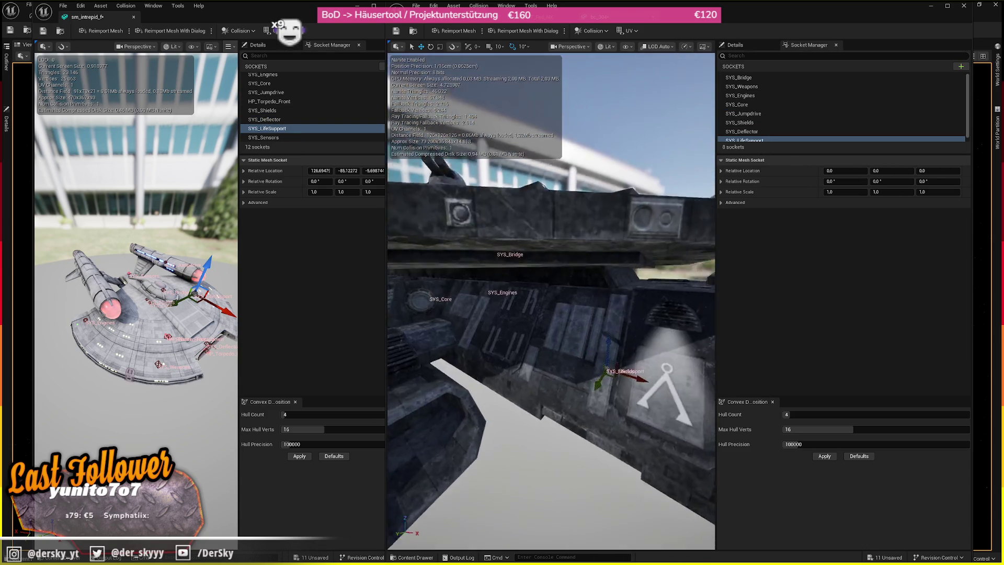
mouse_move(508, 279)
left_mouse_down()
mouse_move(568, 281)
mouse_move(569, 324)
mouse_move(523, 225)
left_mouse_up()
left_click_drag(661, 398, 614, 295)
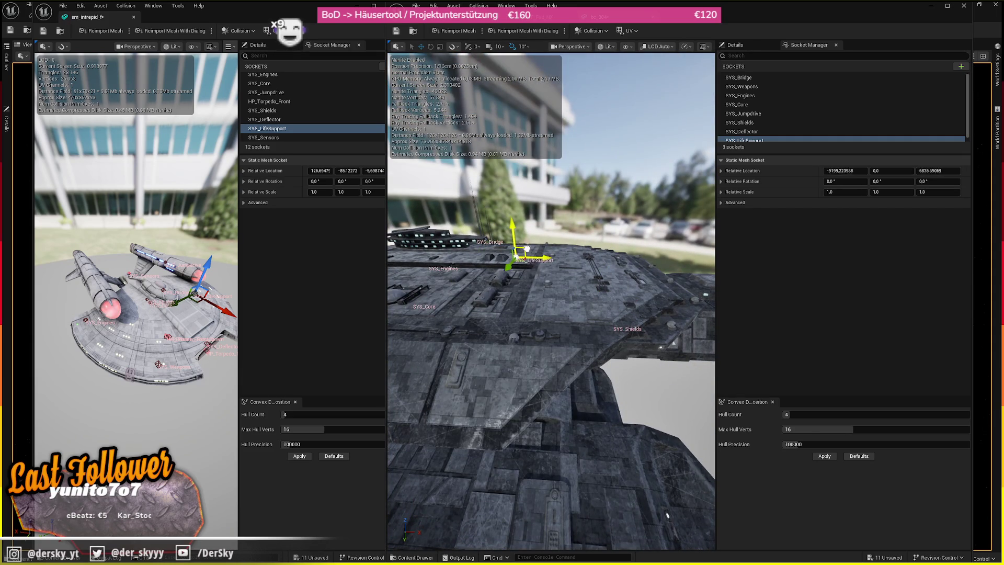
mouse_move(667, 515)
left_mouse_down()
mouse_move(564, 340)
mouse_move(472, 228)
mouse_move(548, 198)
left_mouse_up()
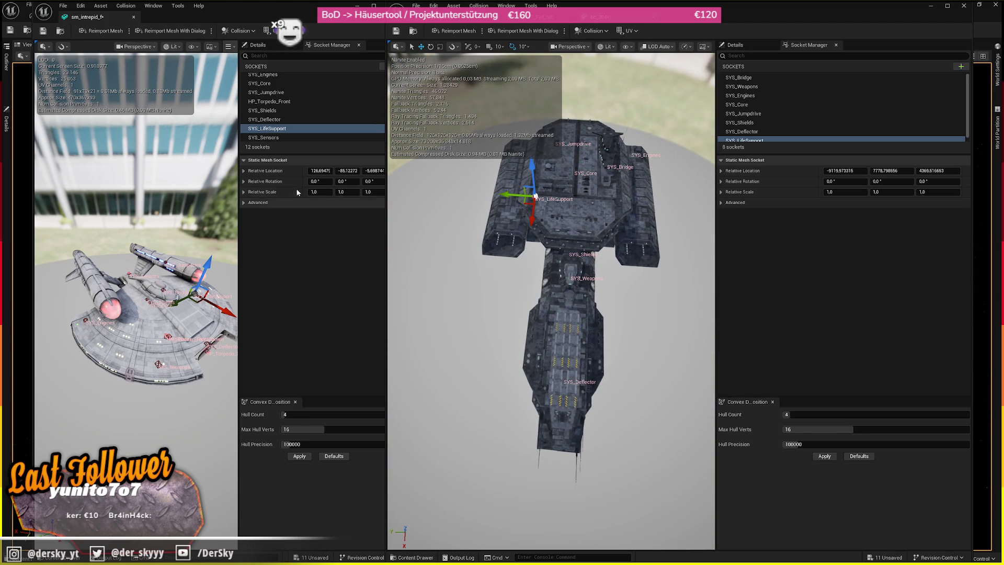
double_click(274, 138)
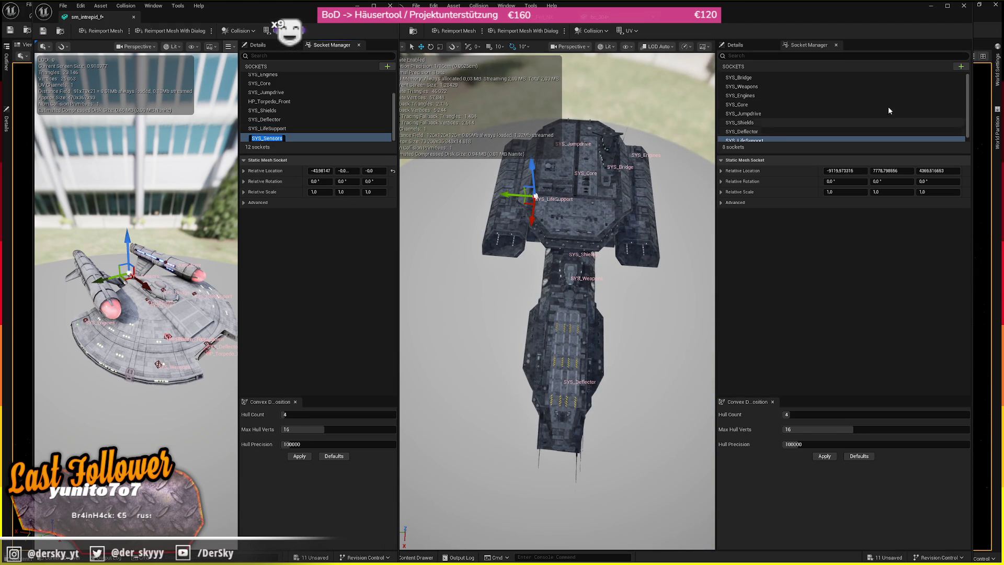
- Add a SYS_Sensors socket and move it forward to the ship's bow
left_click(956, 69)
key("ctrl+v")
key("Return")
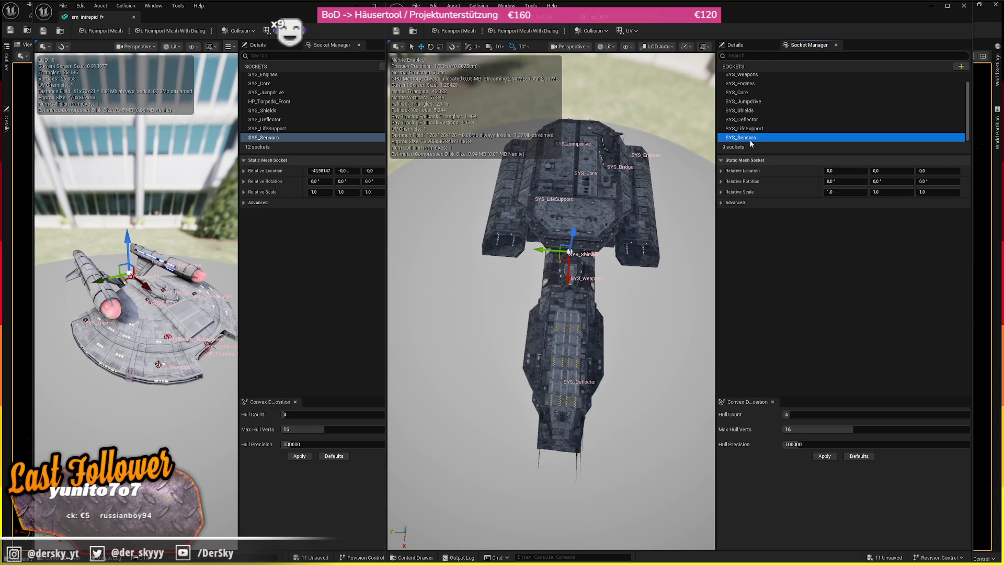
mouse_move(569, 251)
left_mouse_down()
mouse_move(552, 206)
mouse_move(642, 236)
mouse_move(581, 220)
mouse_move(549, 262)
left_mouse_up()
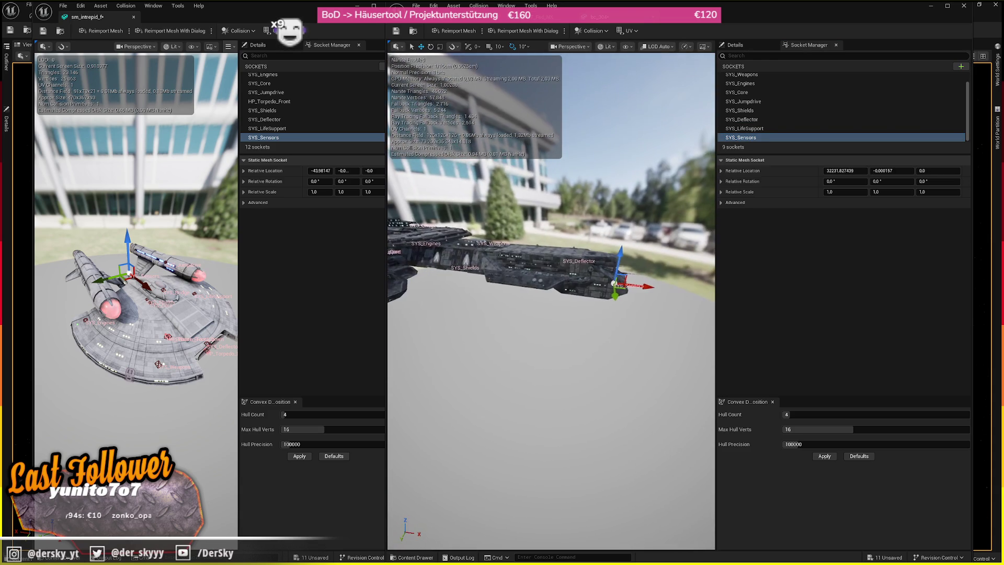
- Add an HP_Gatlings socket and place HP_Gatling_Up_1 on the hull top over the turret area
left_click(960, 66)
scroll(293, 126, "up", 2)
type("HP_")
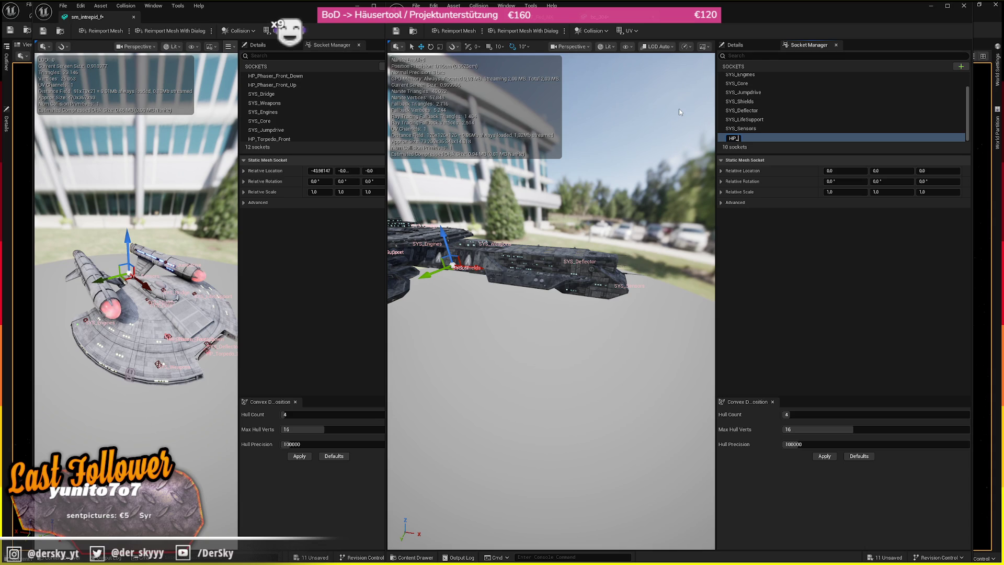
type("G")
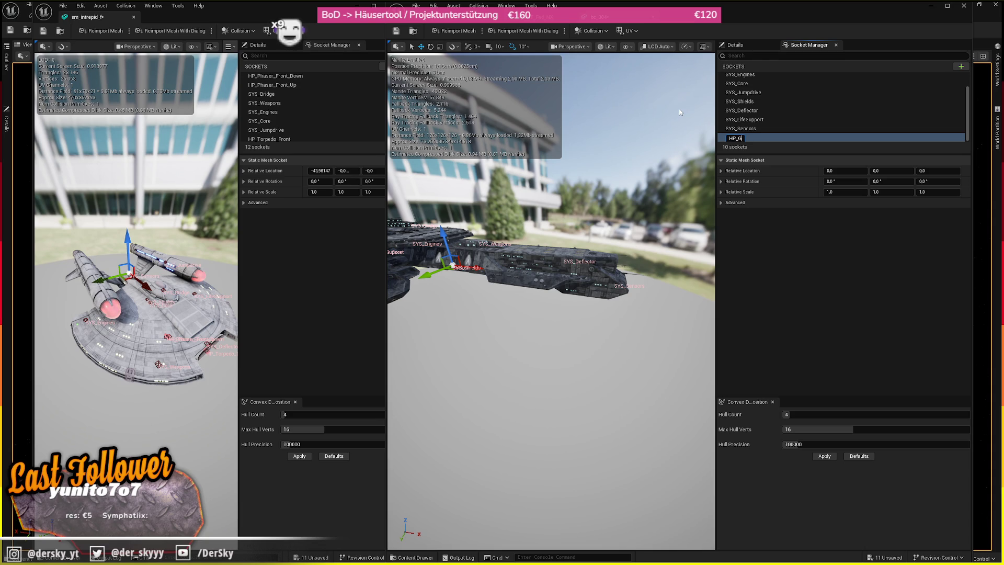
type("atlings")
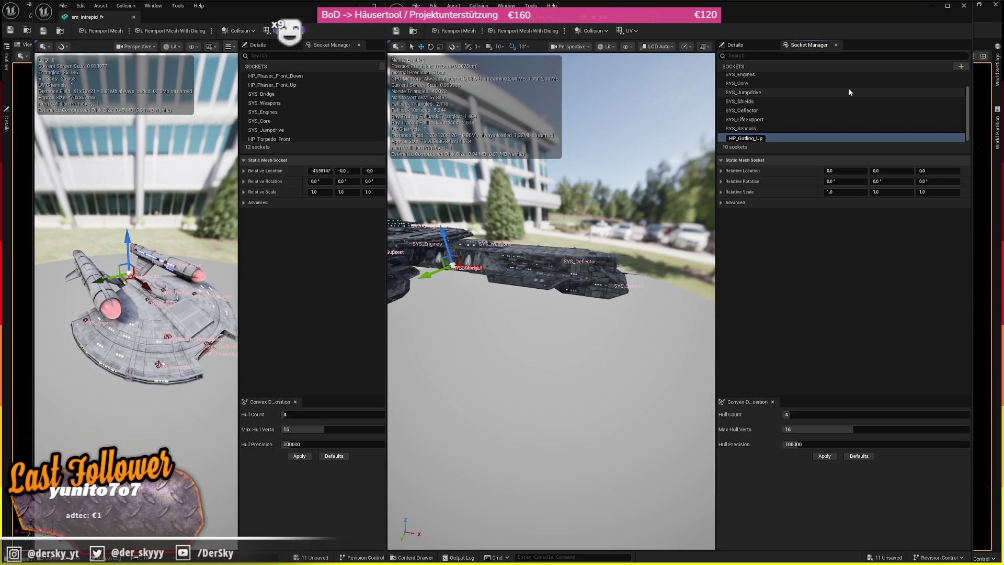
mouse_move(548, 339)
left_mouse_down()
mouse_move(530, 251)
mouse_move(531, 271)
mouse_move(689, 200)
mouse_move(547, 190)
left_mouse_up()
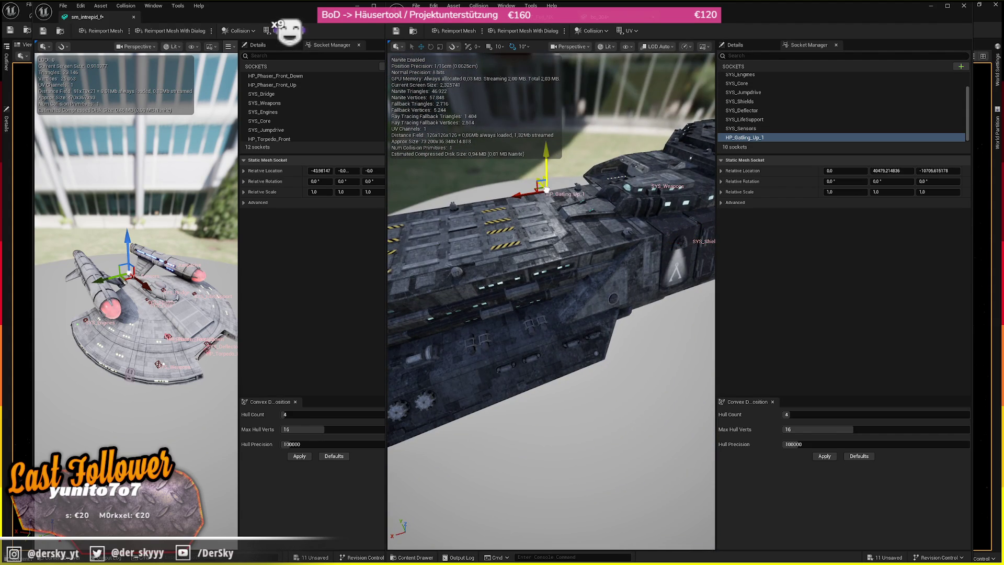
key("ctrl+z")
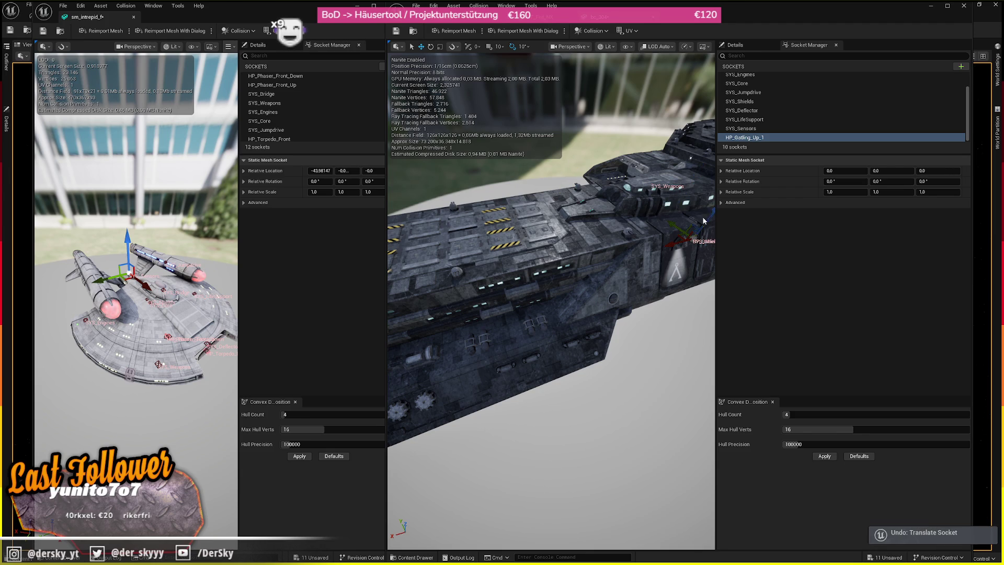
mouse_move(690, 232)
left_mouse_down()
mouse_move(634, 203)
mouse_move(460, 230)
left_mouse_up()
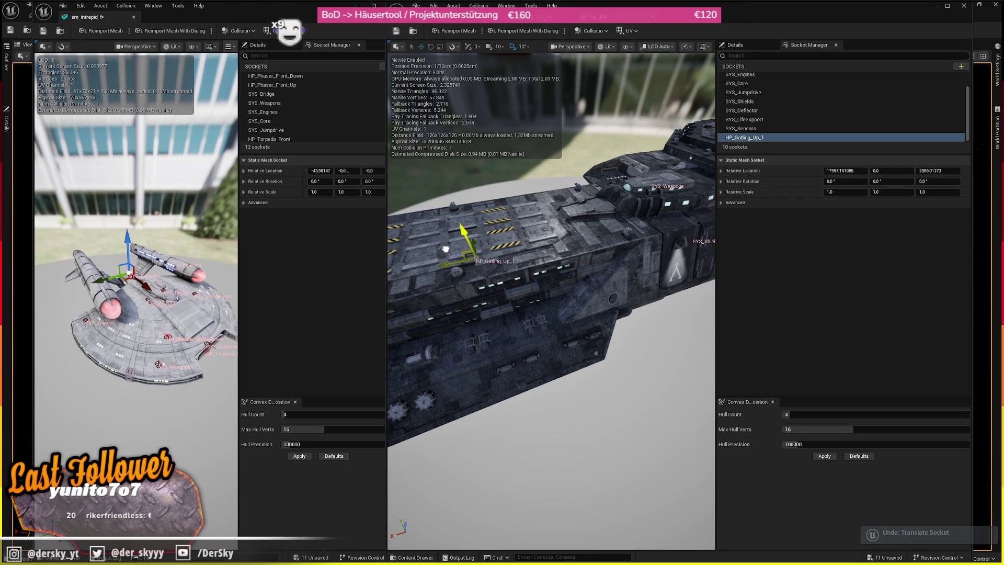
key("f")
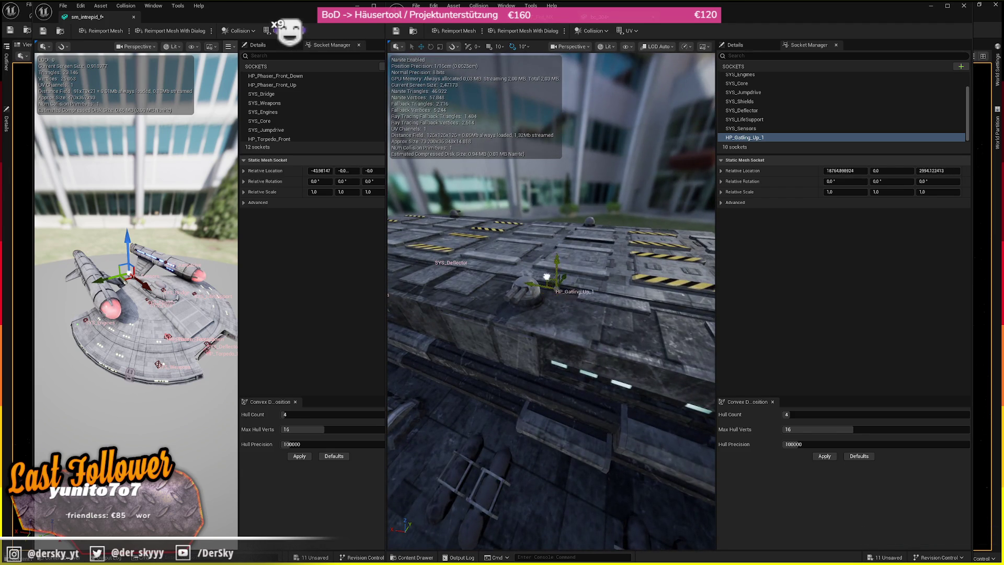
mouse_move(560, 243)
left_mouse_down()
mouse_move(528, 286)
mouse_move(555, 219)
left_mouse_up()
- Duplicate the gatling socket, move the copy across the deck and start renaming it
left_click(776, 137)
key("ctrl+d")
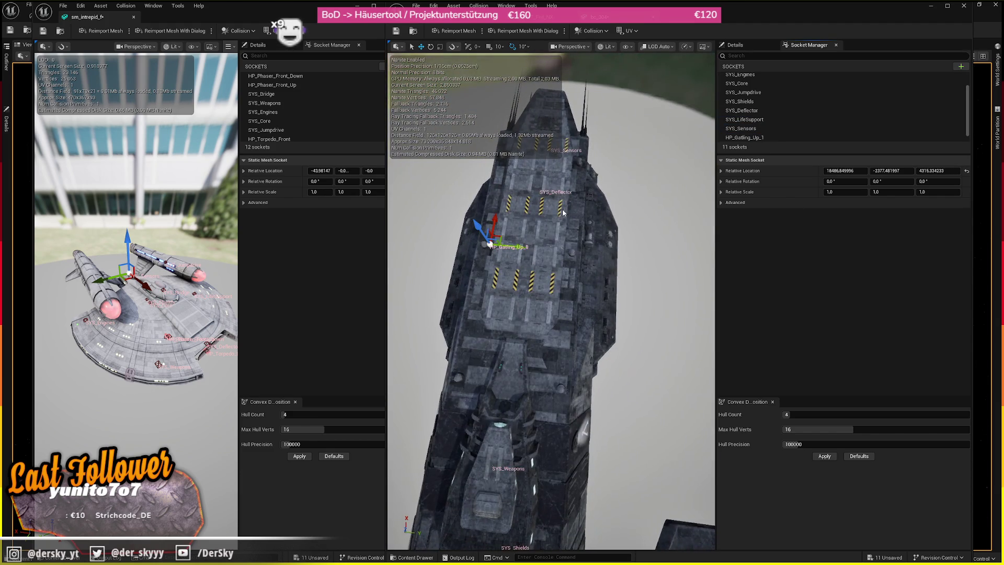
scroll(523, 217, "up", 4)
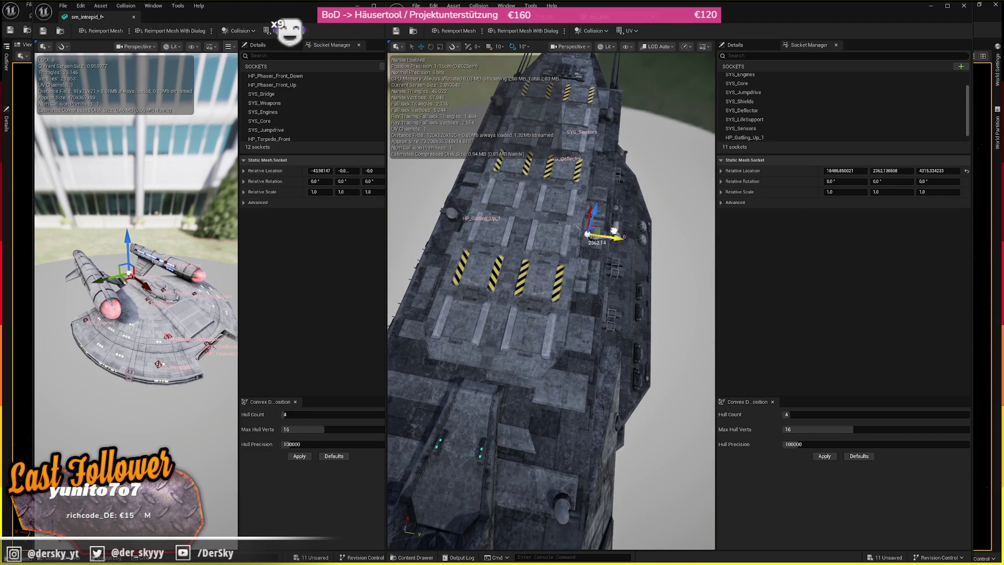
left_click(797, 137)
key("ctrl+d")
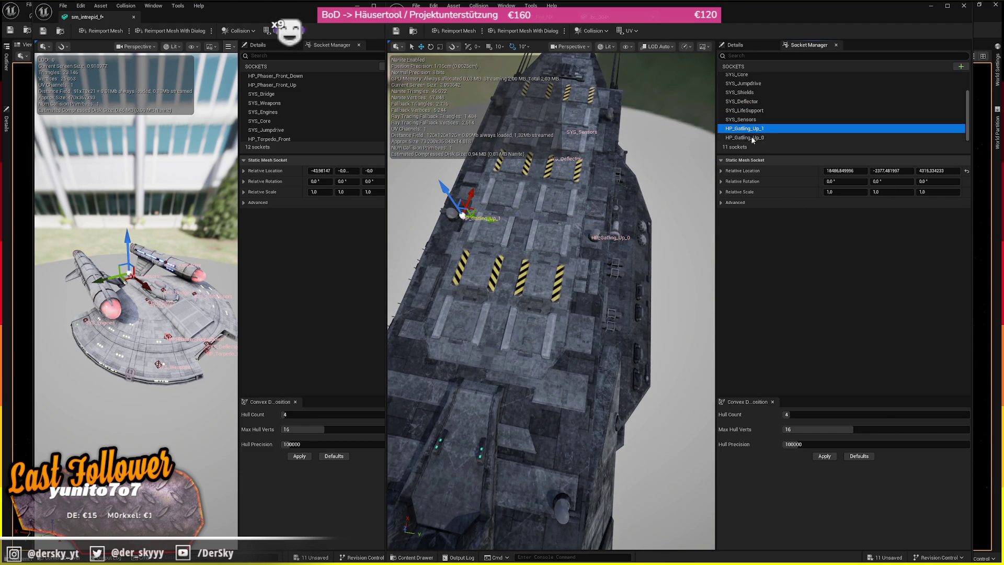
mouse_move(643, 185)
left_mouse_down()
mouse_move(431, 242)
mouse_move(601, 244)
left_mouse_up()
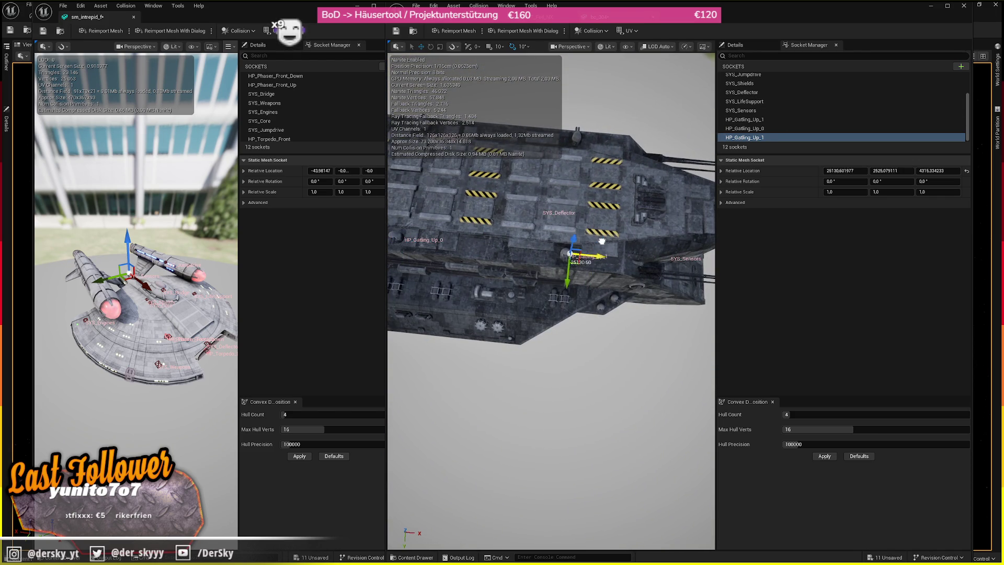
key("F2")
key("BackSpace")
- Name the copy HP_Gatling_Up_2 and add another duplicate named HP_Gatling_Up_3
type("2")
key("Return")
key("ctrl+w")
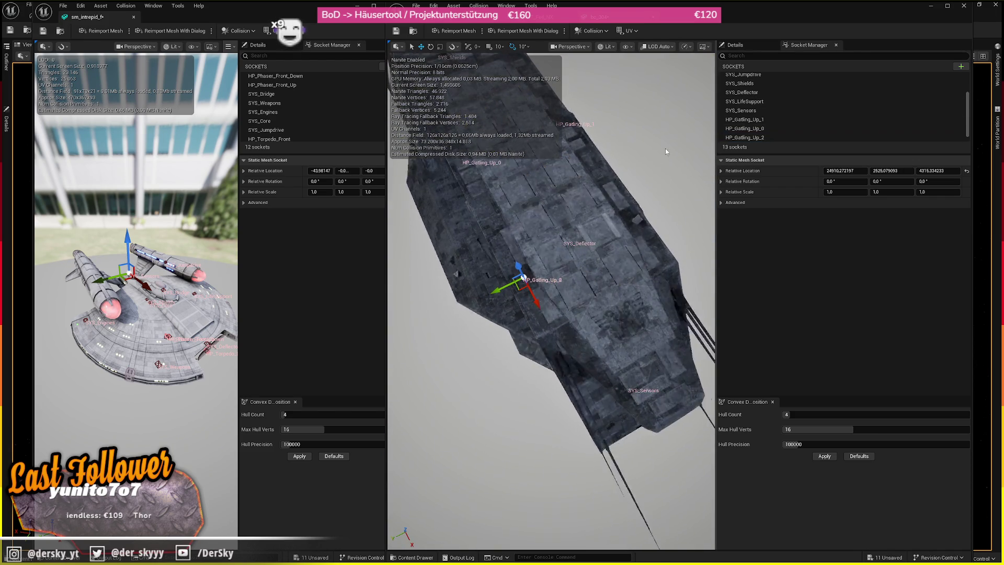
scroll(815, 102, "down", 1)
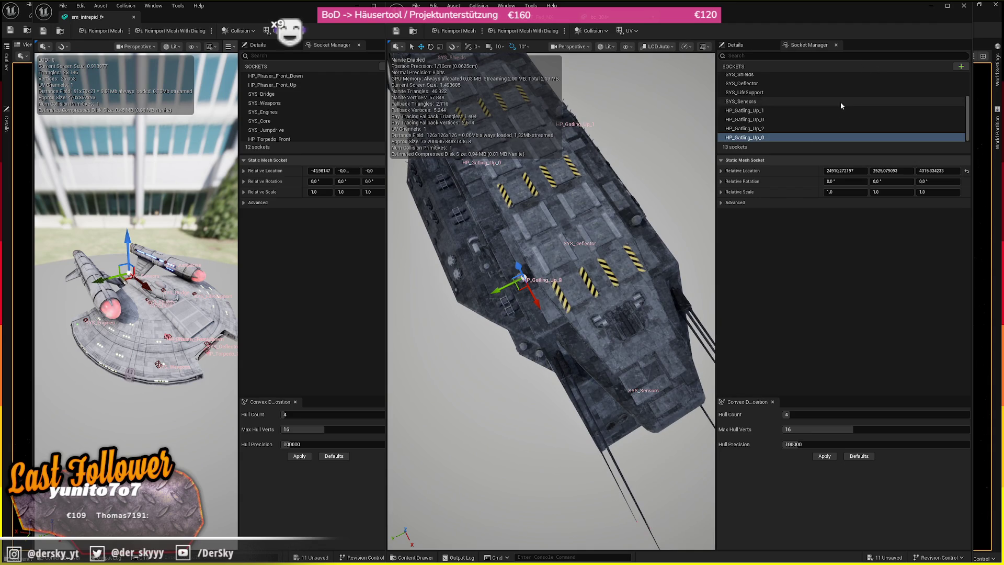
double_click(768, 137)
type("3")
key("Return")
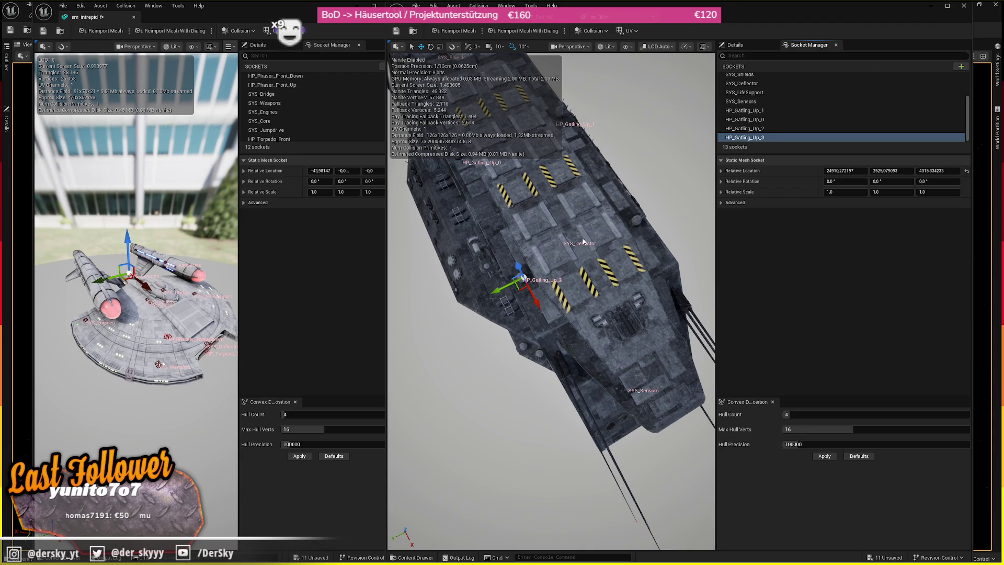
mouse_move(597, 339)
left_mouse_down()
mouse_move(574, 330)
mouse_move(597, 339)
mouse_move(575, 345)
mouse_move(575, 376)
mouse_move(575, 324)
left_mouse_up()
- Duplicate once more and rename the copy with 'Missile_1' as HP_Gatling_Up_Missile_1
key("ctrl+d")
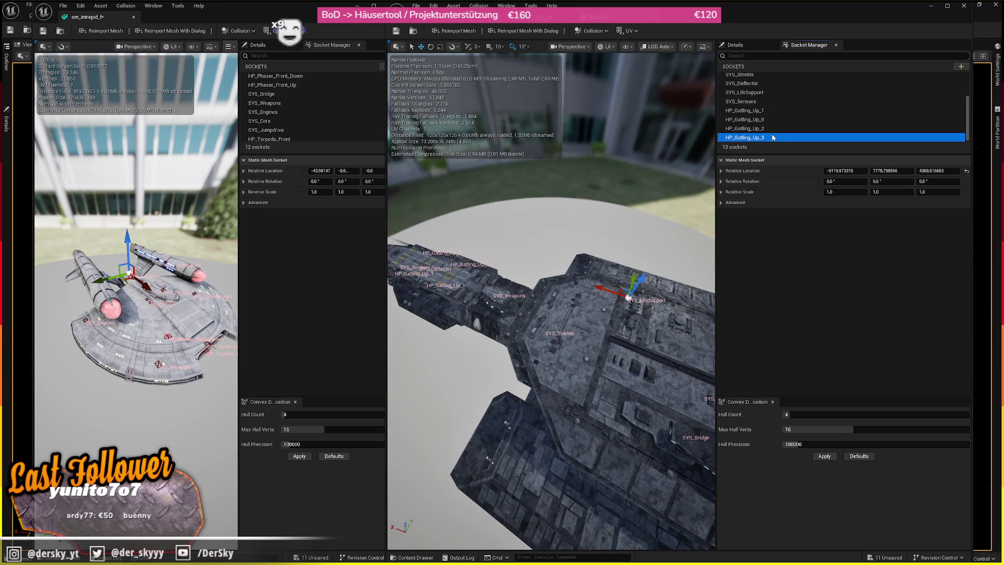
left_click(877, 149)
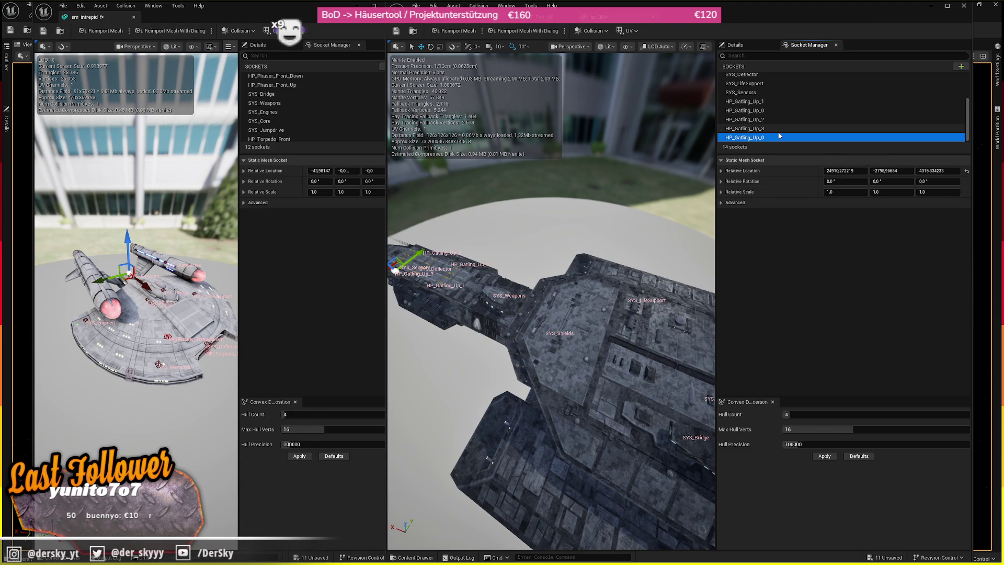
type("Missile_1")
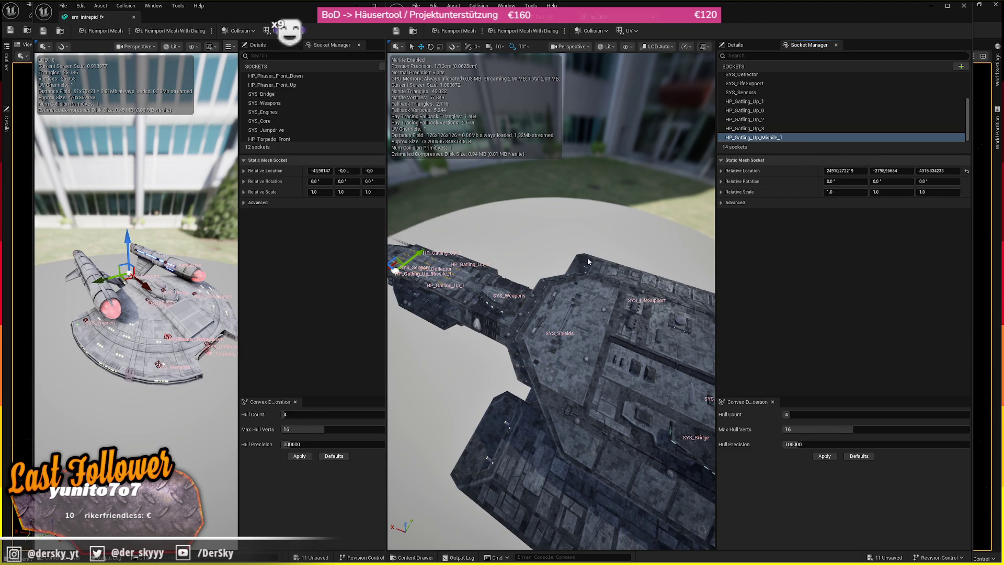
mouse_move(588, 257)
left_mouse_down()
mouse_move(598, 246)
mouse_move(511, 330)
left_mouse_up()
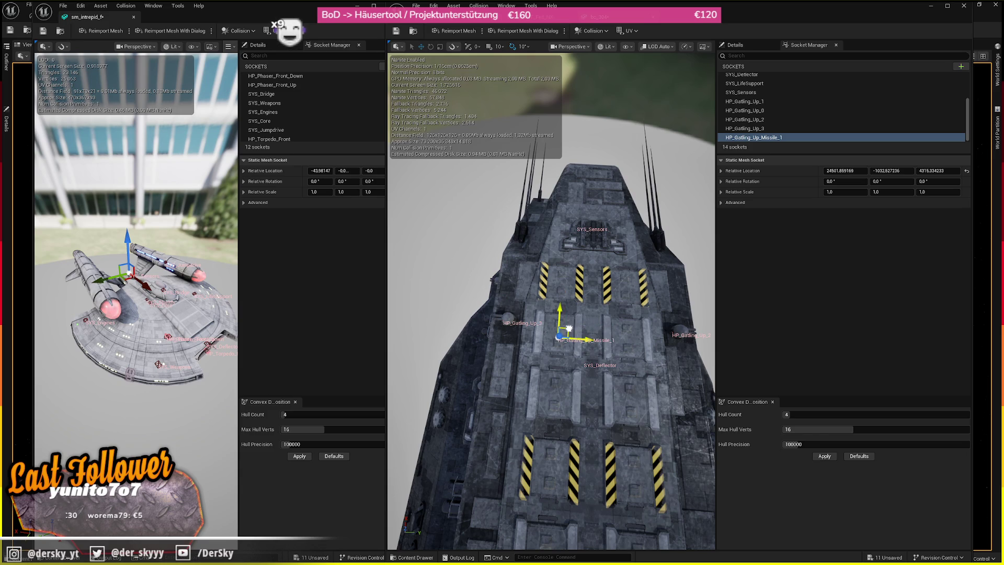
- Turn the missile socket 90° and duplicate it as HP_Gatling_Up_Missile_2 across the upper deck
key("e")
left_click_drag(559, 335, 559, 272)
key("ctrl+d")
key("F2")
key("BackSpace")
type("2")
key("Return")
key("f")
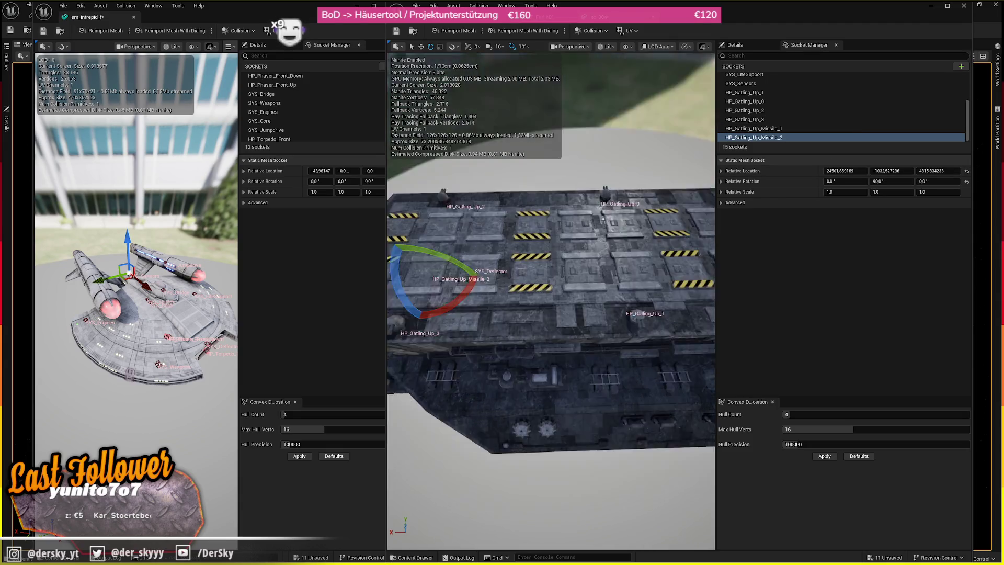
key("w")
mouse_move(490, 291)
left_mouse_down()
mouse_move(615, 258)
mouse_move(509, 255)
mouse_move(581, 257)
left_mouse_up()
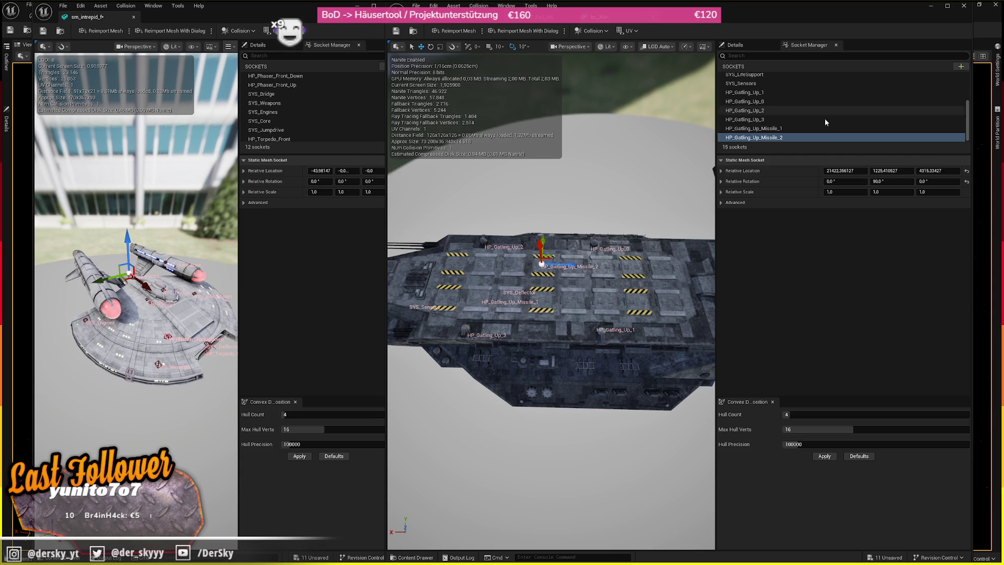
- Move HP_Gatling_Up_Missile_1 further along the upper deck
left_click(473, 297)
left_click_drag(503, 297, 509, 302)
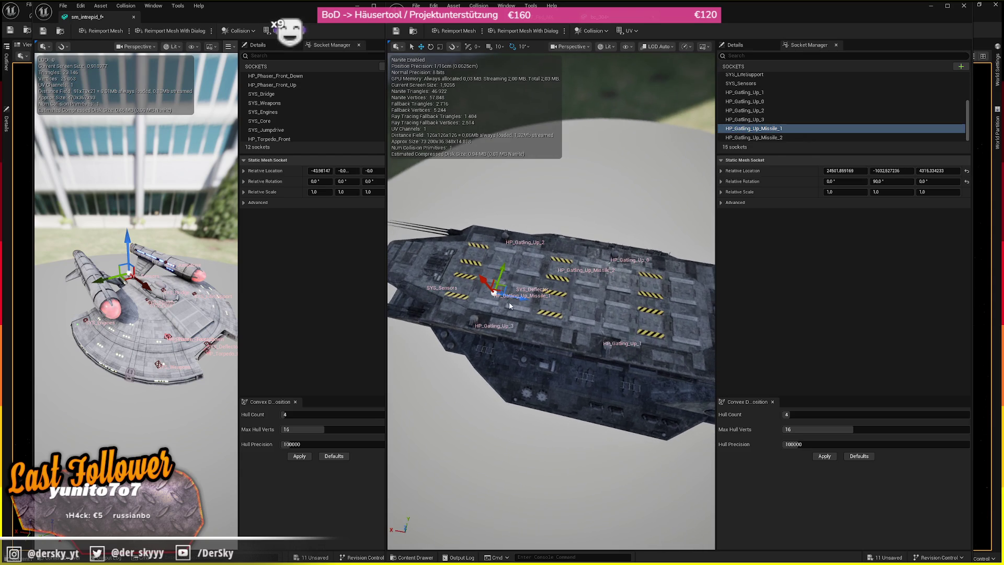
left_click(509, 302)
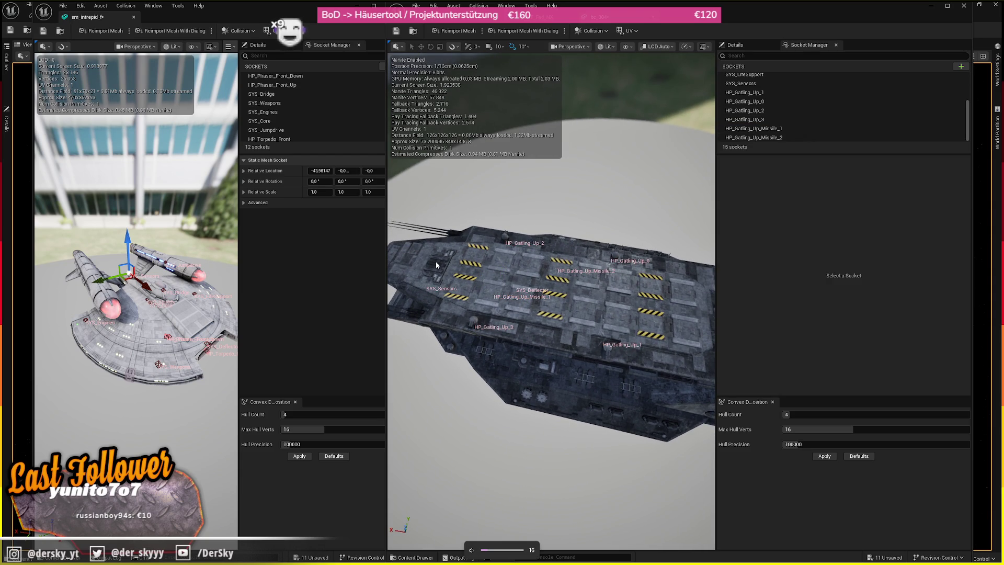
left_click(797, 136)
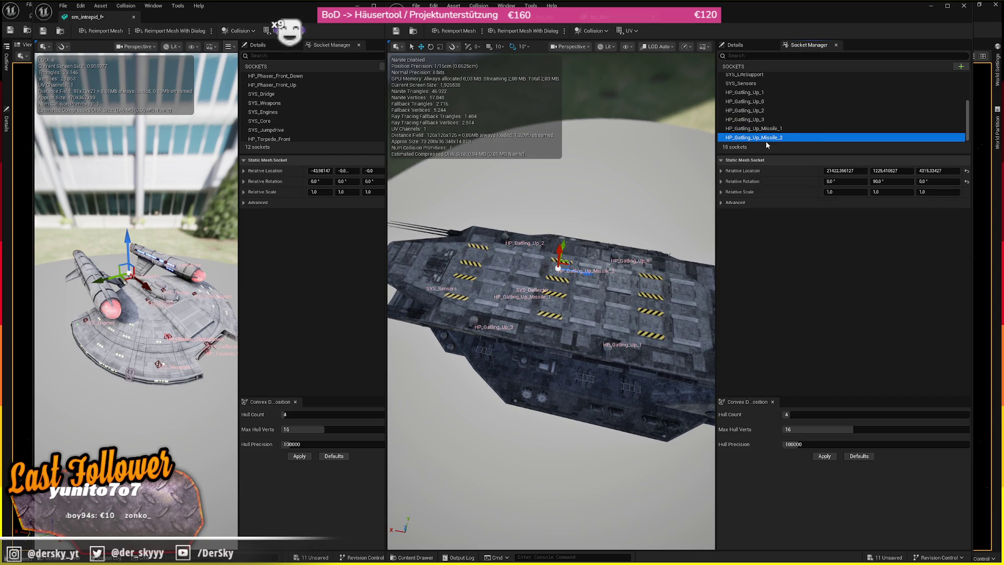
left_click(779, 129)
left_click_drag(525, 299, 472, 296)
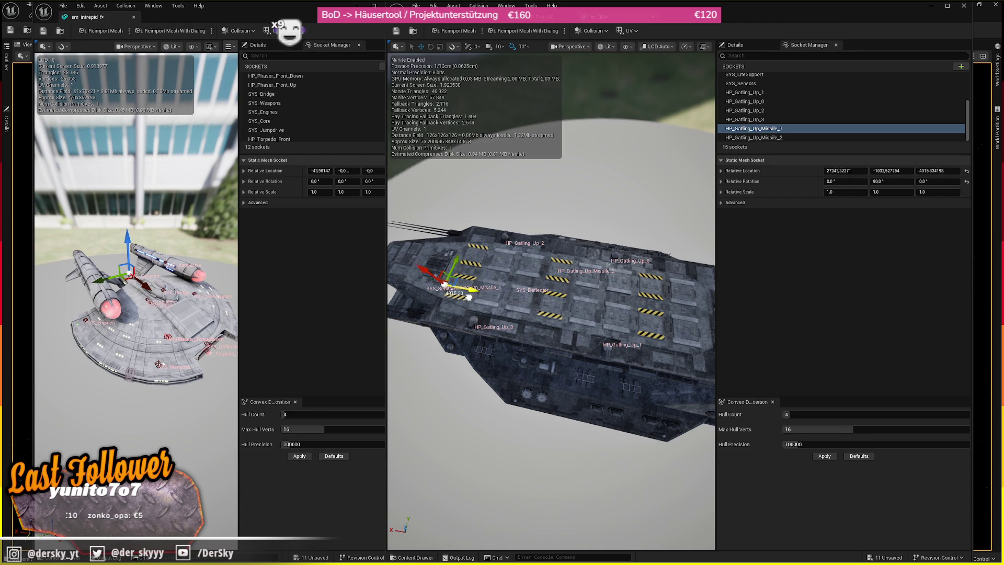
- Duplicate HP_Gatling_Up_Missile_2 and begin renaming the copy
left_click(836, 137)
key("ctrl+d")
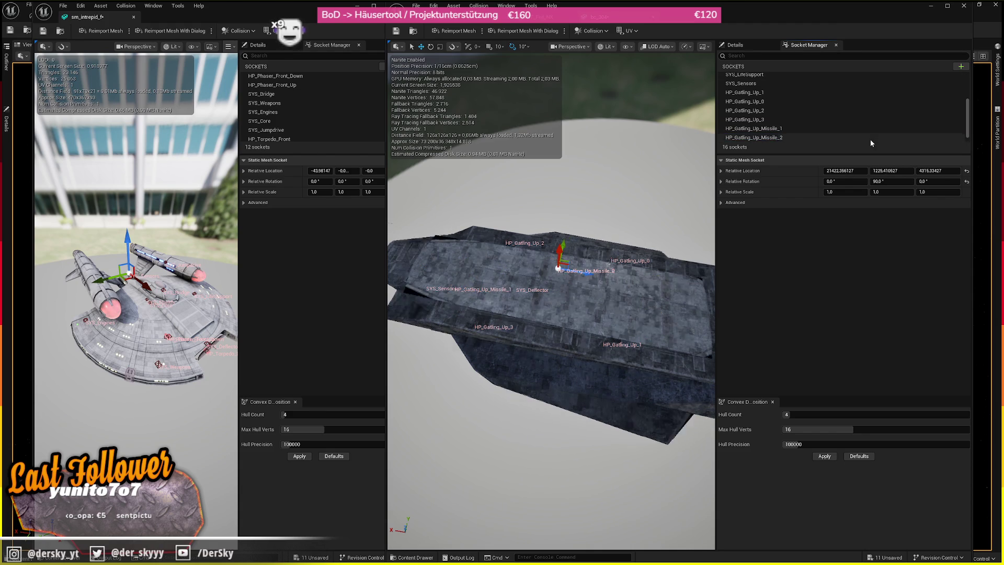
key("F2")
key("BackSpace")
key("BackSpace")
key("BackSpace")
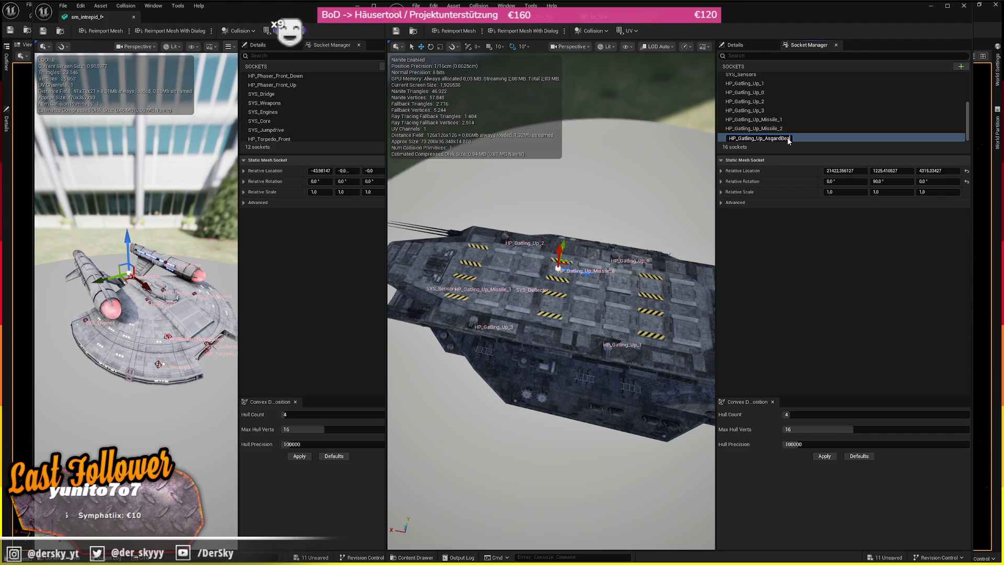
- Position HP_Gatling_Up_AsgardBeam beneath the hull near SYS_Shields, rotated 270°
mouse_move(548, 314)
left_mouse_down()
mouse_move(507, 277)
mouse_move(441, 247)
mouse_move(672, 336)
left_mouse_up()
key("f")
key("e")
left_click_drag(505, 365, 449, 355)
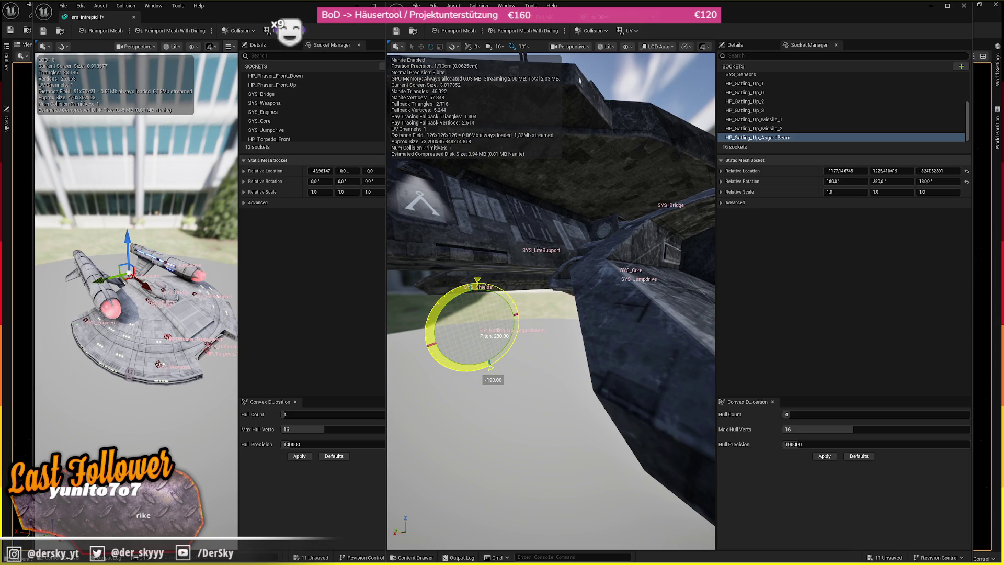
key("w")
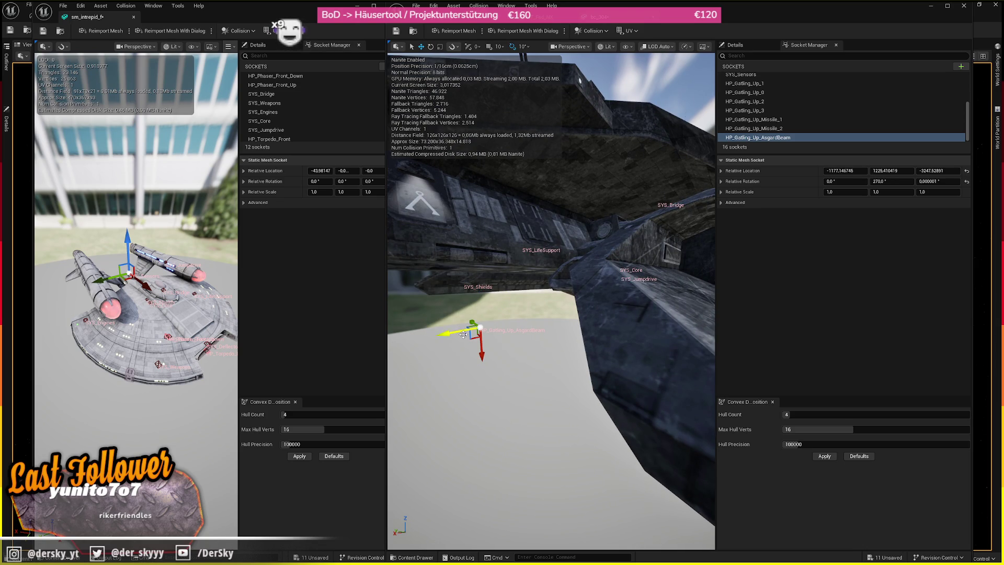
left_click_drag(474, 299, 469, 290)
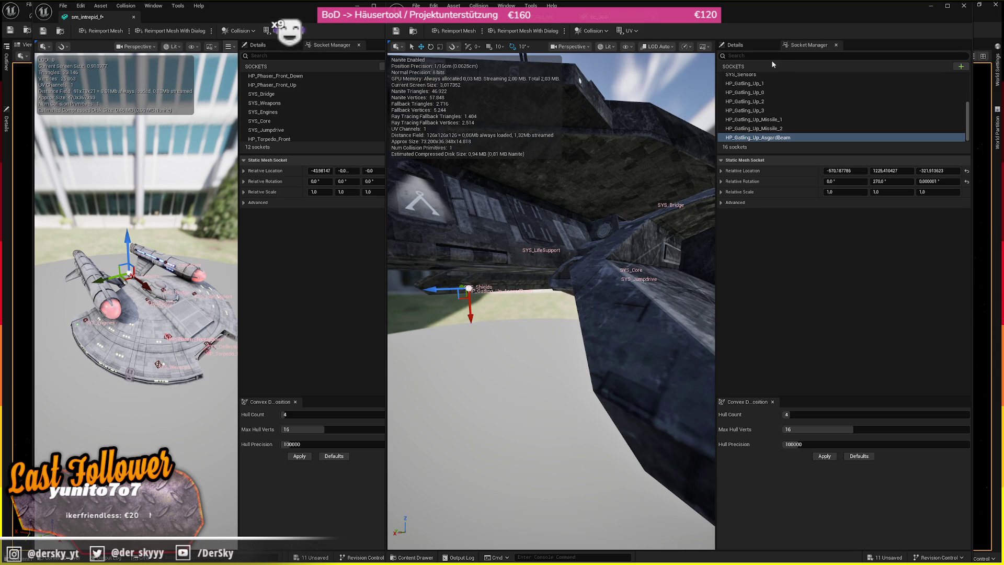
left_click(735, 45)
type("comple")
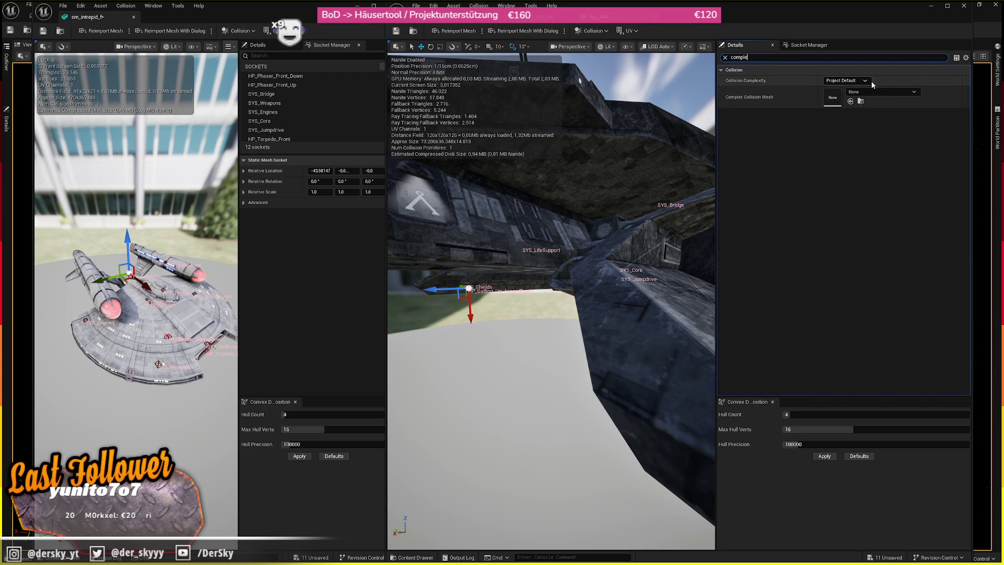
- Set Collision Complexity to Use Complex Collision As Simple and save the BC-304 mesh
left_click(871, 80)
left_click(857, 112)
left_click(395, 31)
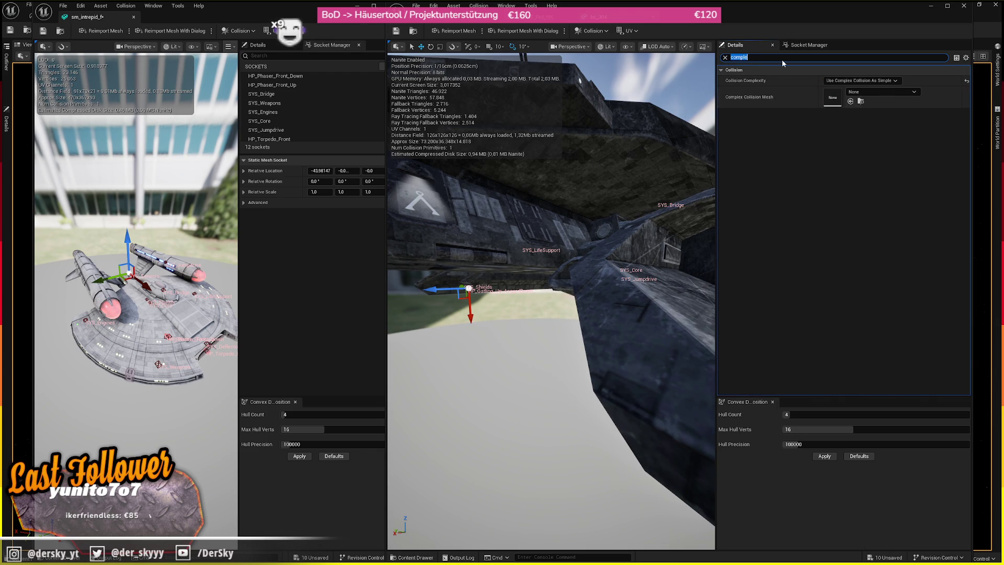
- Close the sm_intrepid_f mesh editor and browse to the bc_304 StaticMeshes folder
left_click_drag(386, 282, 398, 283)
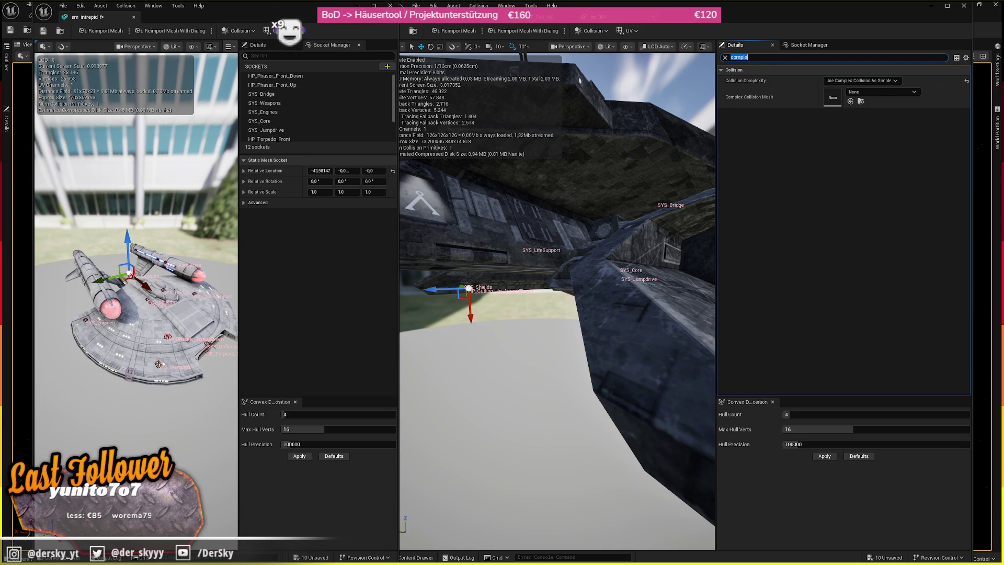
left_click(391, 6)
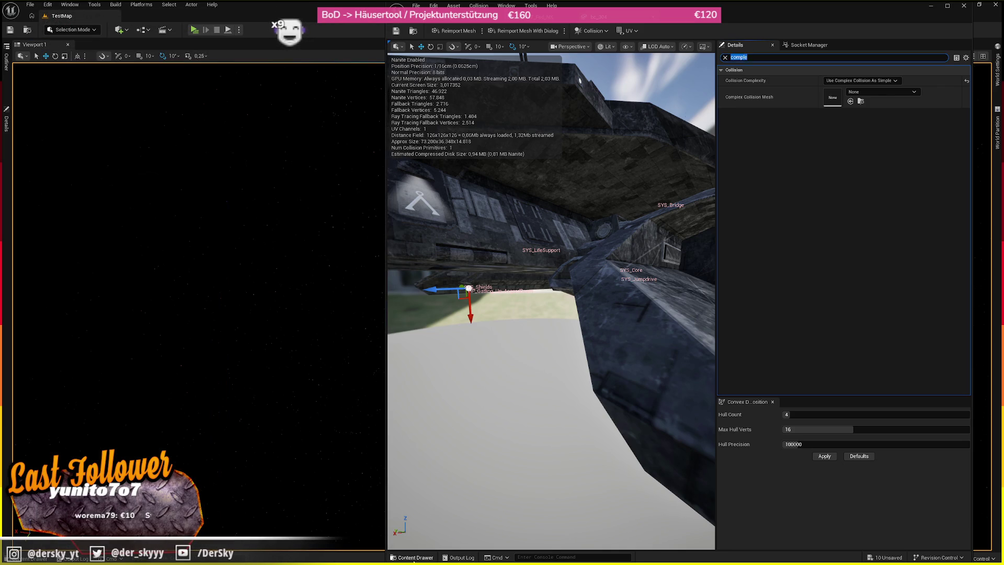
left_click(412, 557)
left_click(413, 30)
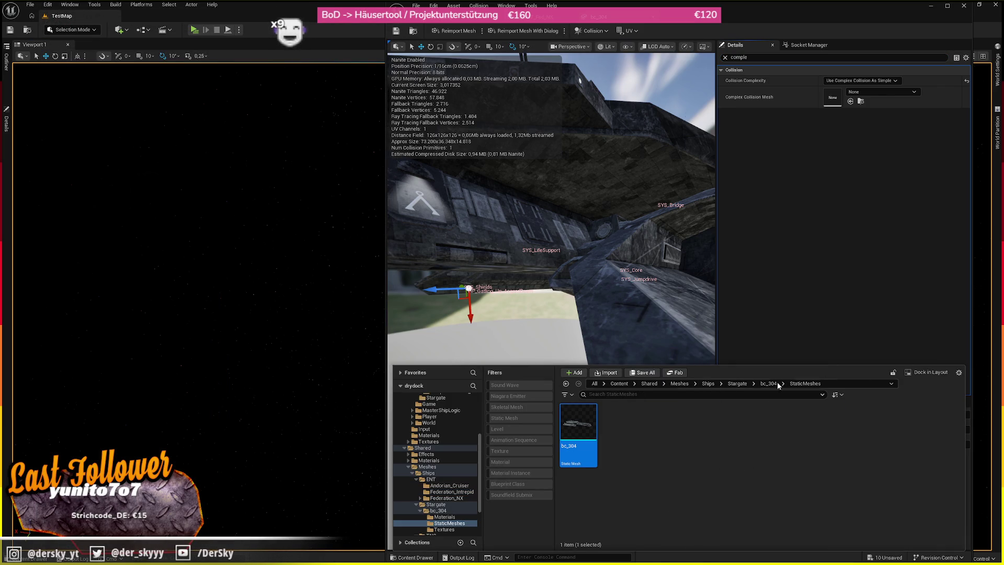
- Set Maximum Texture Size to 2048 on all six bc_304 textures via the Property Matrix and save
left_click(768, 384)
double_click(667, 429)
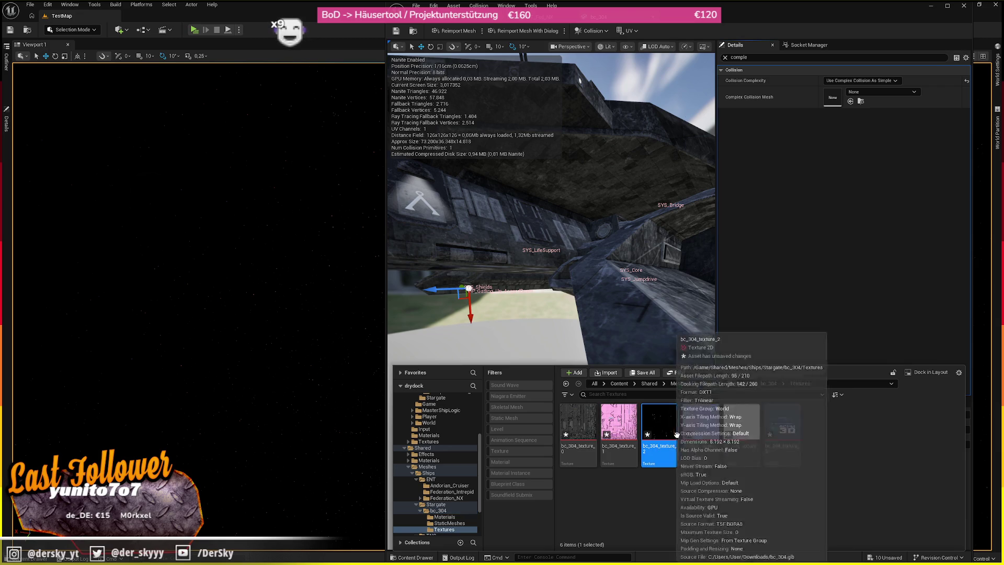
key("ctrl+a")
right_click(698, 432)
mouse_move(791, 295)
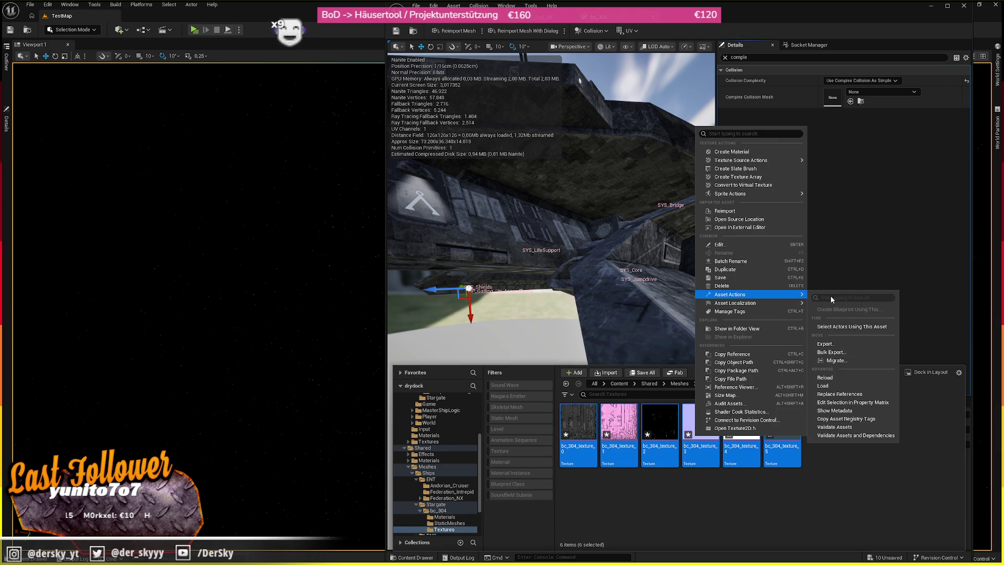
left_click(855, 402)
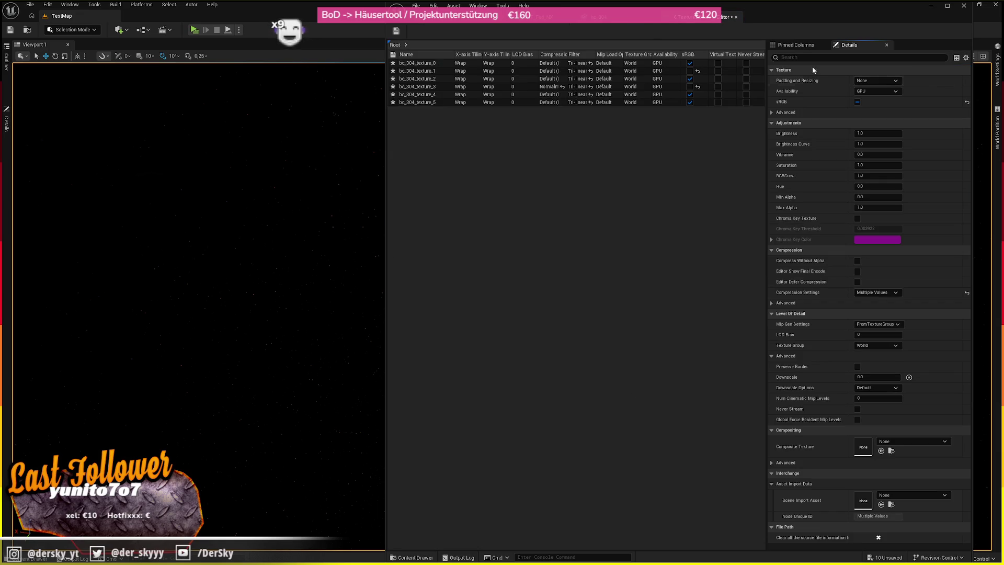
left_click(432, 78)
key("ctrl+a")
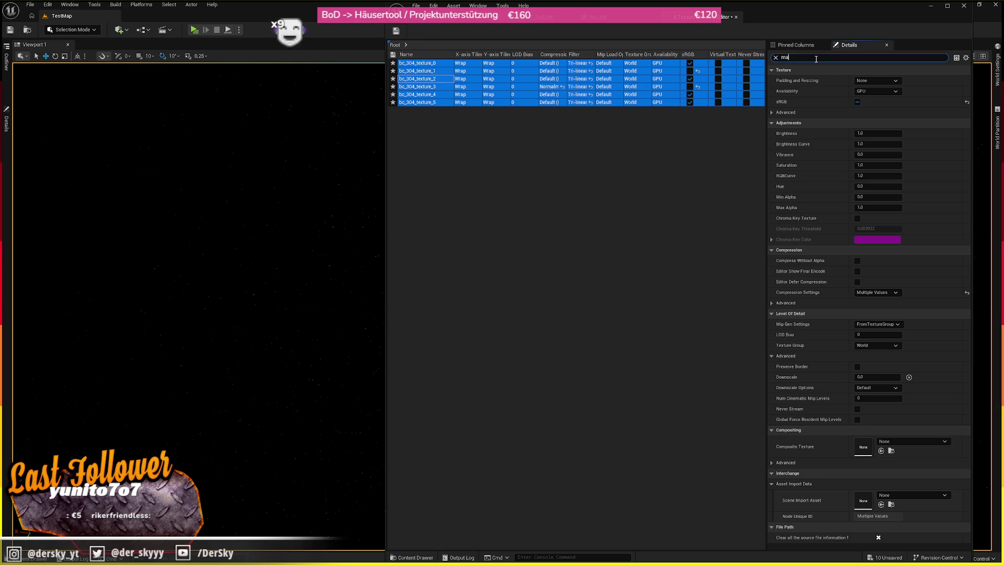
type("x")
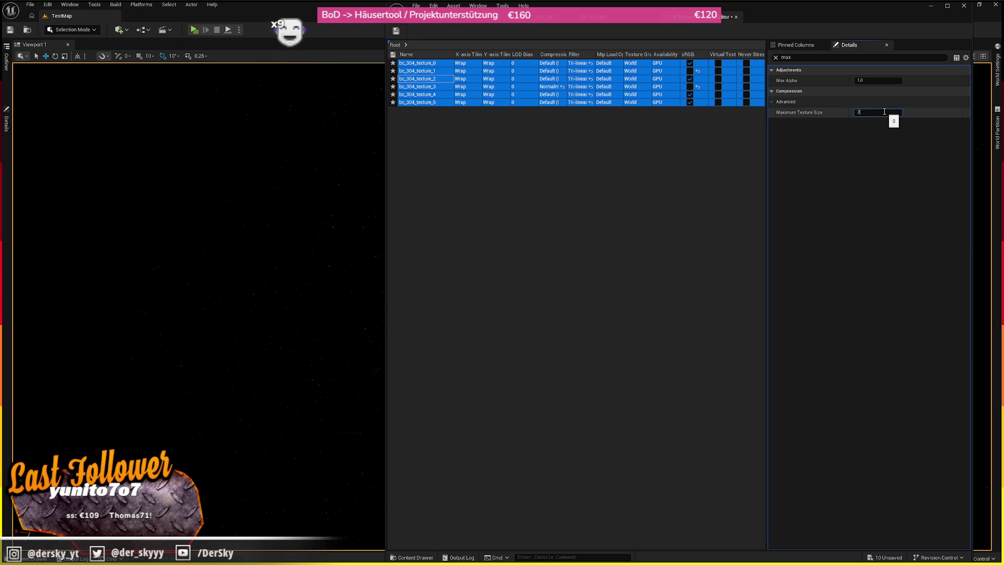
type("48")
key("Return")
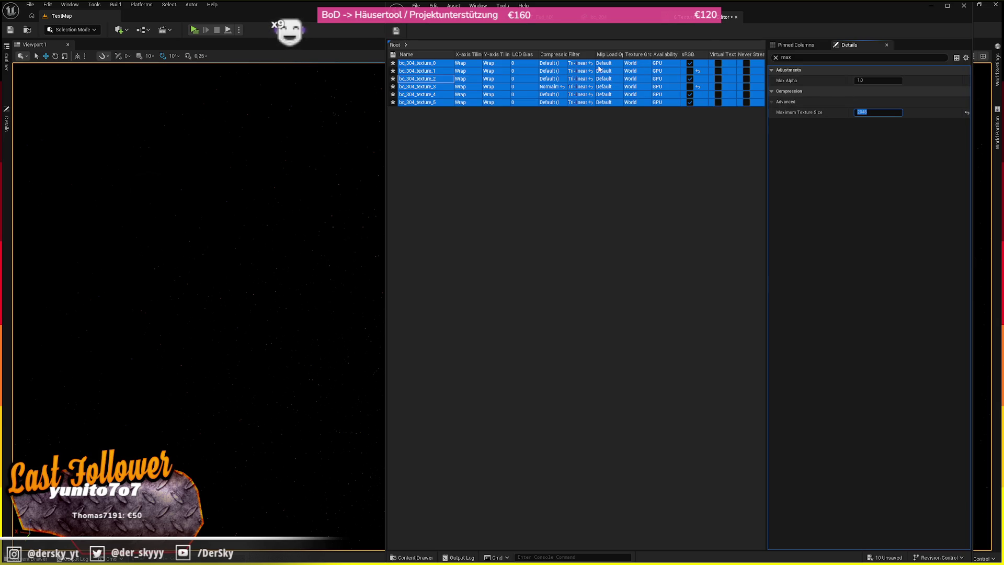
key("ctrl+s")
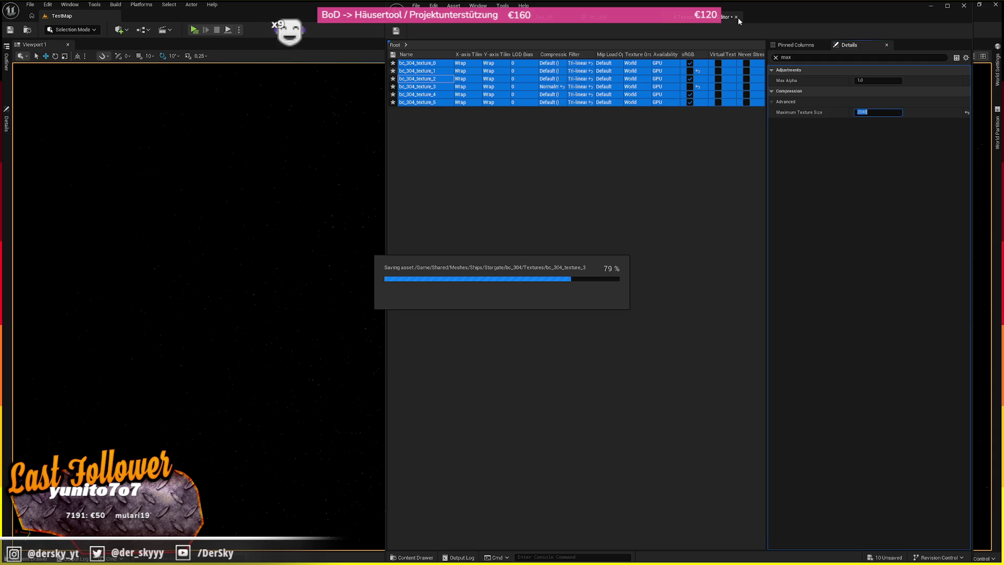
left_click(736, 17)
- Look over the ship preview and open bc_304_texture_2 in the texture editor
left_click_drag(551, 301, 492, 272)
mouse_move(606, 193)
left_mouse_down()
mouse_move(596, 198)
mouse_move(605, 193)
left_mouse_up()
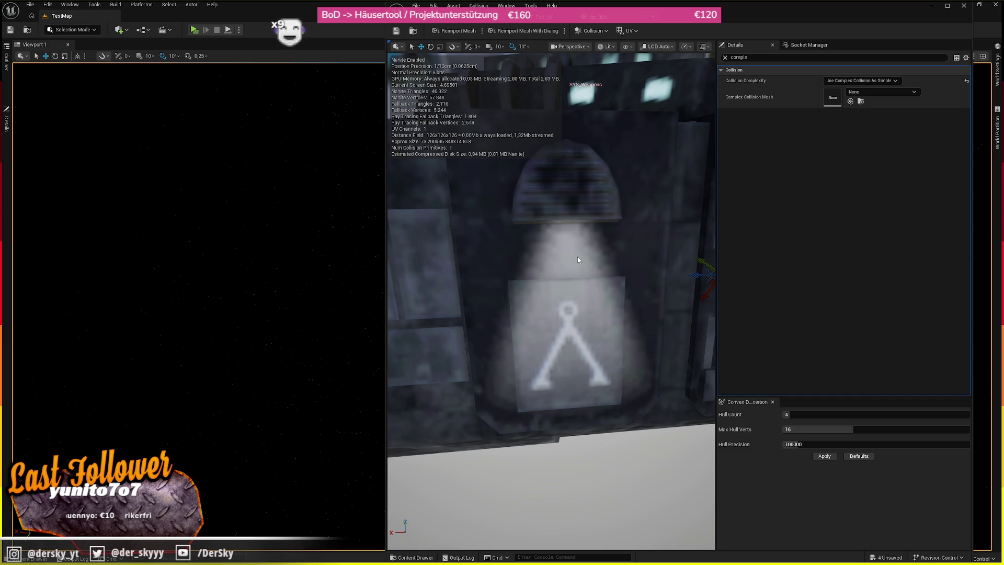
left_click(413, 555)
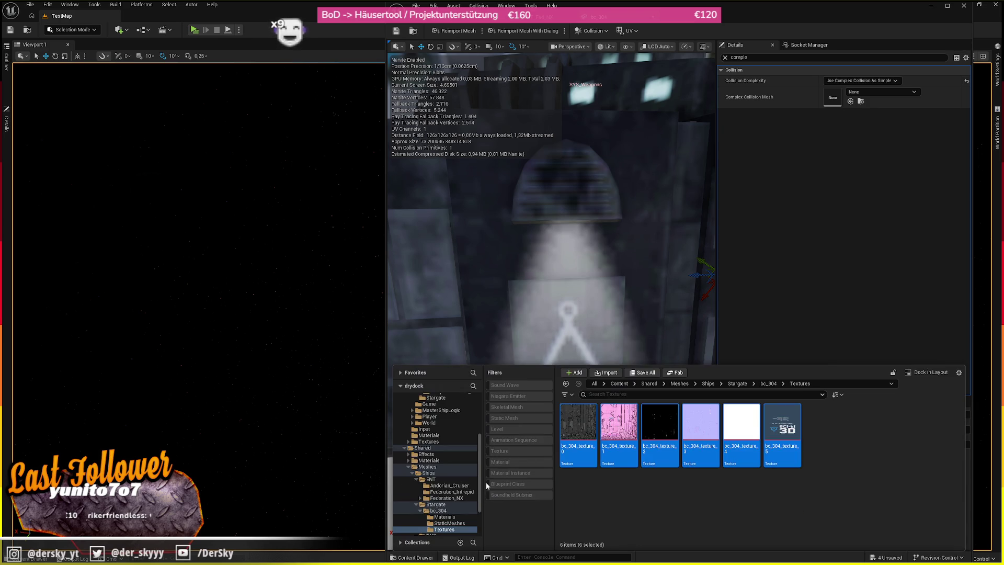
double_click(674, 448)
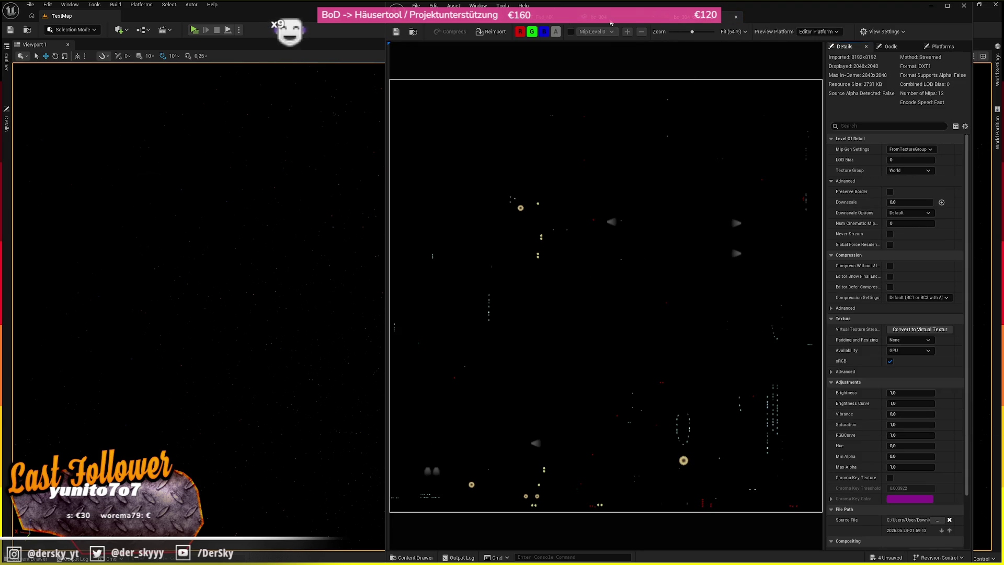
- Drag the bc_304 static mesh from the Content Drawer into Viewport 1
left_click(414, 32)
left_click(768, 383)
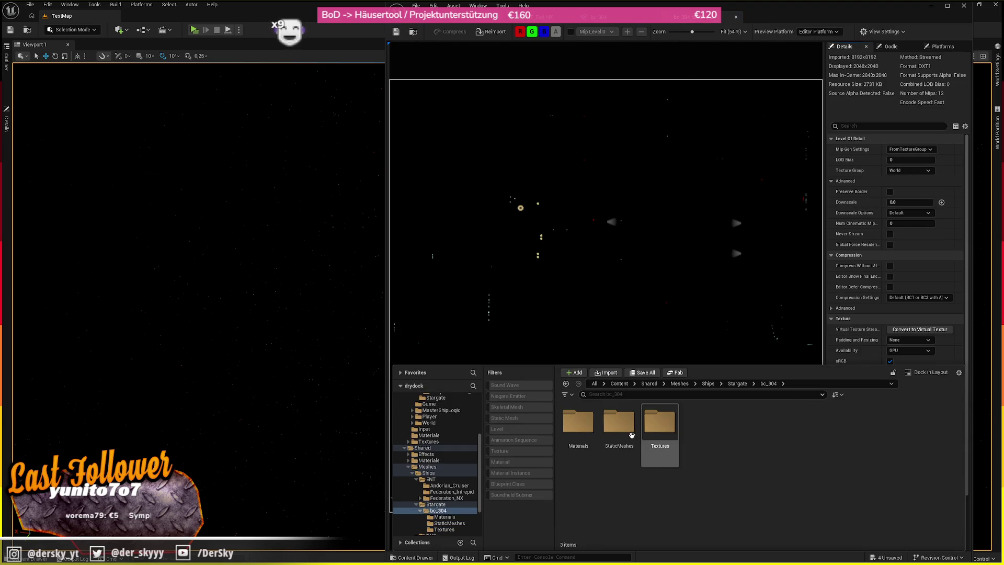
double_click(568, 429)
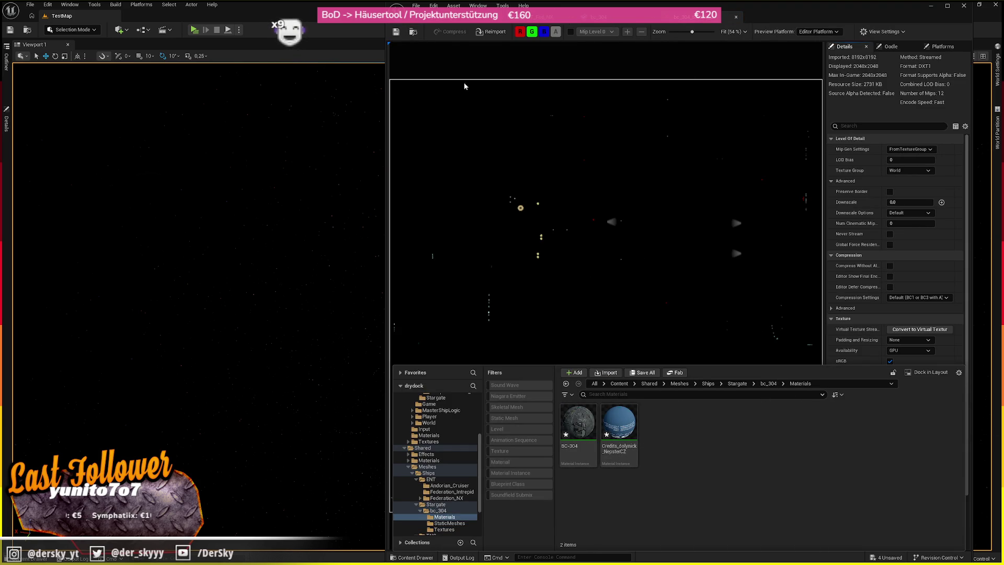
left_click(613, 24)
left_click(419, 33)
mouse_move(578, 438)
left_mouse_down()
mouse_move(271, 291)
mouse_move(286, 289)
left_mouse_up()
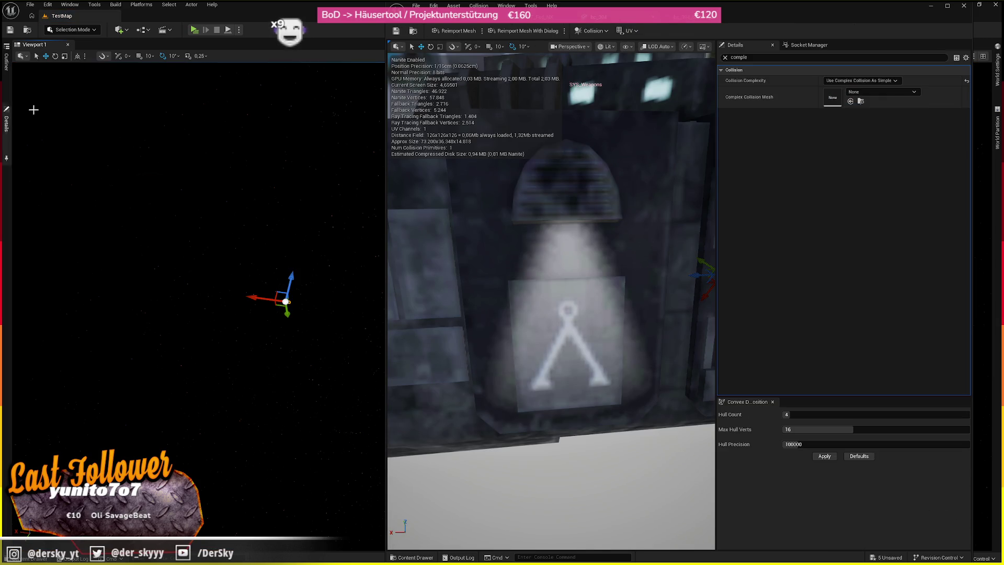
- Fly the camera close to the ship's engines, then open the BC-304 material instance
left_click(7, 122)
scroll(257, 215, "down", 5)
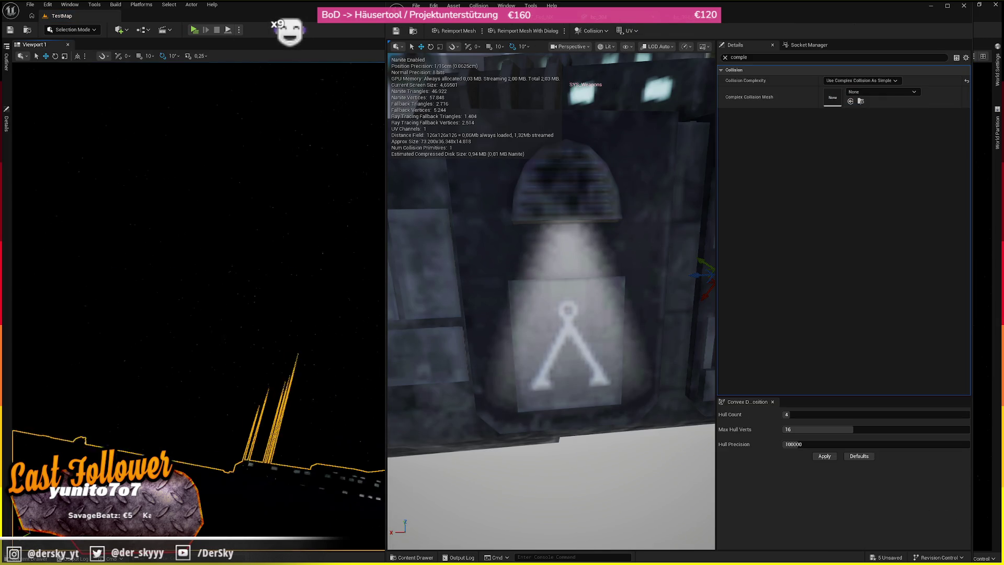
scroll(258, 215, "down", 10)
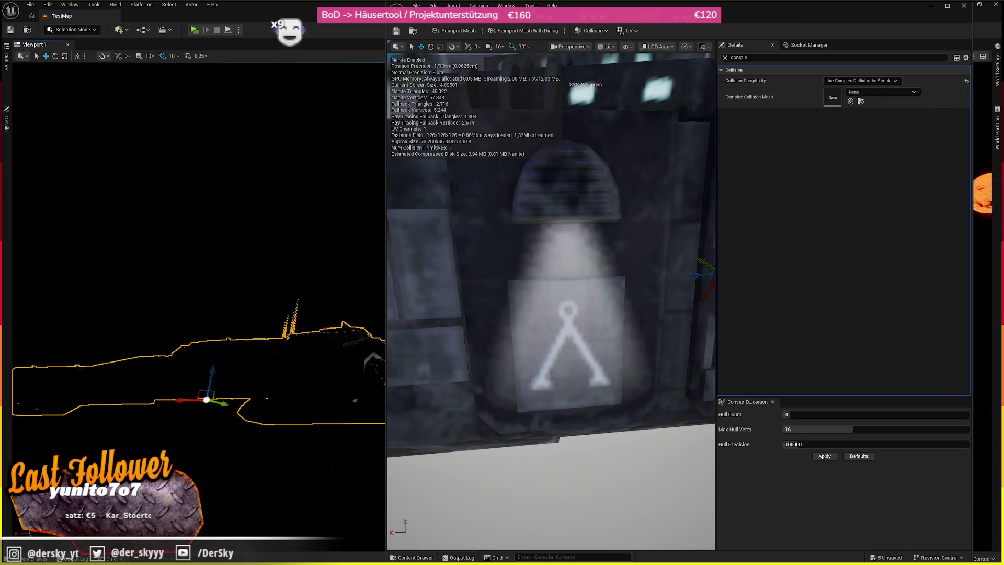
right_click(335, 188)
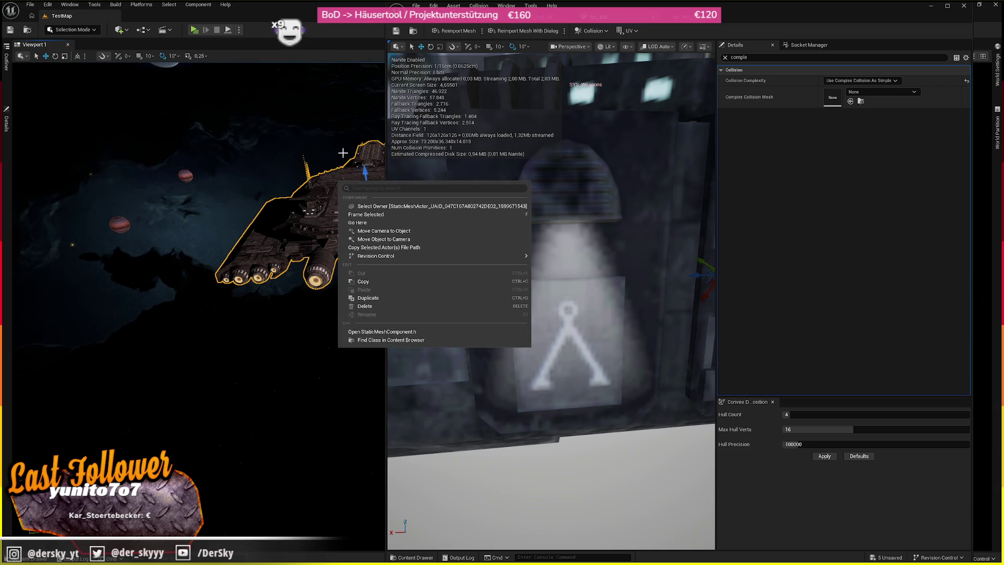
right_click(335, 188)
left_click_drag(266, 215, 256, 224)
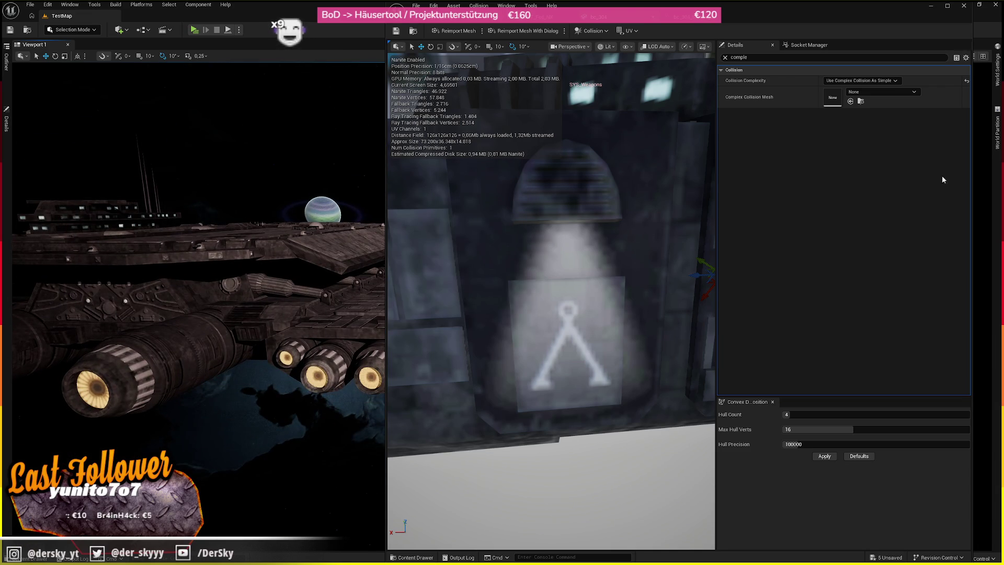
key("ctrl+space")
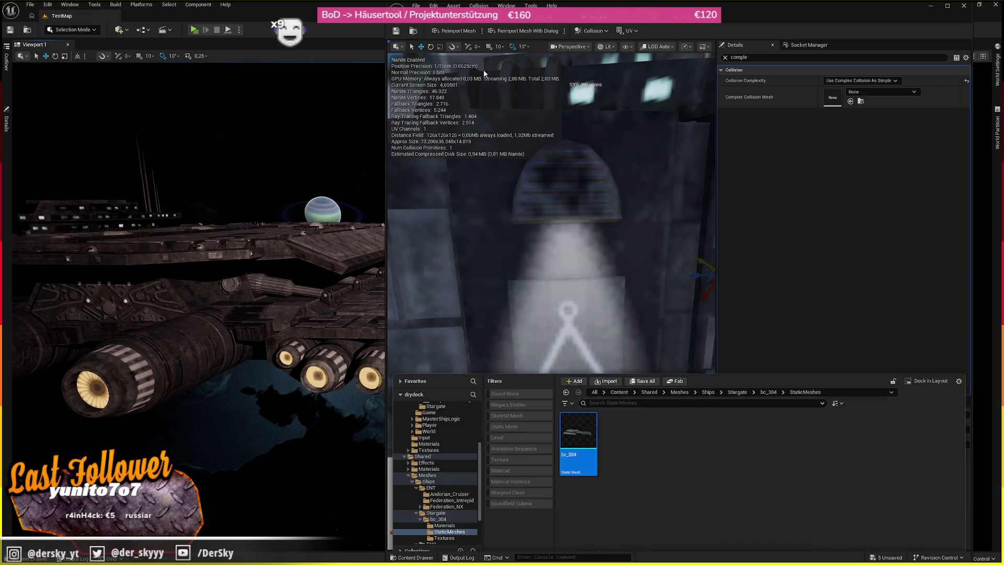
double_click(578, 420)
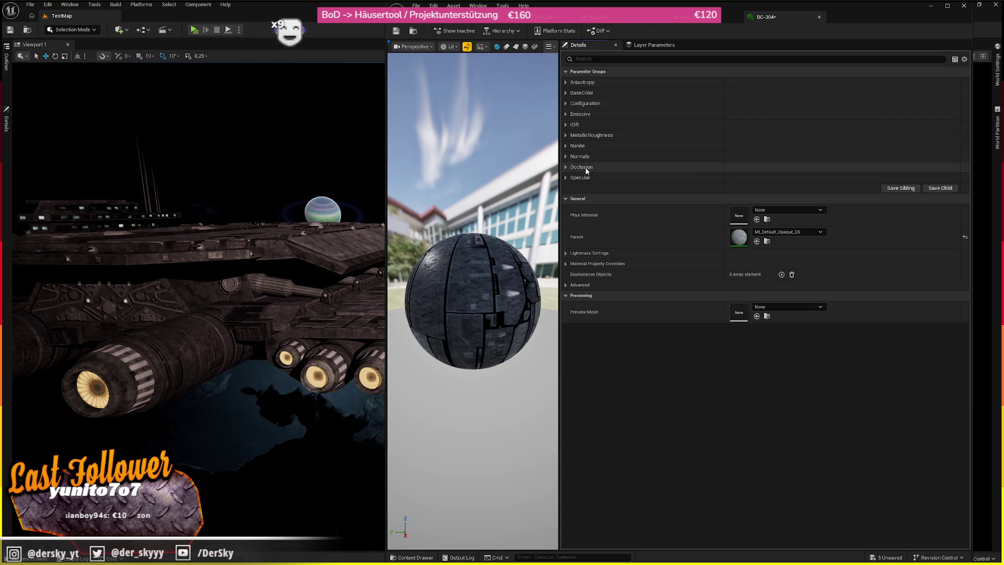
- Set the BC-304 material's EmissiveStrength to about 16.6, then save and close the material
left_click(589, 115)
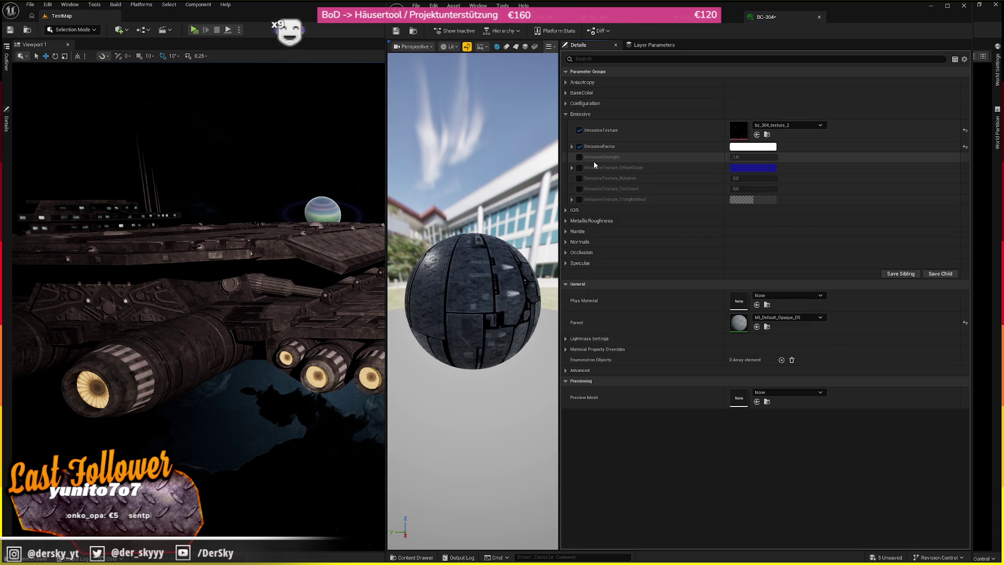
mouse_move(753, 156)
left_mouse_down()
mouse_move(816, 157)
mouse_move(784, 157)
left_mouse_up()
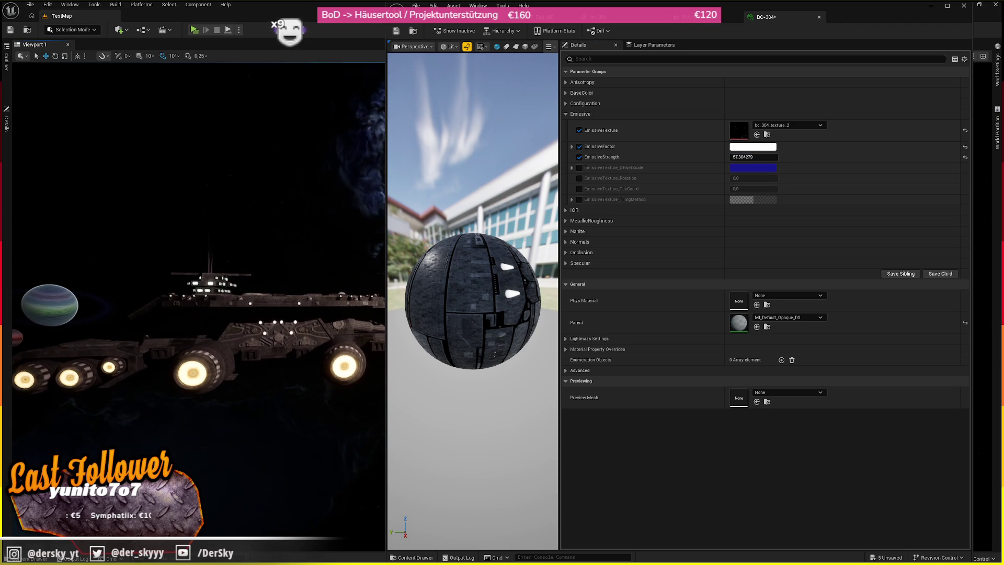
left_click_drag(744, 157, 815, 157)
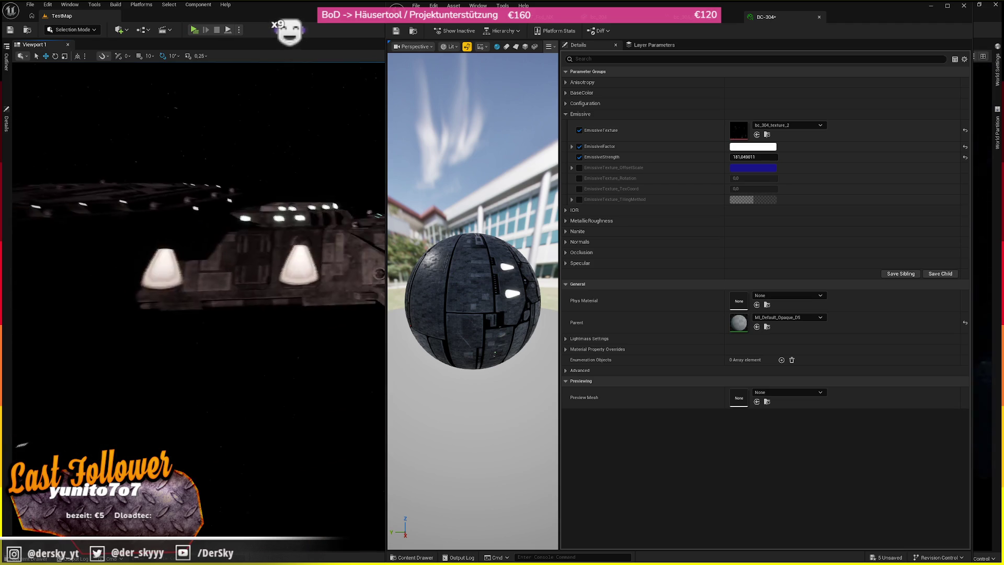
left_click_drag(753, 157, 722, 157)
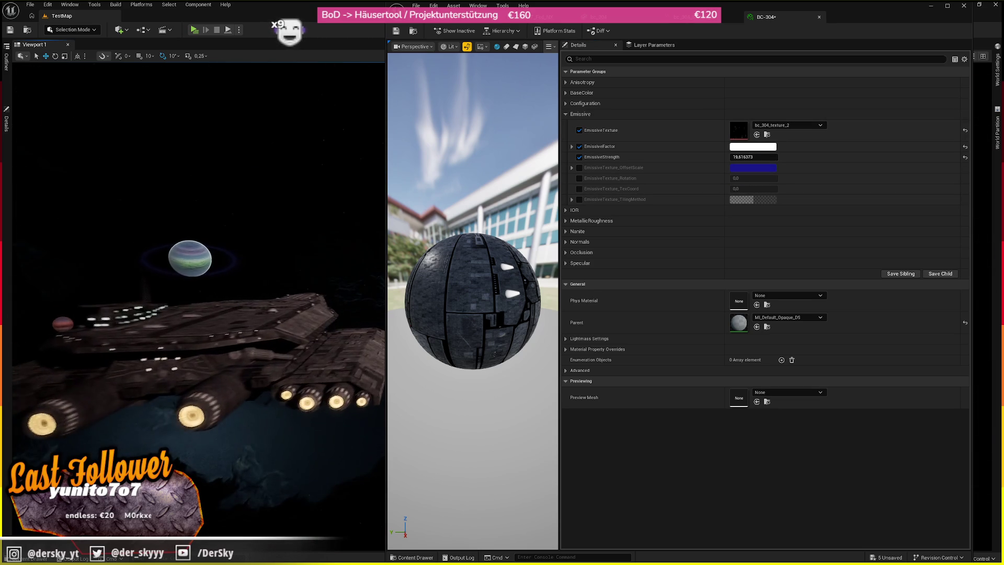
left_click(400, 31)
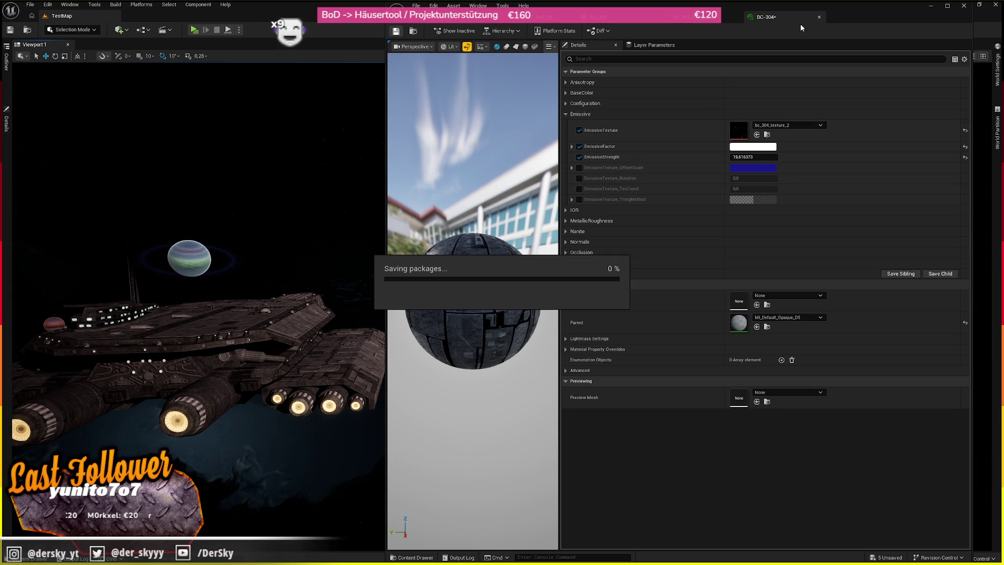
left_click(819, 16)
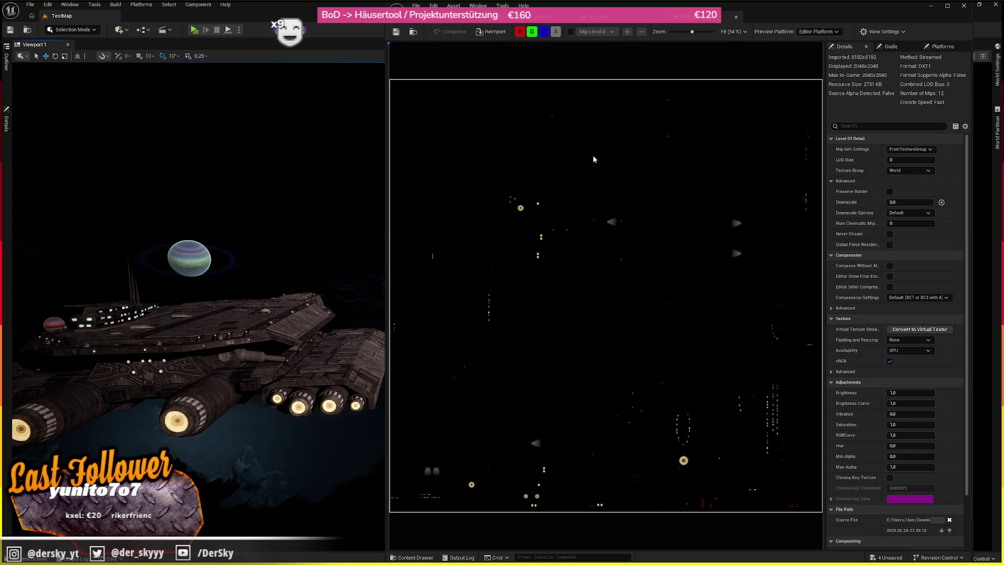
- Close the texture editor and browse to the Andorian_Cruiser data-asset folder
left_click(736, 18)
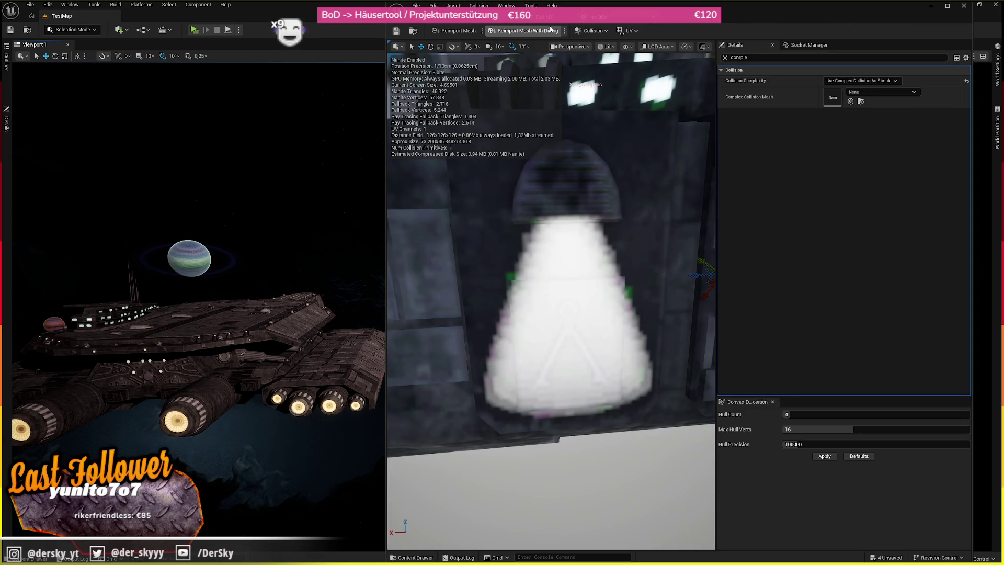
left_click(431, 23)
left_click(532, 25)
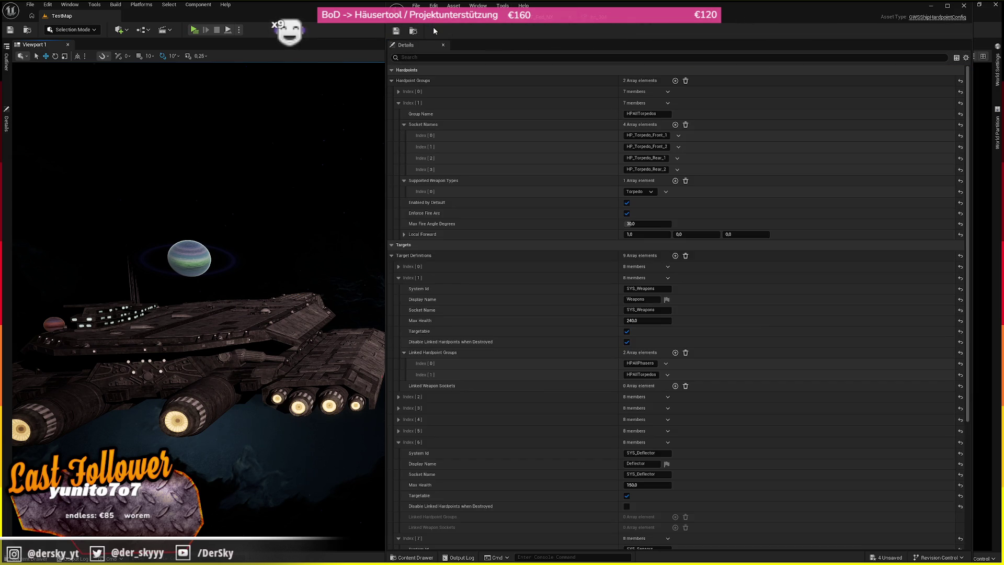
left_click(413, 31)
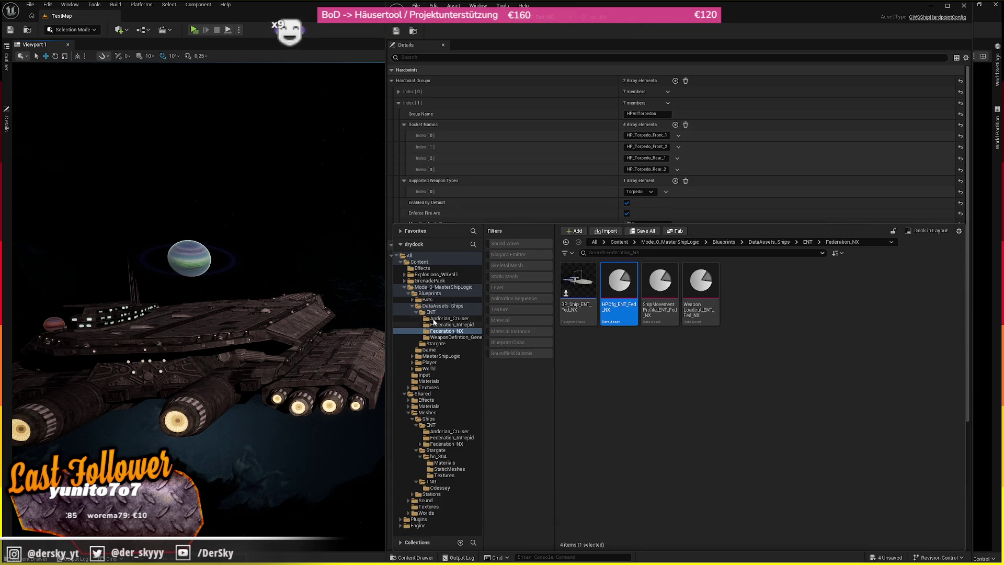
left_click(443, 305)
left_click(607, 274)
double_click(607, 274)
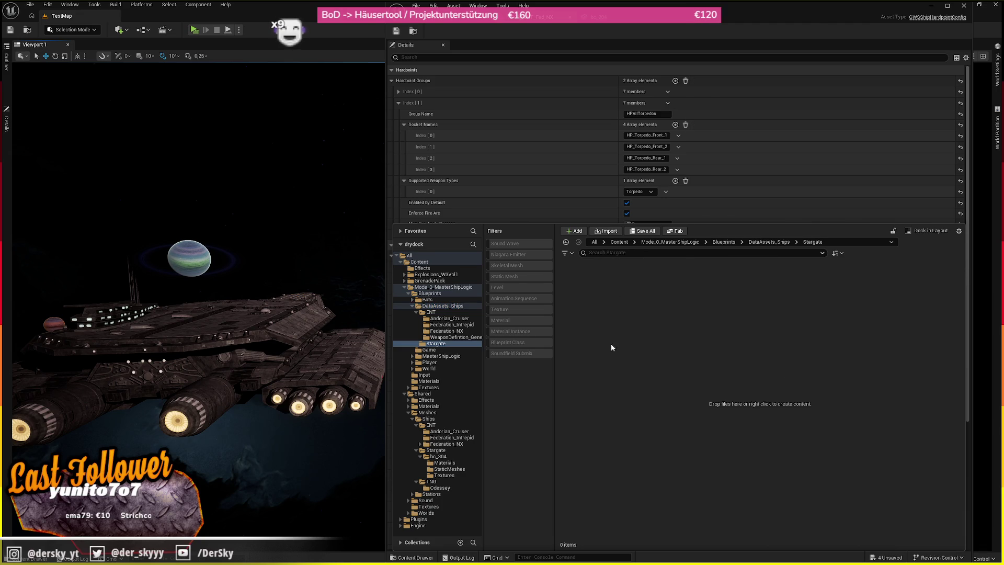
left_click(448, 331)
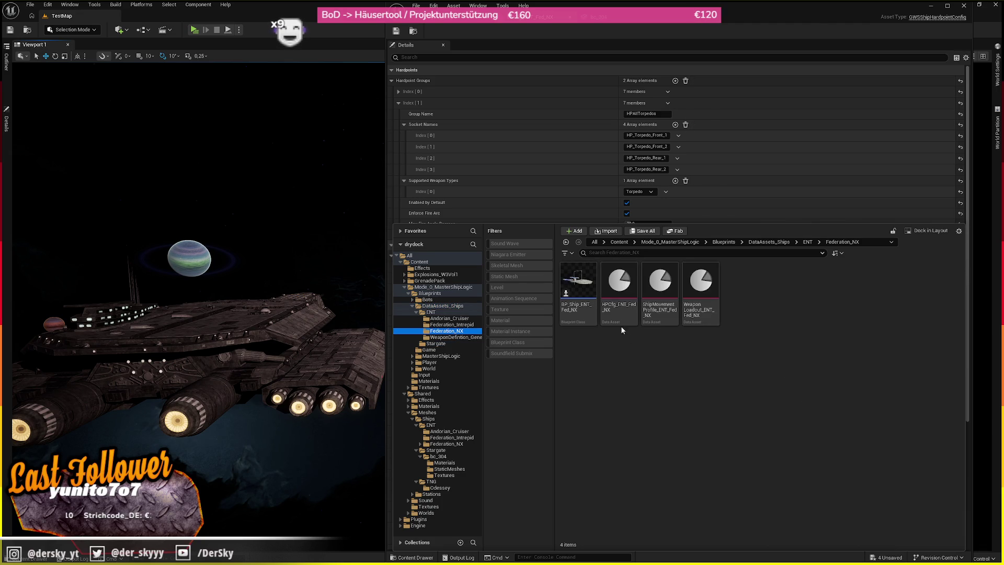
left_click(446, 319)
- Copy the Andorian Cruiser ship blueprint, hardpoint config and movement profile into Stargate
mouse_move(570, 287)
left_mouse_down()
mouse_move(505, 330)
mouse_move(450, 335)
mouse_move(456, 328)
mouse_move(446, 333)
mouse_move(465, 329)
mouse_move(426, 343)
left_mouse_up()
left_click(466, 370)
mouse_move(619, 288)
left_mouse_down()
mouse_move(442, 377)
mouse_move(442, 347)
left_mouse_up()
left_click(480, 382)
mouse_move(659, 288)
left_mouse_down()
mouse_move(448, 354)
mouse_move(438, 343)
left_mouse_up()
left_click(480, 382)
- Copy the phaser and torpedo definitions and the weapon loadout into Stargate, then check the folder
left_click(707, 313)
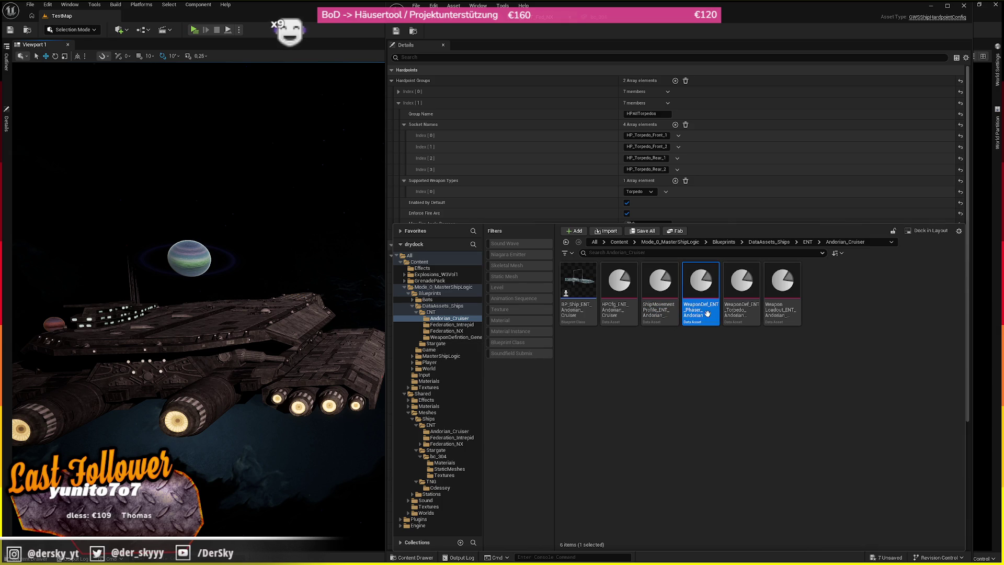
mouse_move(646, 329)
left_mouse_down()
mouse_move(440, 331)
mouse_move(459, 332)
mouse_move(445, 346)
left_mouse_up()
left_click(481, 381)
mouse_move(741, 292)
left_mouse_down()
mouse_move(436, 356)
mouse_move(438, 346)
left_mouse_up()
left_click(458, 369)
mouse_move(782, 293)
left_mouse_down()
mouse_move(530, 367)
mouse_move(543, 357)
mouse_move(439, 346)
left_mouse_up()
left_click(460, 371)
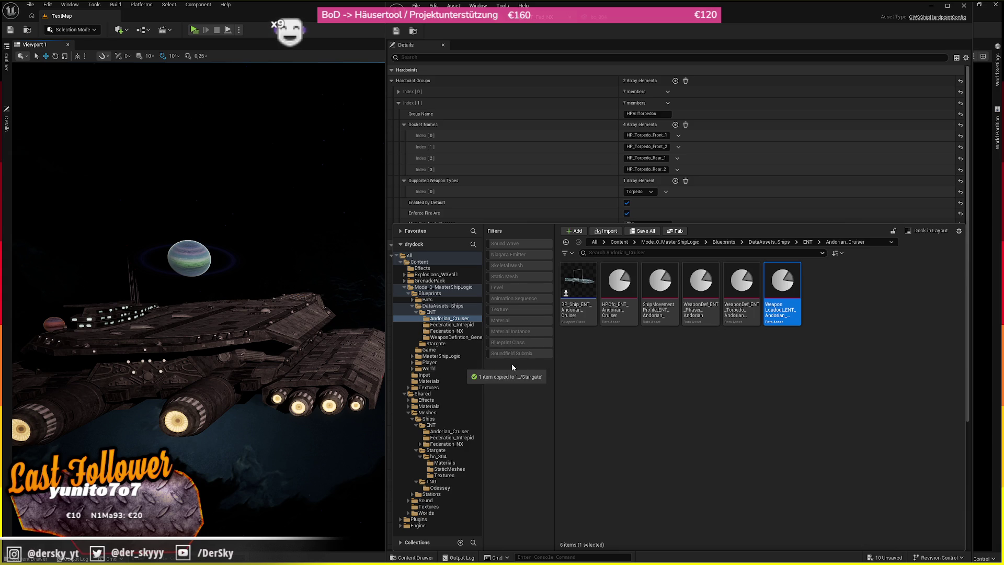
left_click(435, 343)
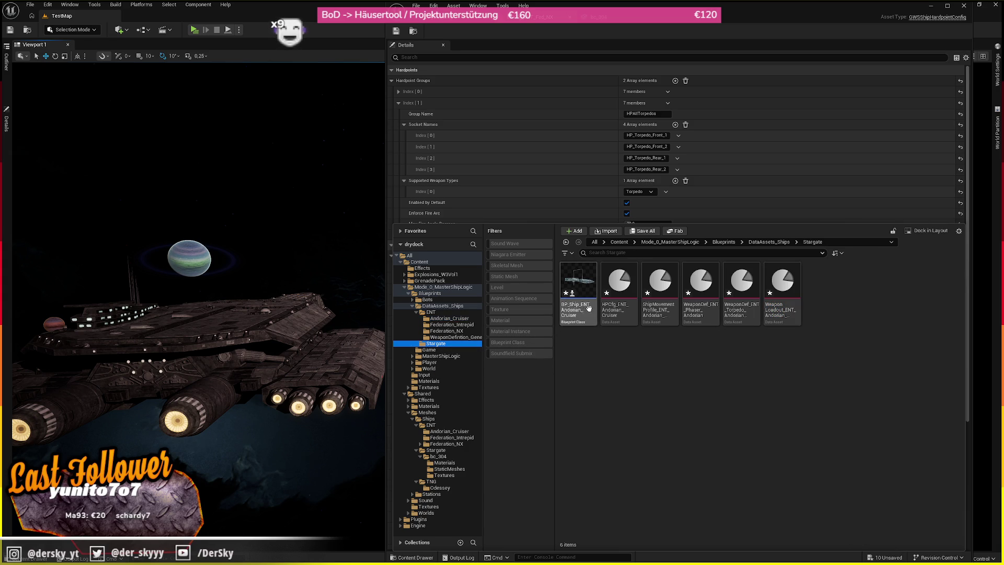
left_click(619, 293)
- Open BP_Ship_ENT_Andorian_Cruiser's class defaults, delete the placed bc_304 ship, and open the full Blueprint editor
double_click(577, 298)
right_click(230, 338)
key("Escape")
key("f")
right_click(261, 276)
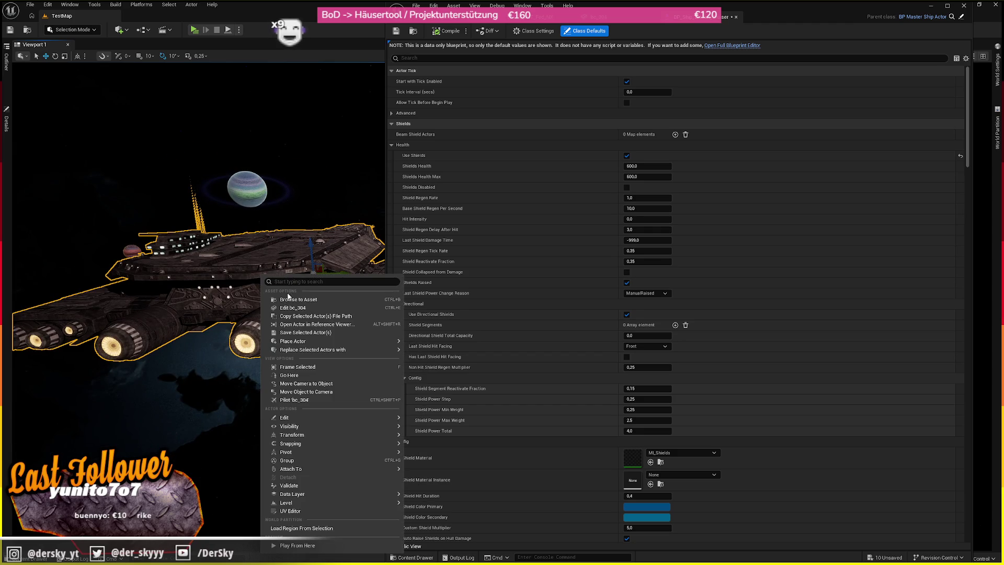
key("Escape")
left_click_drag(193, 220, 173, 230)
key("Delete")
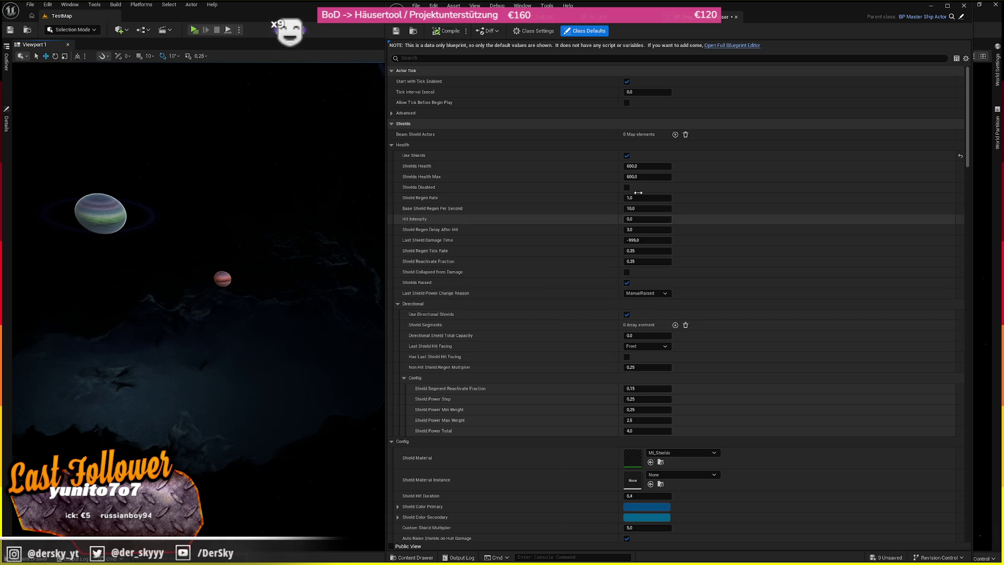
left_click(752, 49)
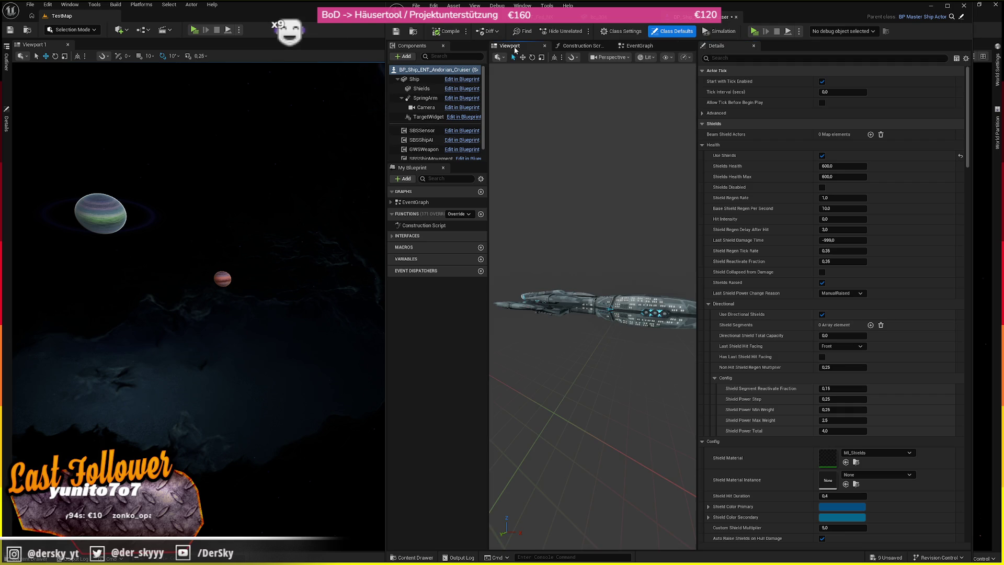
- Assign the bc_304 static mesh to the blueprint's Ship component
left_click(613, 311)
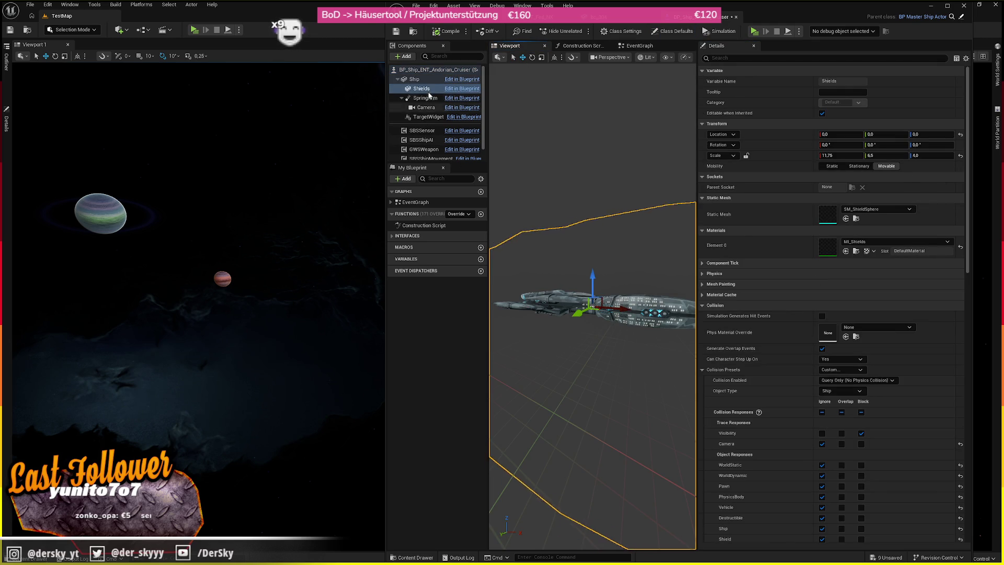
left_click(424, 116)
left_click(422, 88)
left_click(414, 79)
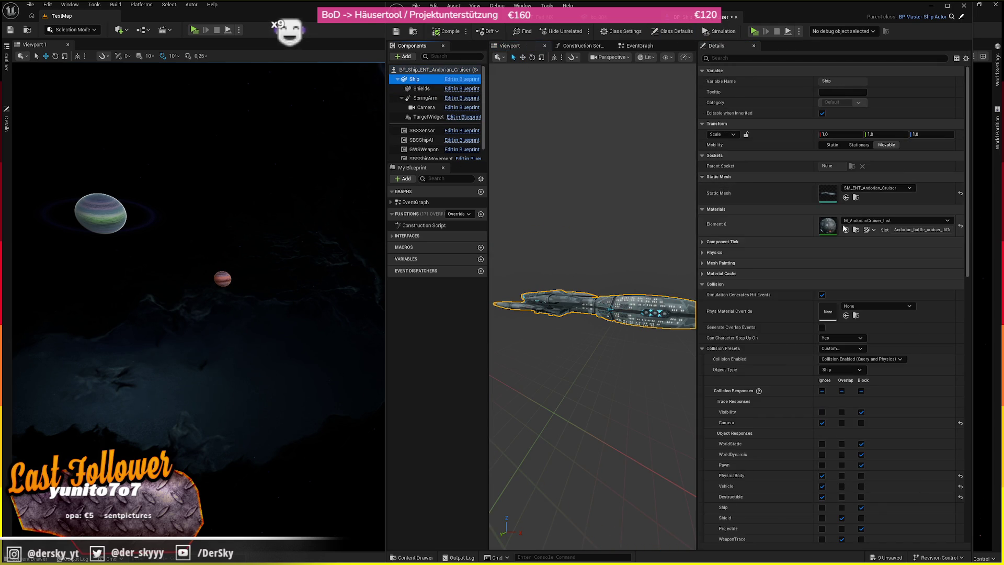
left_click(846, 198)
scroll(596, 238, "up", 5)
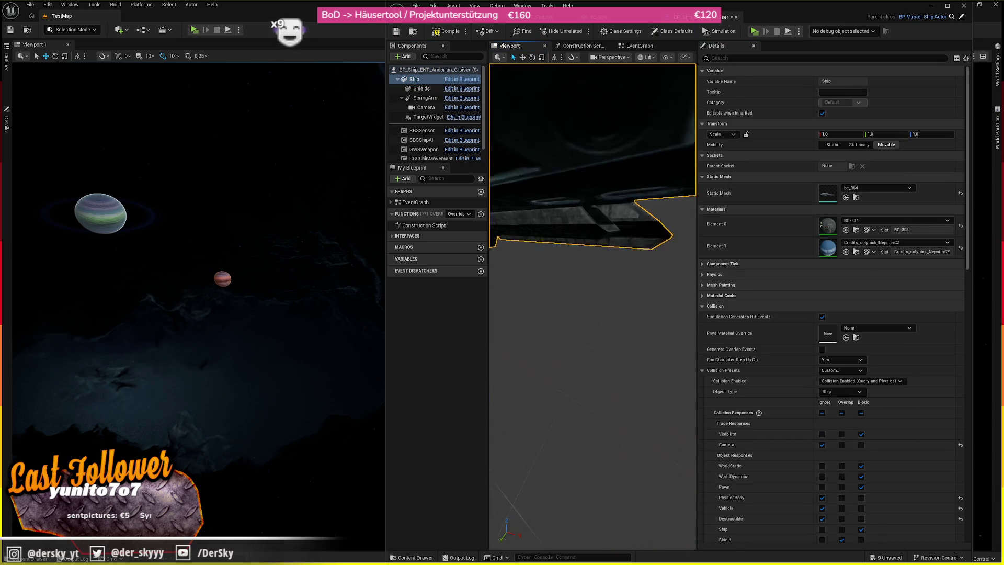
scroll(608, 170, "down", 10)
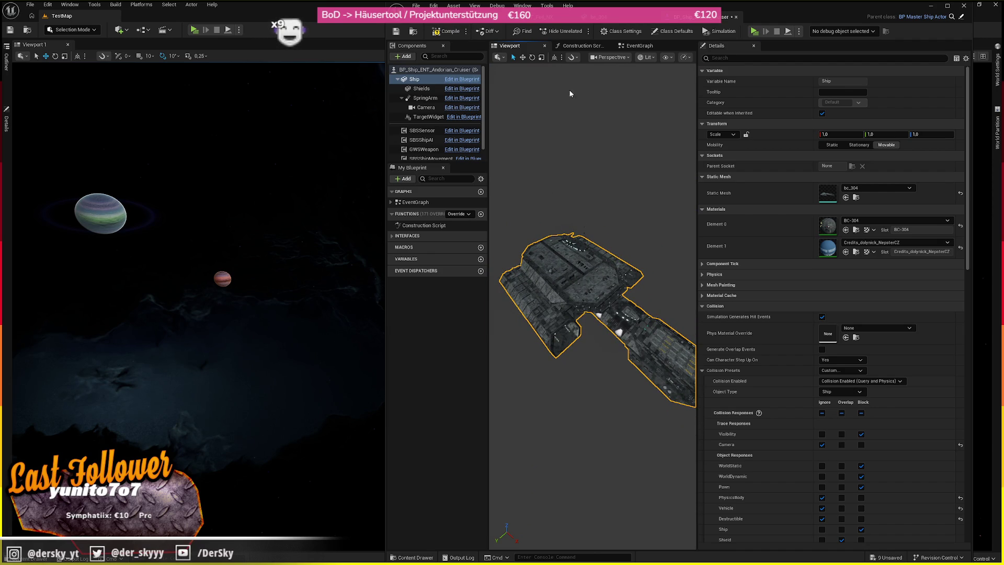
- Set the Ship component's scale to 0.5 on X, Y and Z
left_click(842, 135)
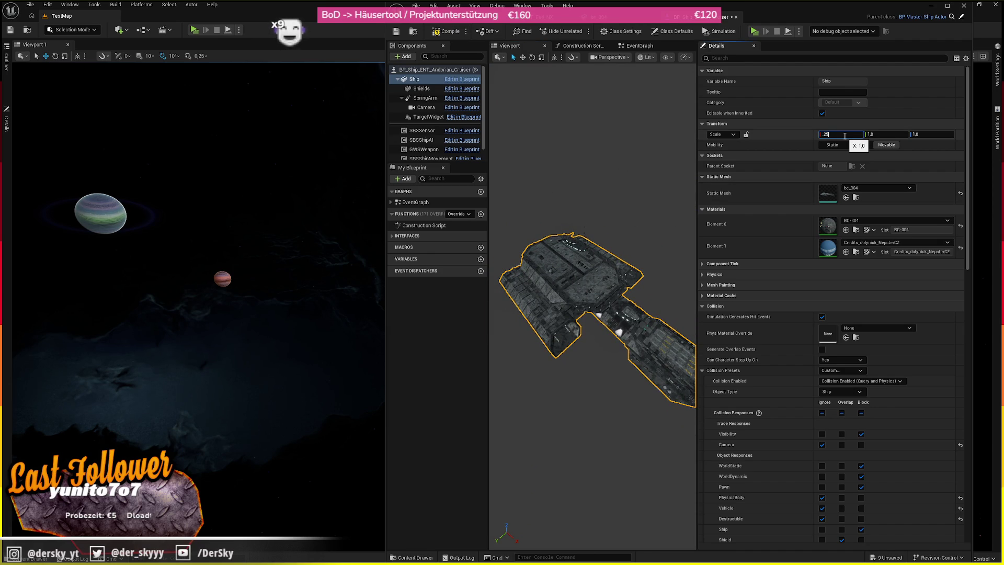
key("Tab")
left_click(844, 135)
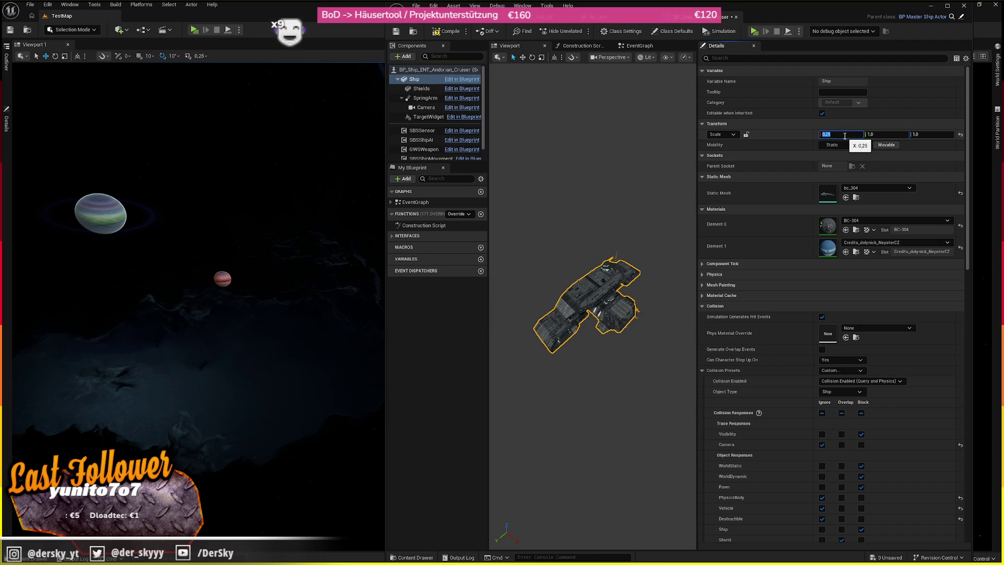
key("Tab")
type(".5")
key("Tab")
type(".5")
key("Return")
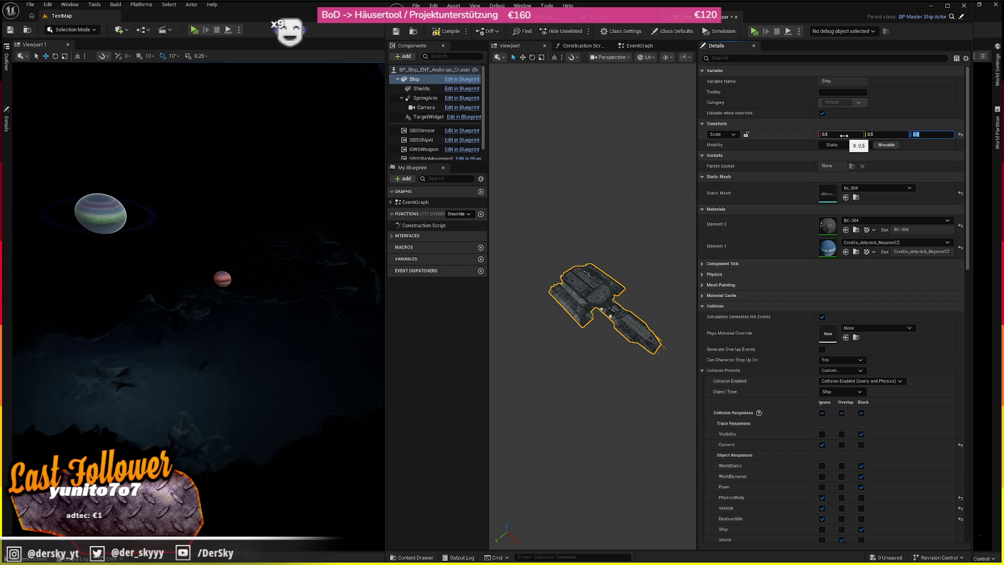
scroll(591, 183, "up", 5)
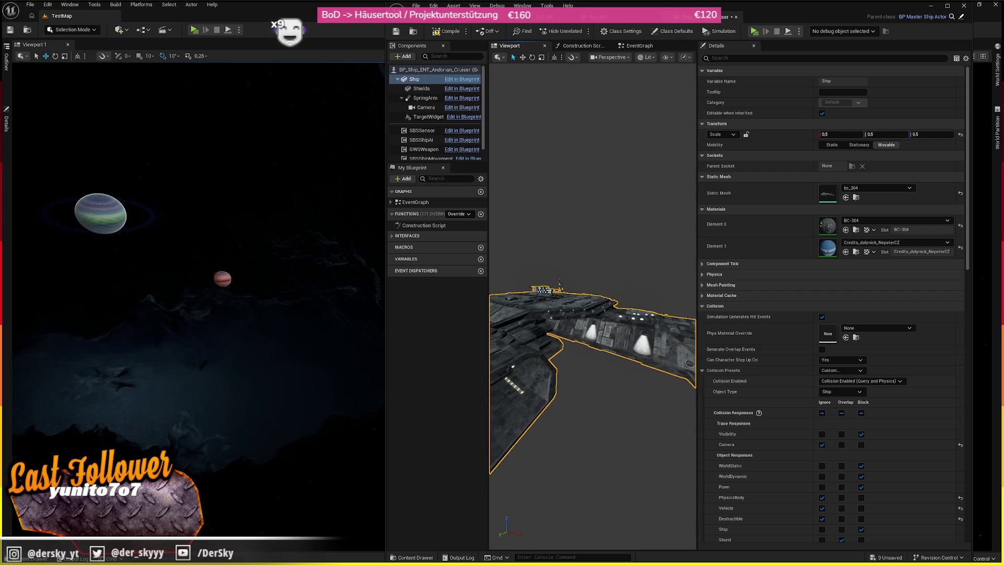
- Save the ship blueprint and drag it into the TestMap level
left_click(421, 88)
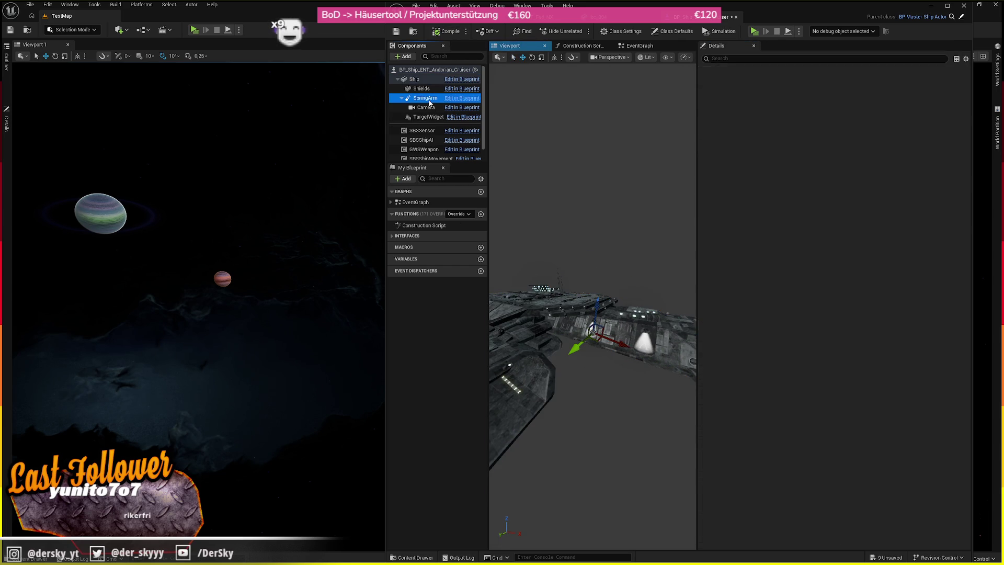
scroll(576, 171, "down", 3)
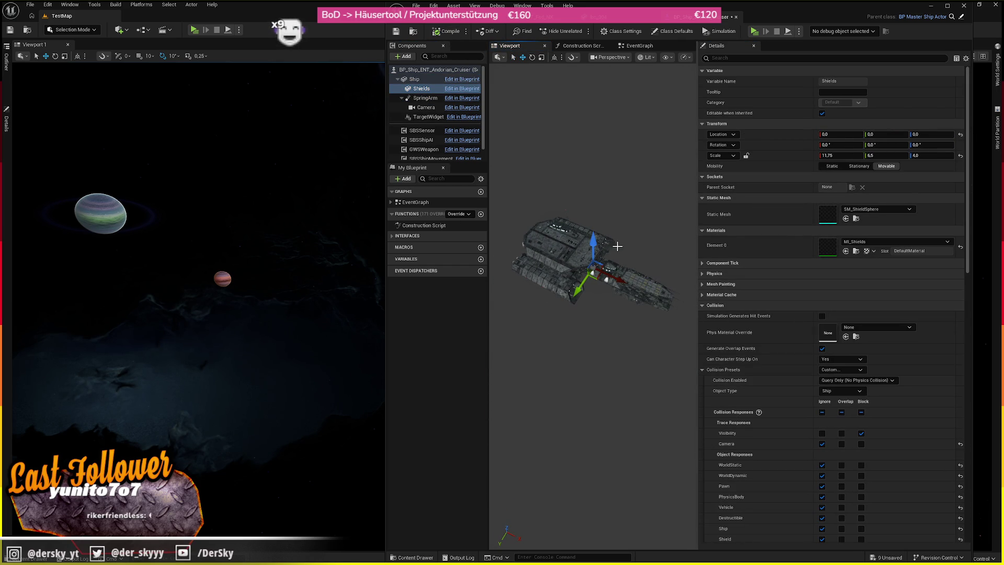
scroll(857, 434, "down", 9)
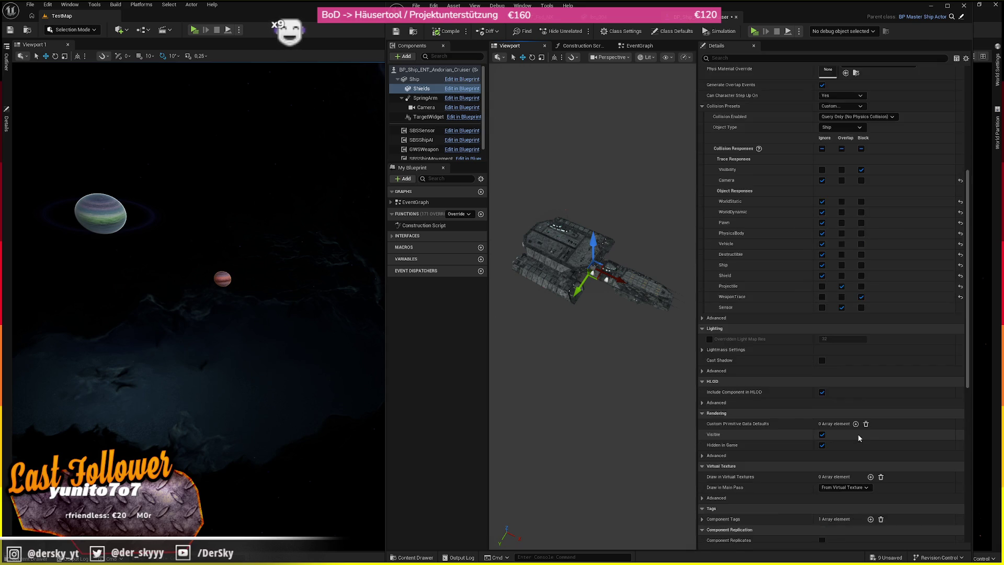
key("ctrl+s")
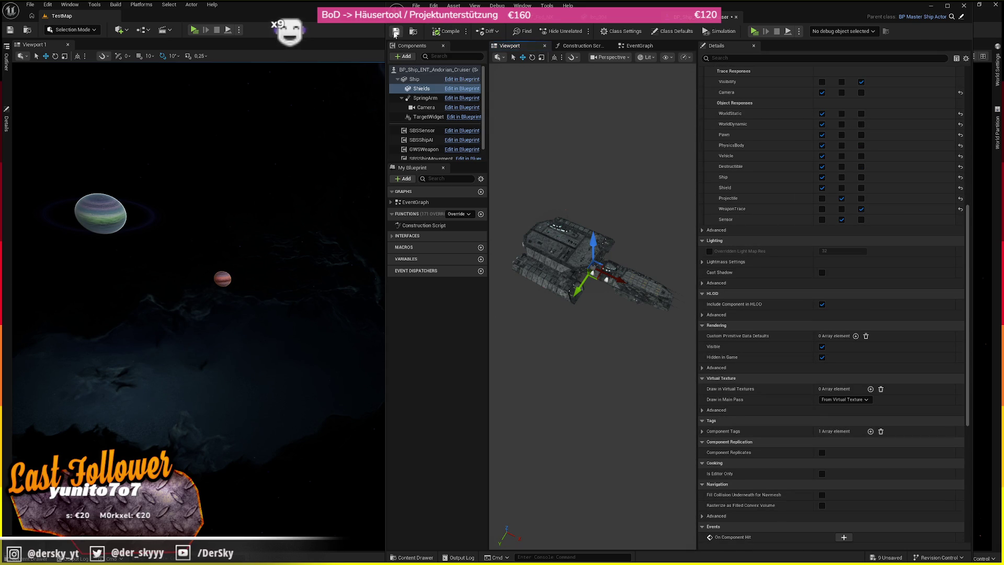
key("ctrl+space")
mouse_move(576, 360)
left_mouse_down()
mouse_move(172, 338)
mouse_move(269, 351)
left_mouse_up()
left_click(6, 122)
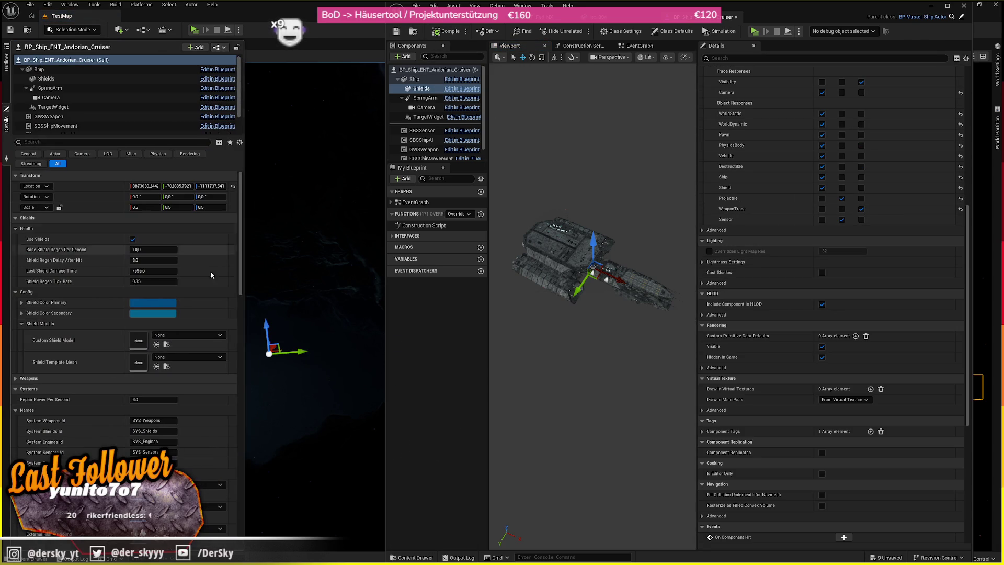
mouse_move(300, 188)
left_mouse_down()
mouse_move(282, 209)
mouse_move(303, 193)
mouse_move(342, 199)
left_mouse_up()
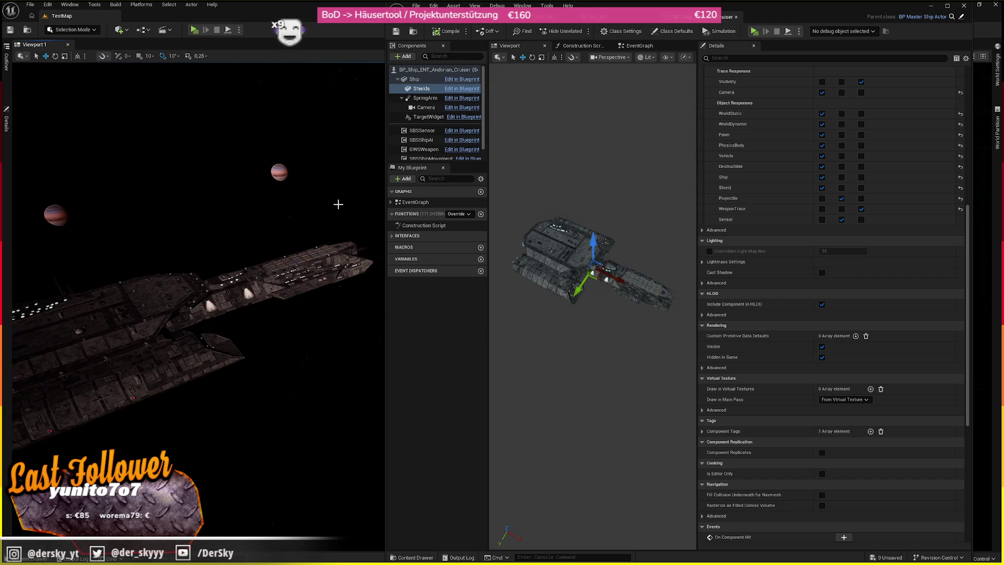
- Scale the Shields sphere to 1000, 500, 500
key("f")
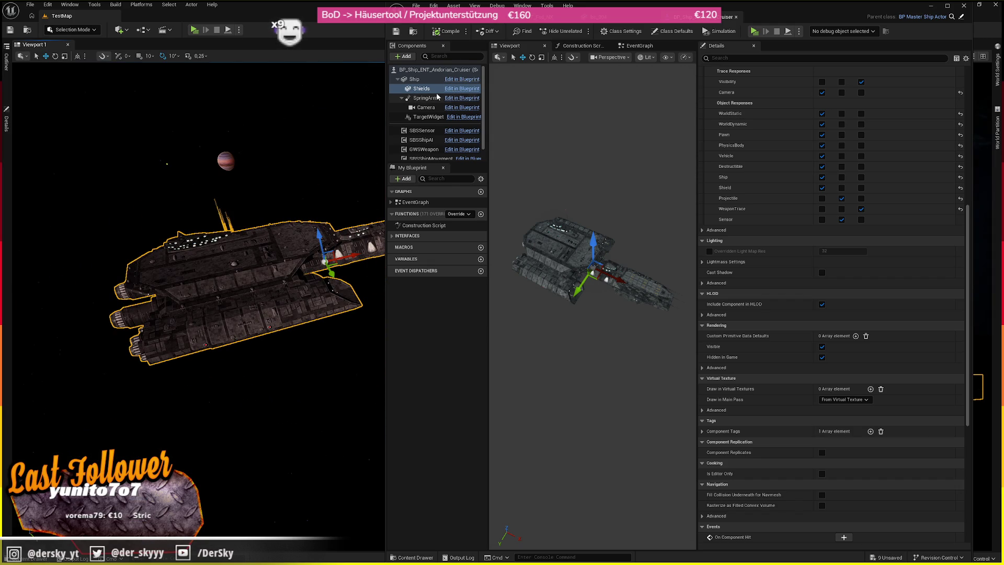
left_click(421, 88)
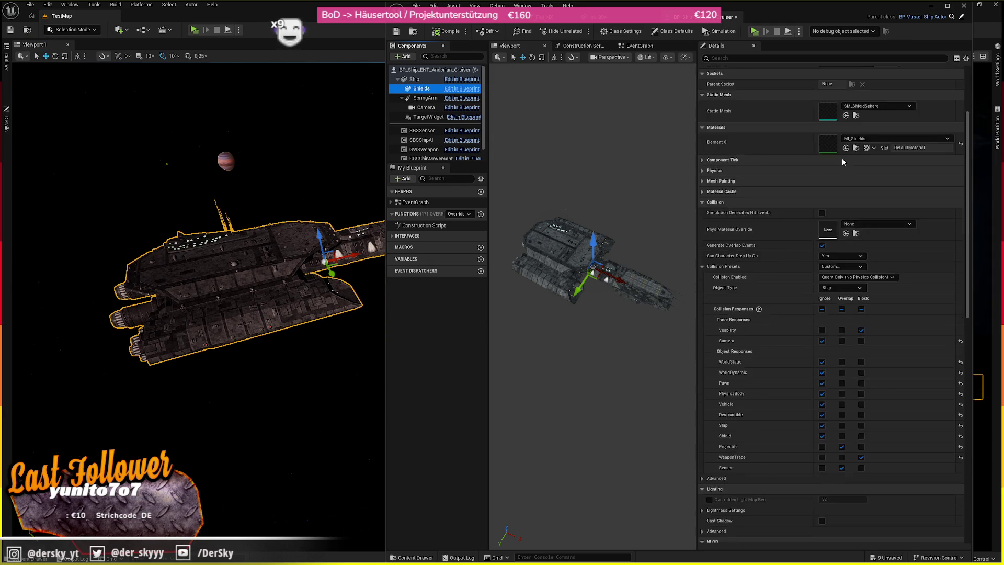
scroll(842, 158, "up", 3)
left_click(840, 155)
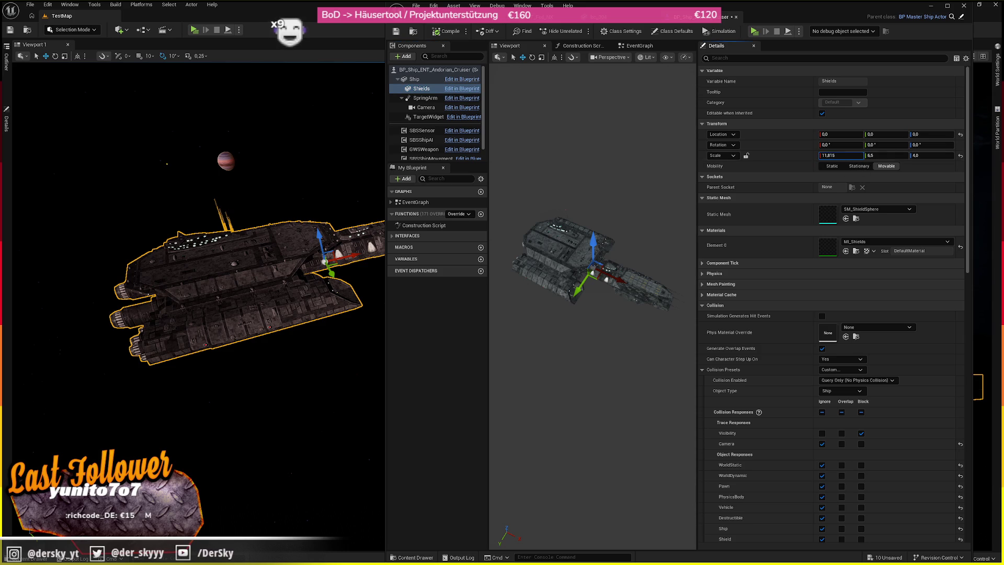
type("100,0")
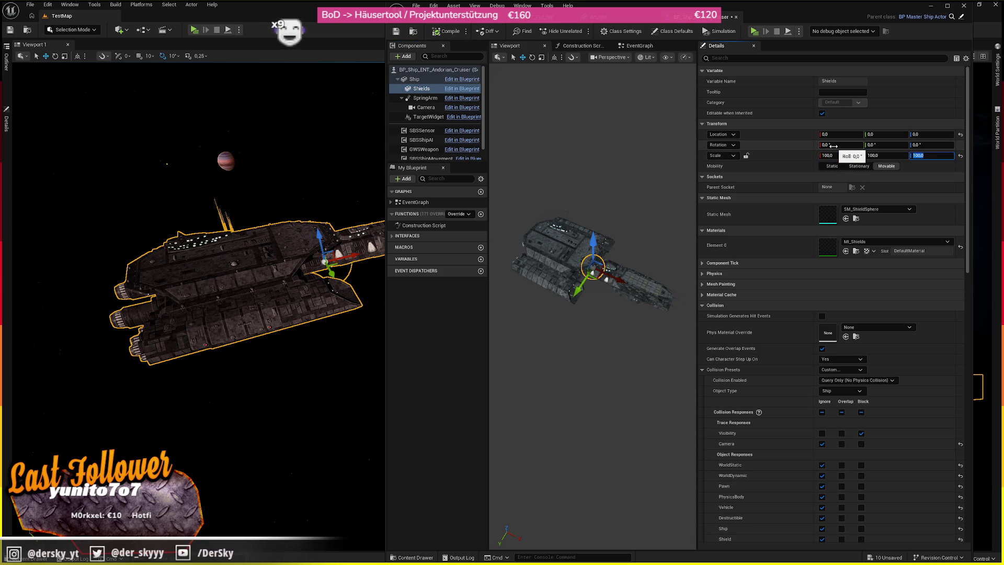
type("100")
key("Return")
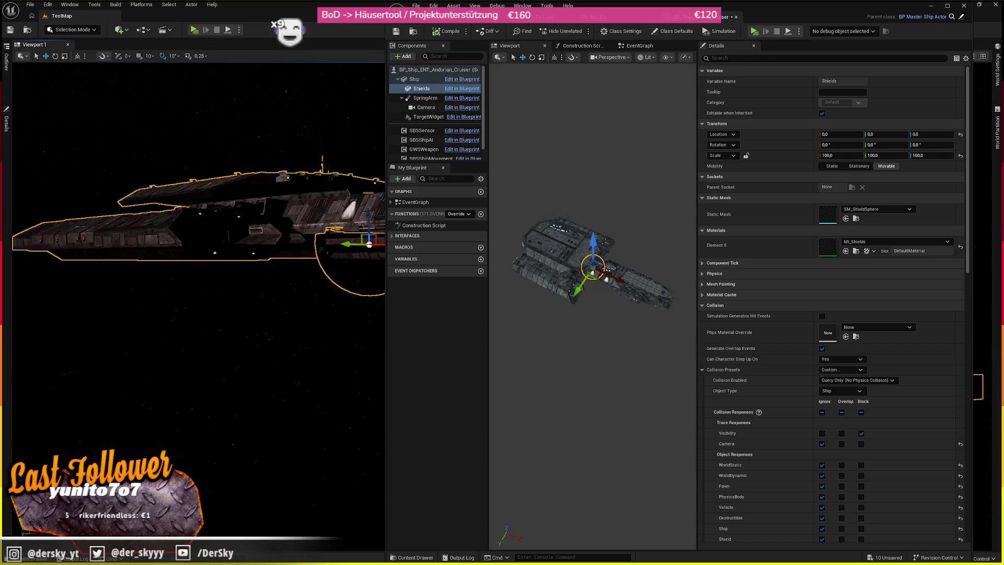
left_click(421, 88)
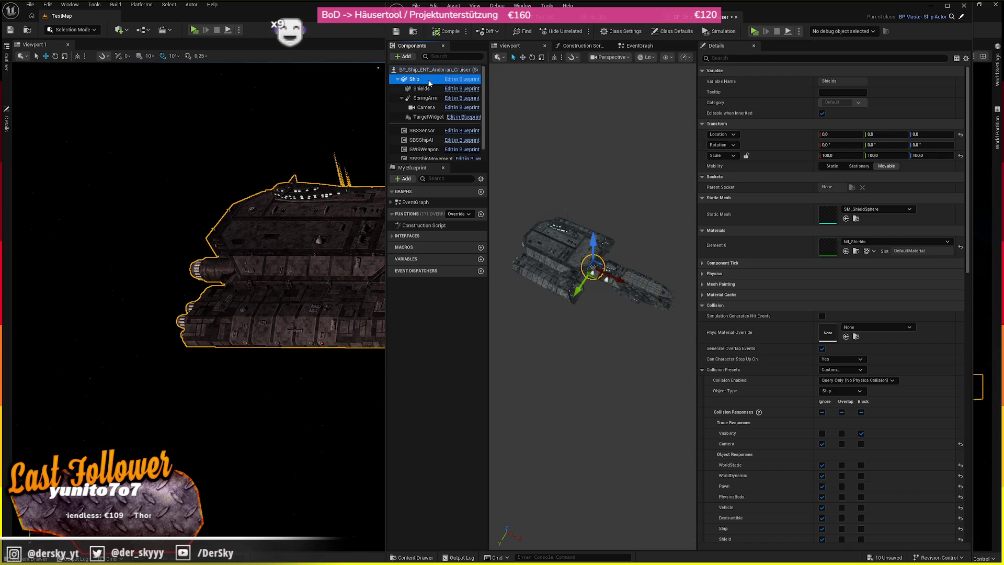
left_click(841, 155)
type("1")
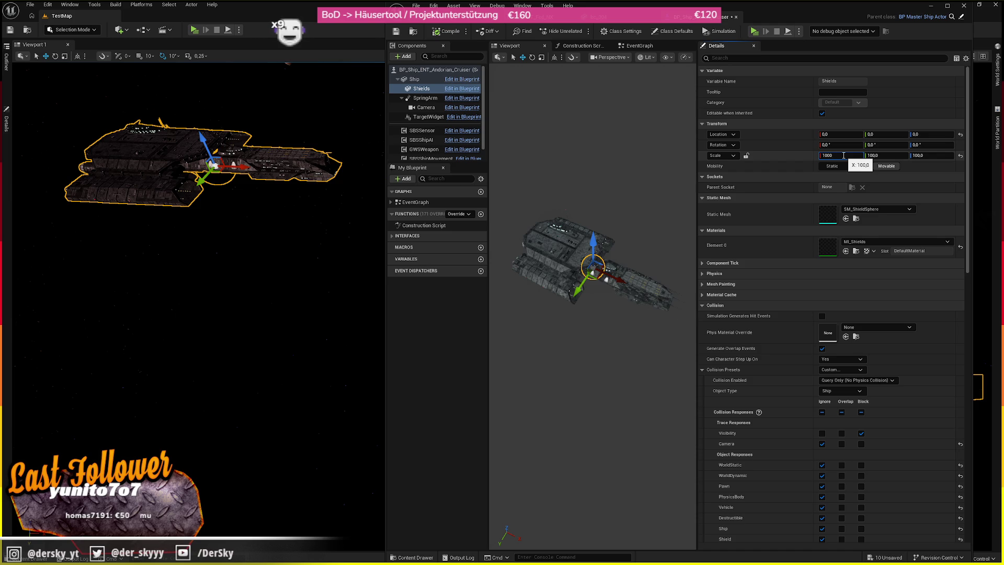
key("Return")
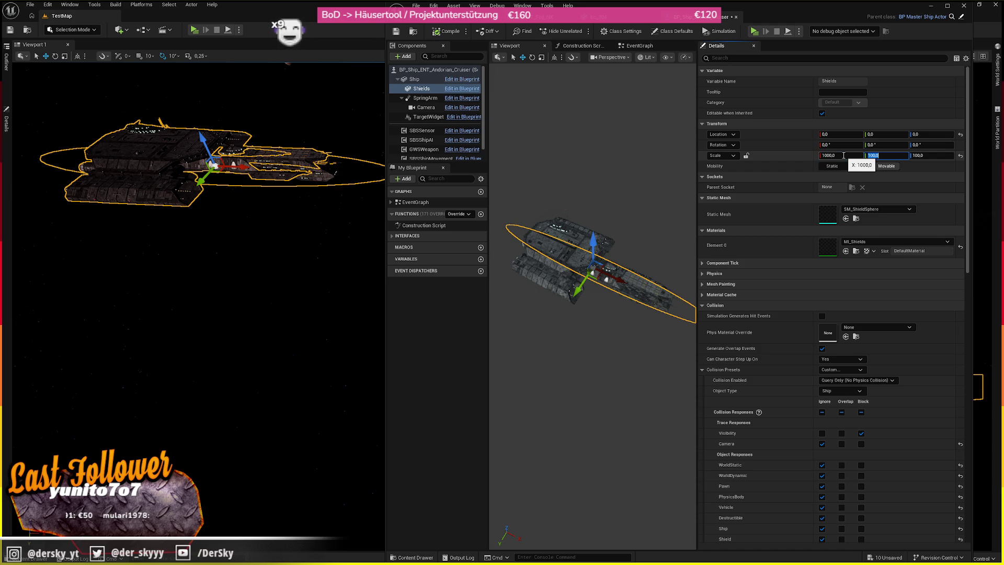
type("50")
key("Return")
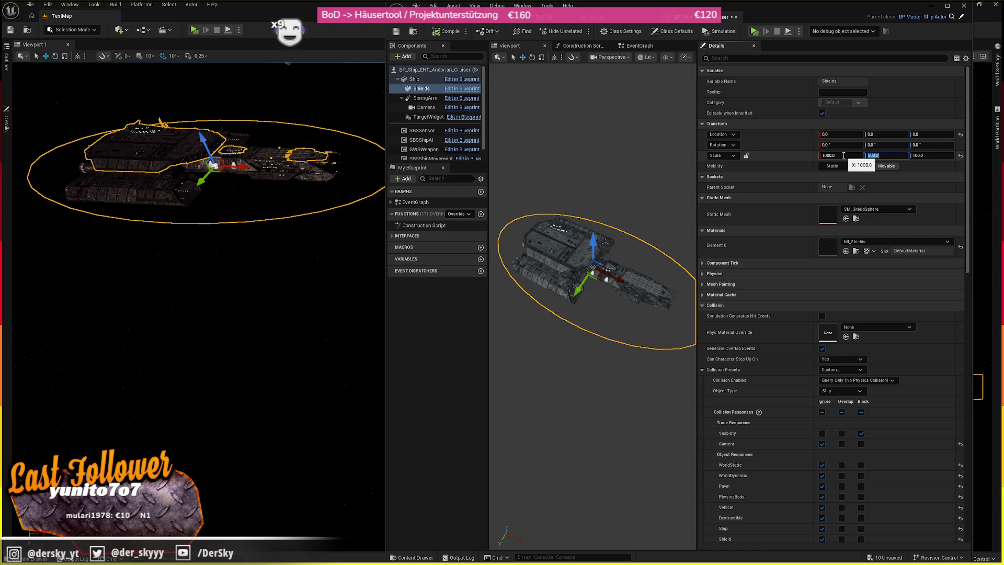
type("500")
key("Return")
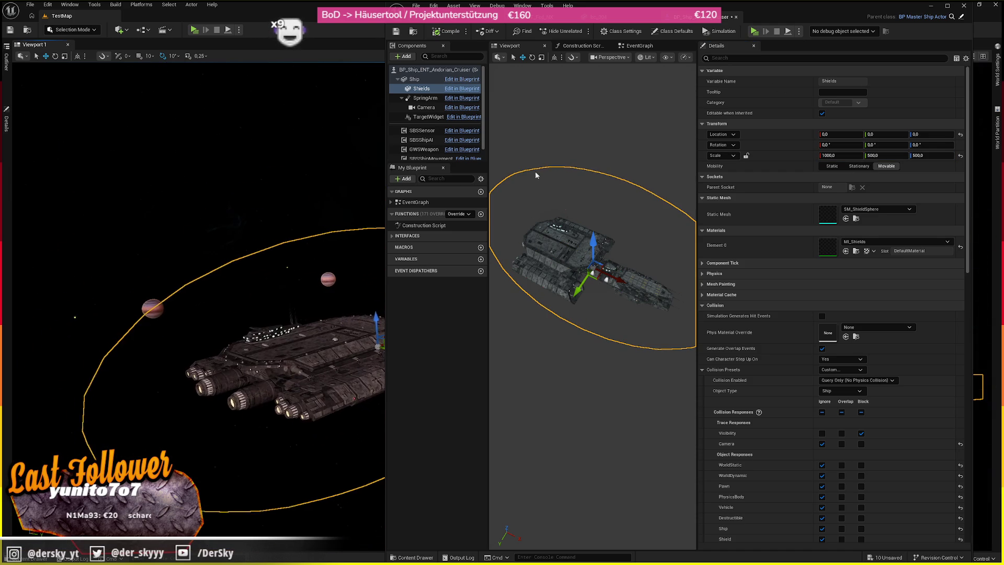
- Set the shield Z scale to 300, slide it back along X over the hull, and compile
left_click(928, 155)
type("250")
key("Return")
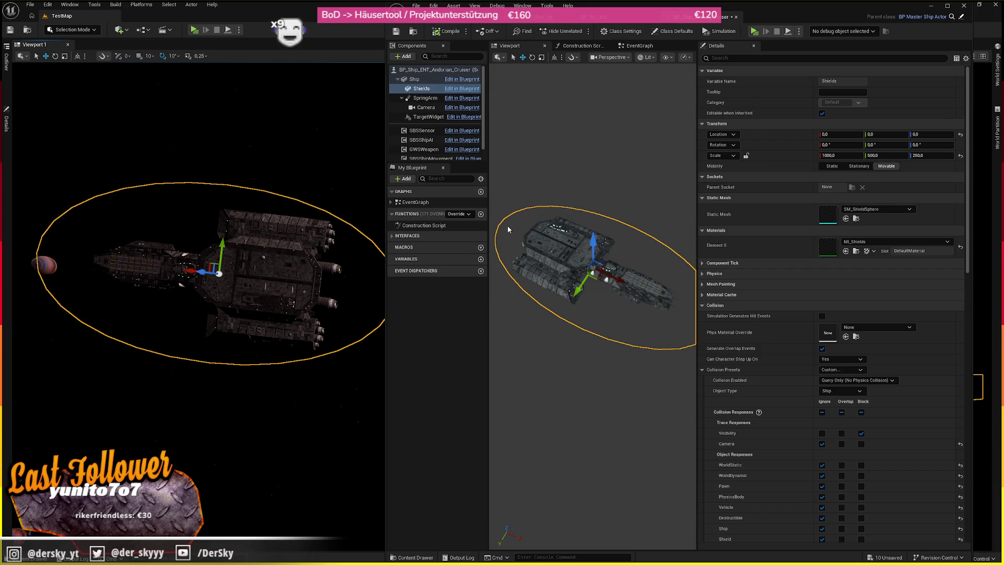
mouse_move(611, 273)
left_mouse_down()
mouse_move(590, 282)
mouse_move(643, 269)
left_mouse_up()
left_click(925, 156)
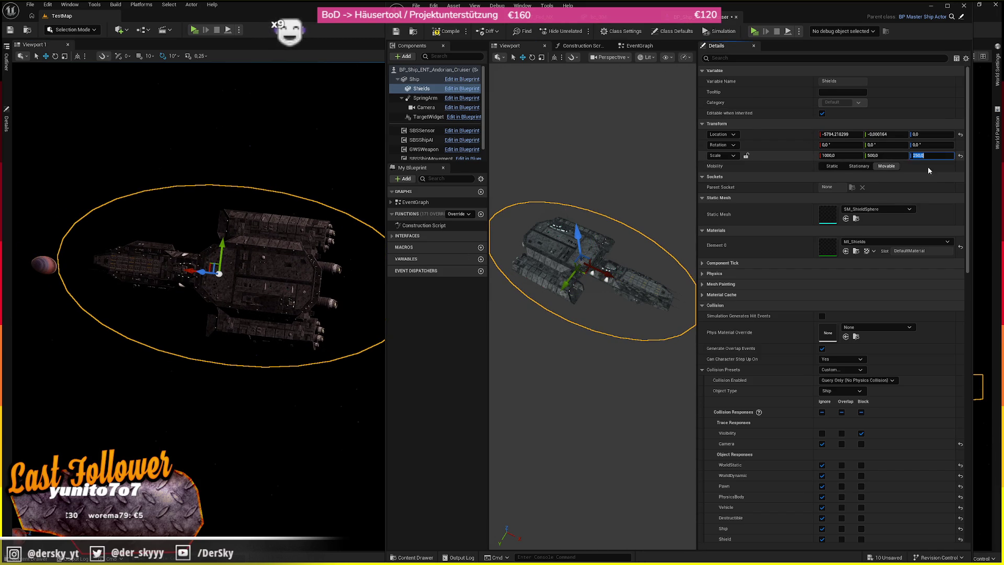
type("300")
key("Return")
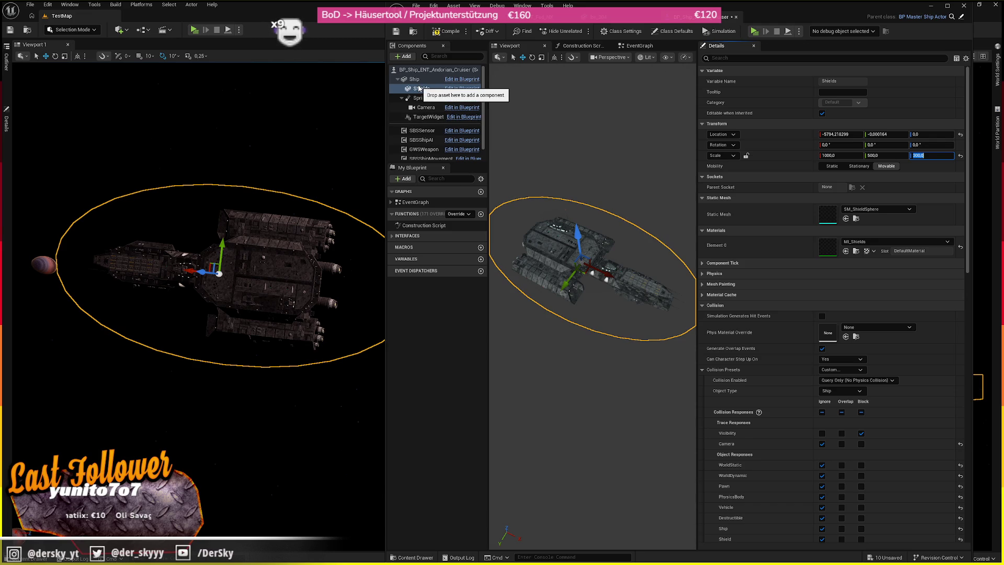
left_click(451, 34)
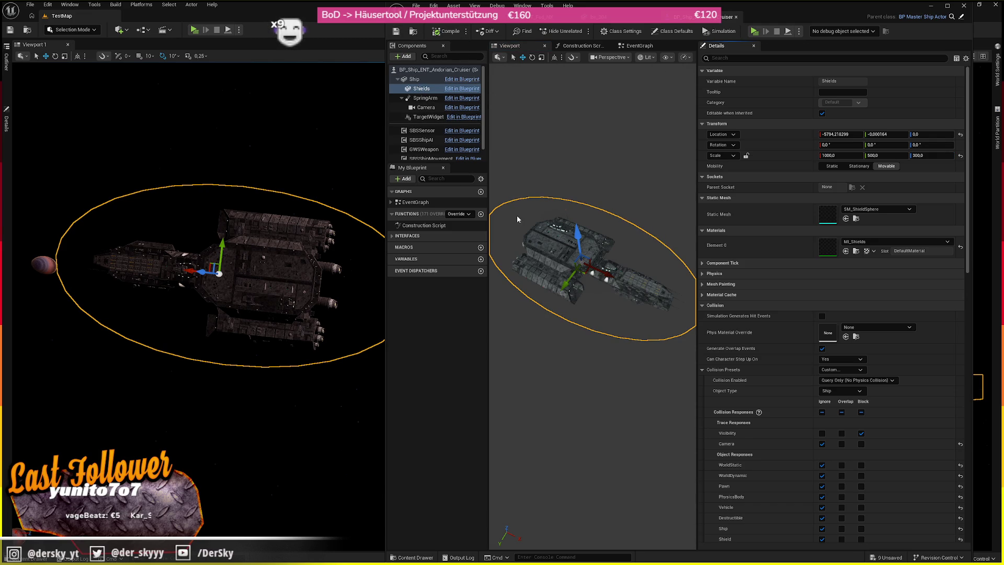
- Assign the Andorian Cruiser movement profile as the ship's Movement Profile in Class Defaults
left_click(428, 70)
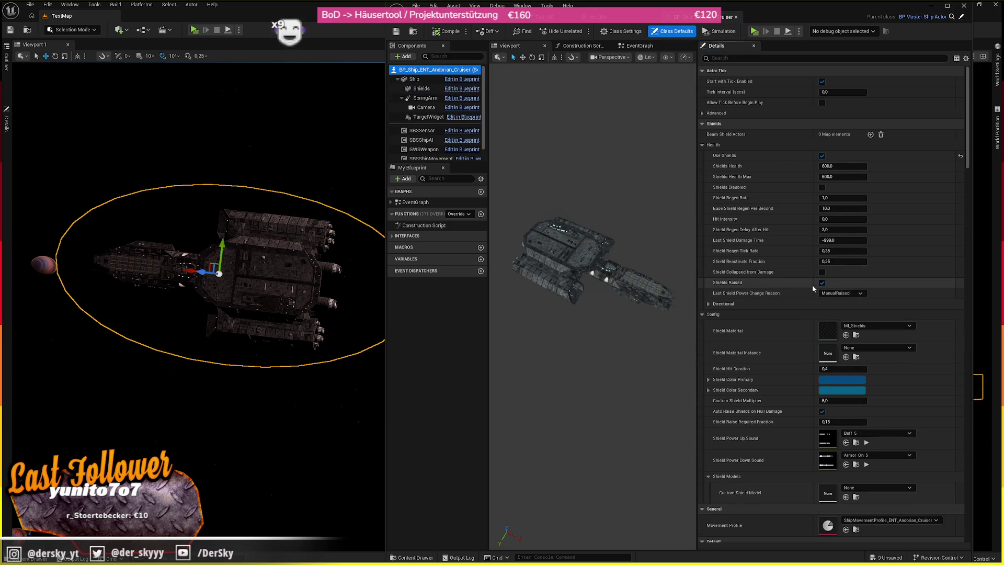
scroll(837, 334, "down", 5)
left_click(856, 366)
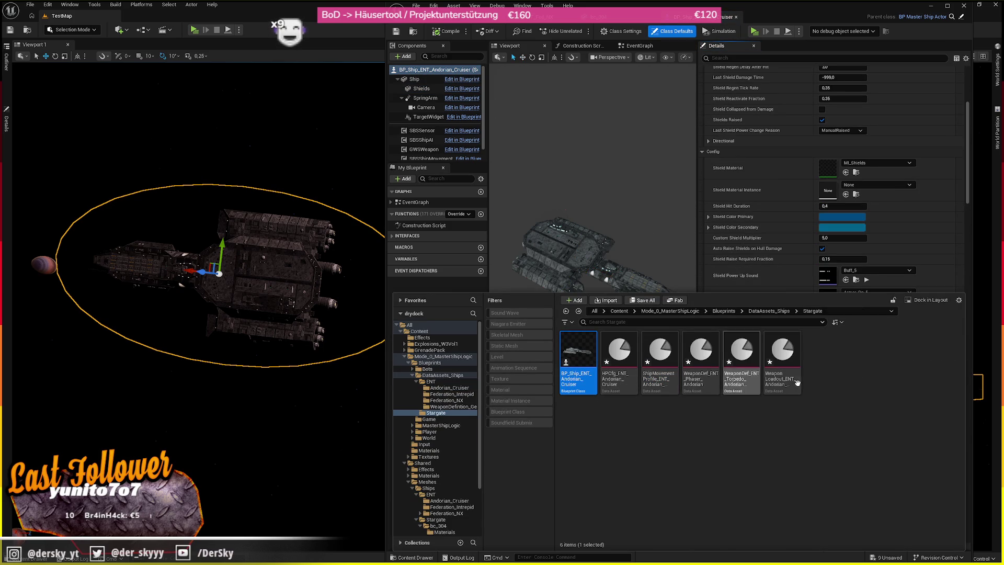
left_click(651, 379)
scroll(837, 236, "down", 1)
left_click(845, 321)
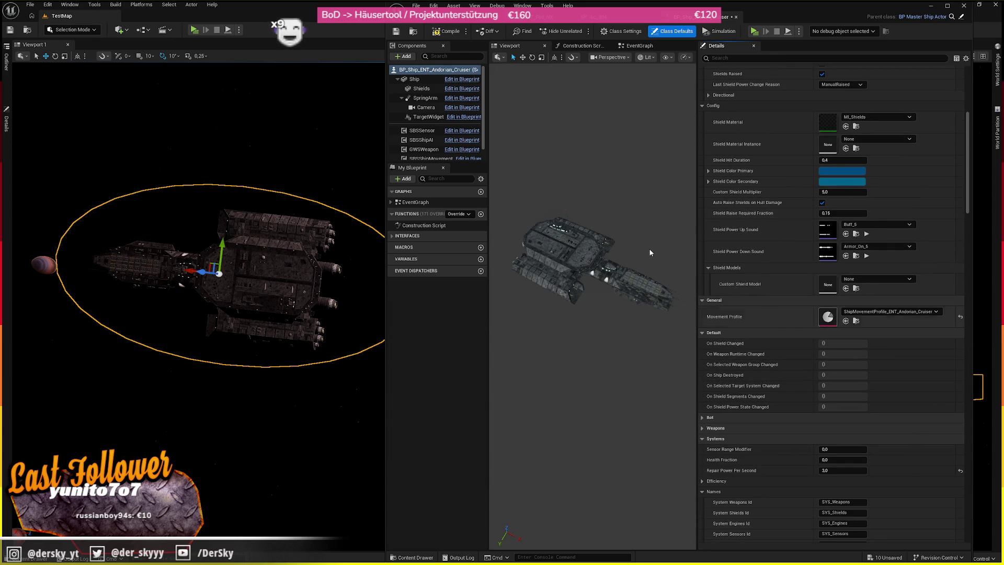
left_click(412, 30)
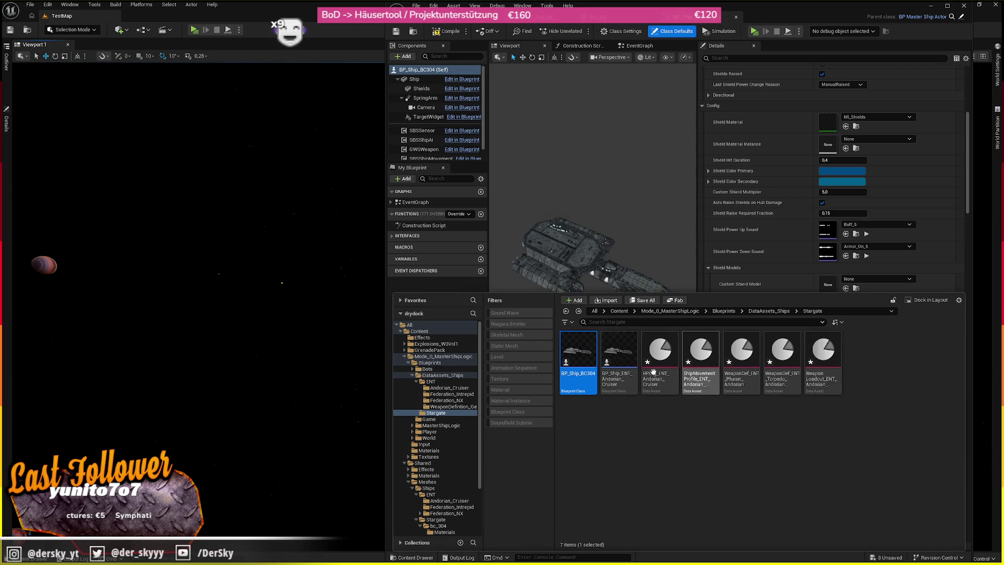
left_click(456, 17)
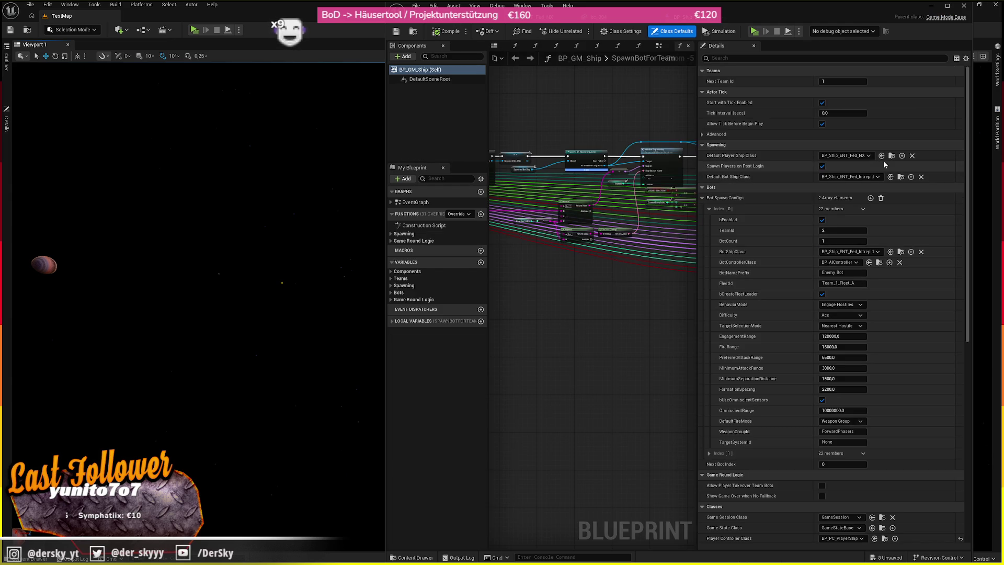
- Review BP_Ship_BC304 and its mesh's collision settings, then bring the level editor forward
left_click(407, 17)
left_click(547, 17)
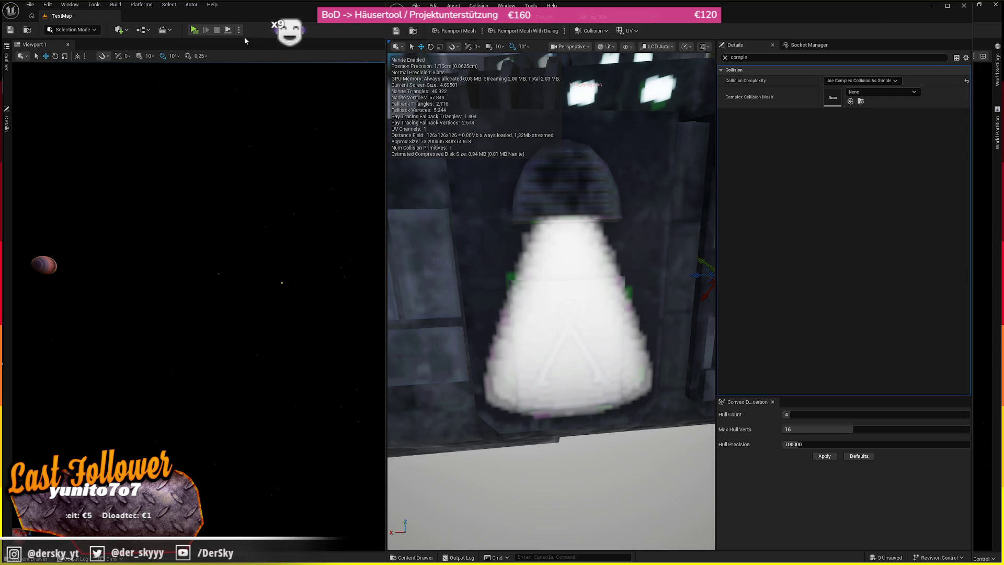
left_click(408, 16)
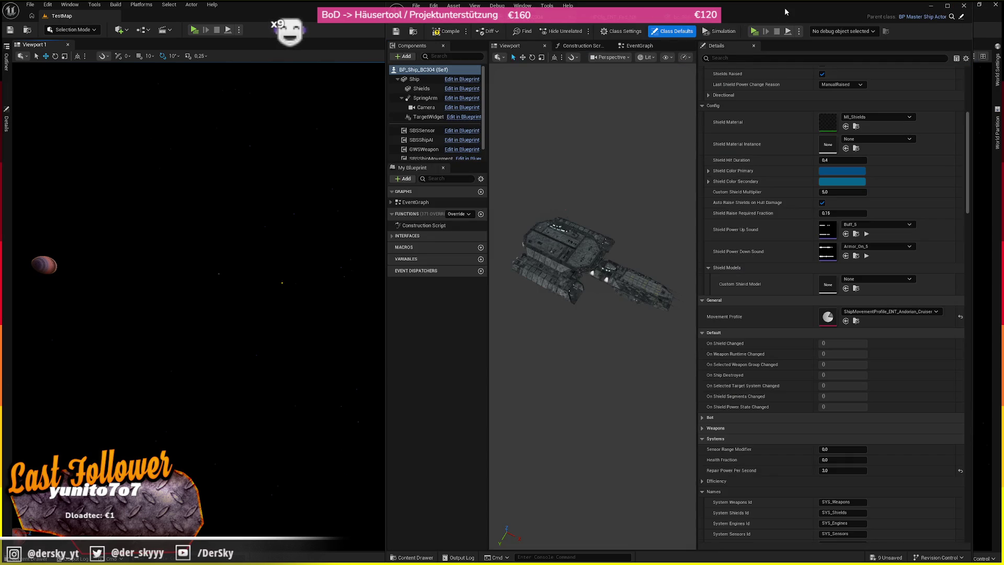
left_click(197, 43)
left_click(238, 30)
- Play-test the ship in TestMap, then stop and close the message log
left_click(262, 61)
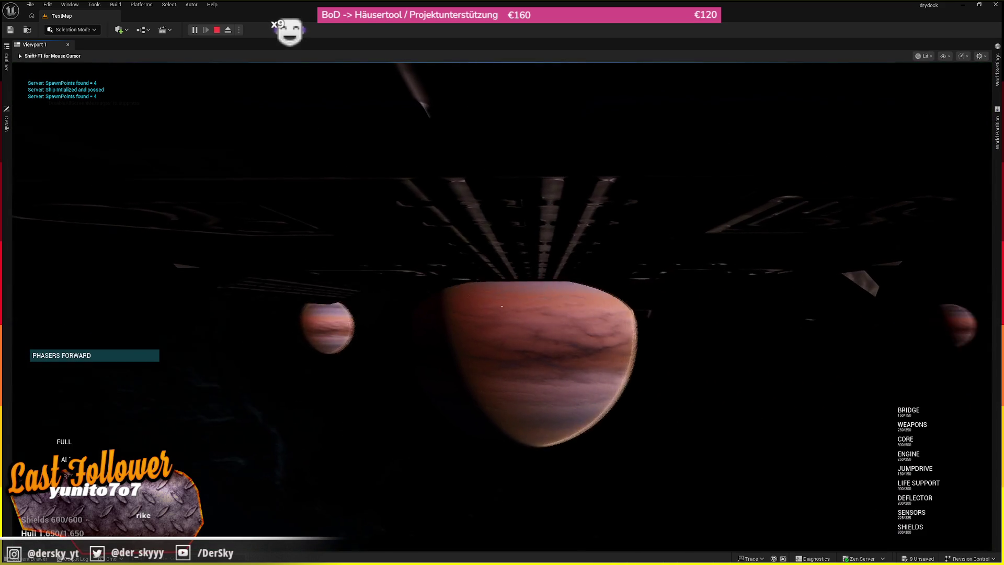
key("Escape")
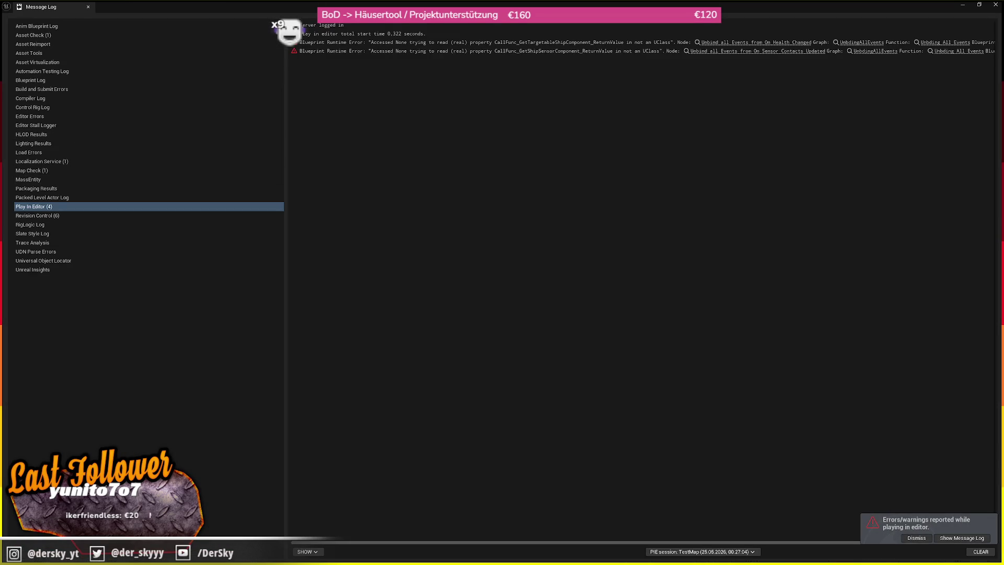
key("alt+F4")
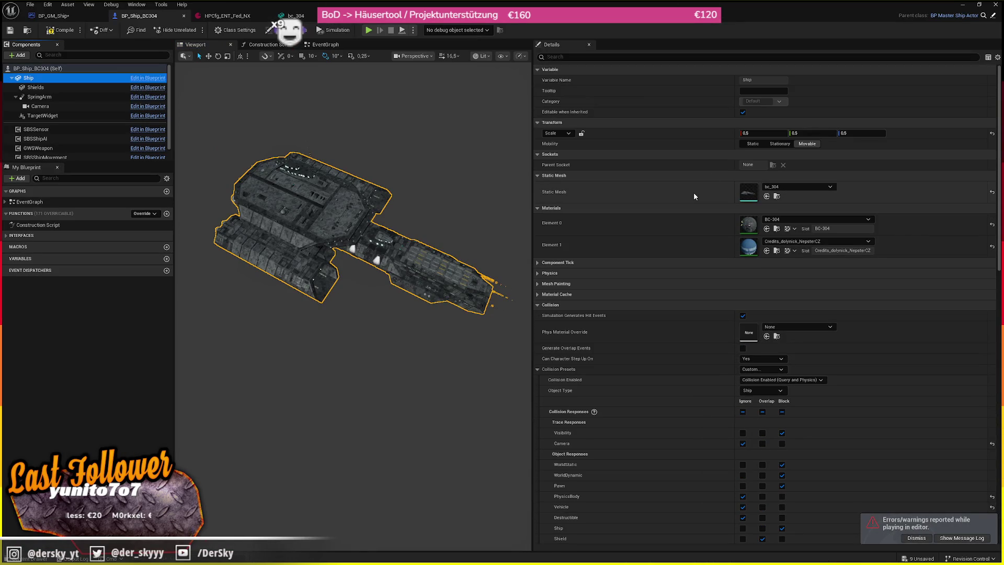
- Set the BC-304 hull scale back to 1.0 and frame the Shields sphere
left_click_drag(776, 134, 889, 137)
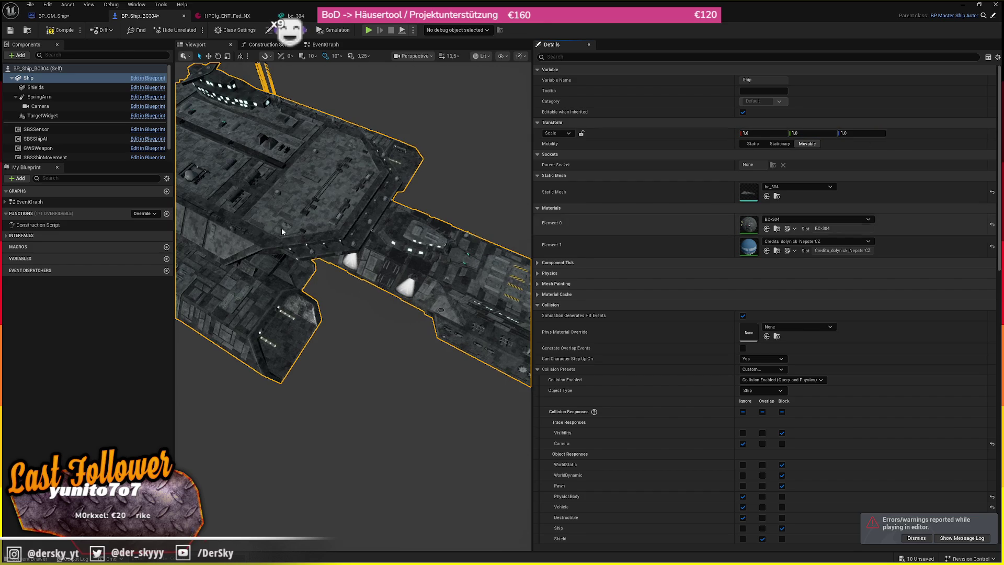
key("f")
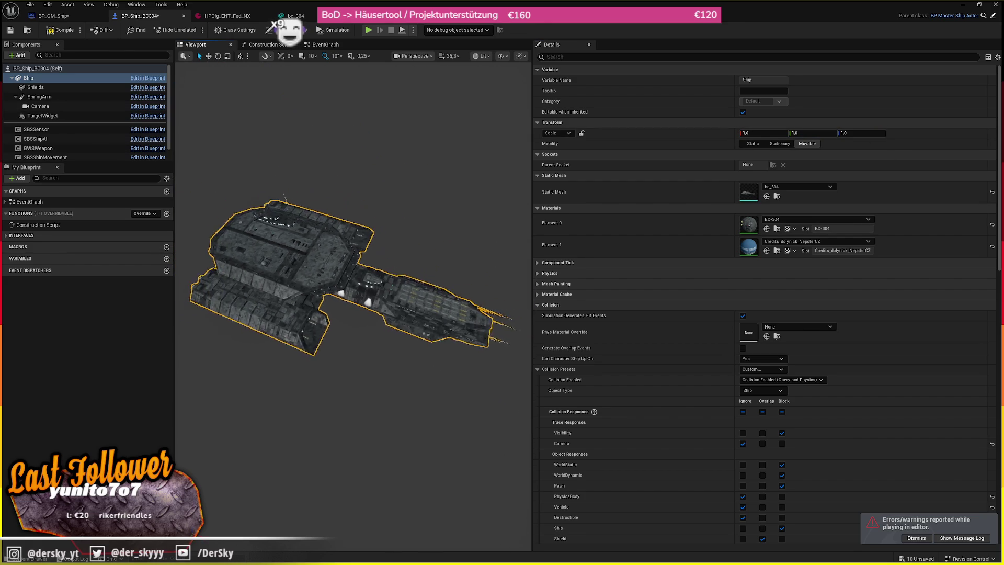
left_click(33, 88)
key("f")
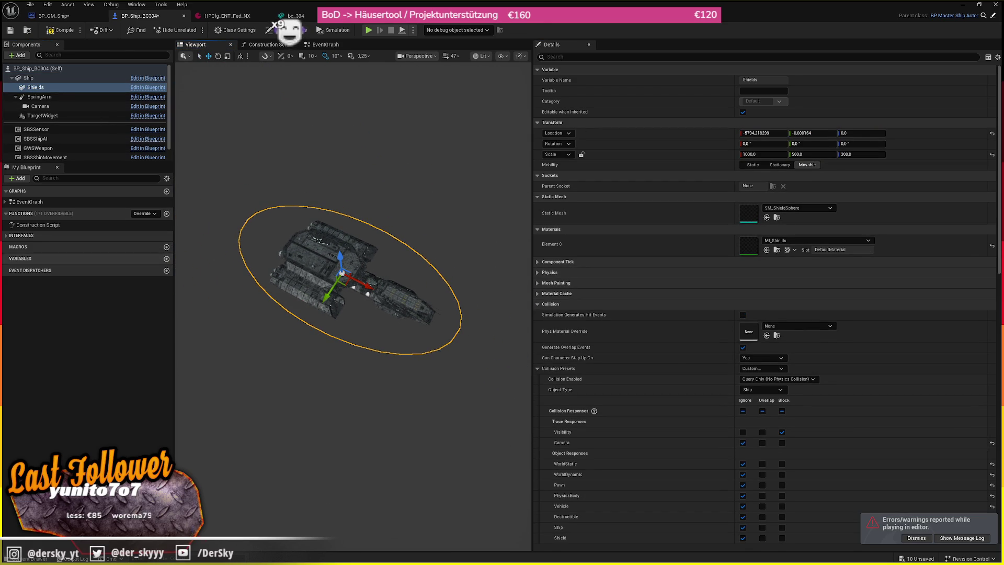
key("super")
- Search for 'blender' and launch Blender 5.0
type("blender")
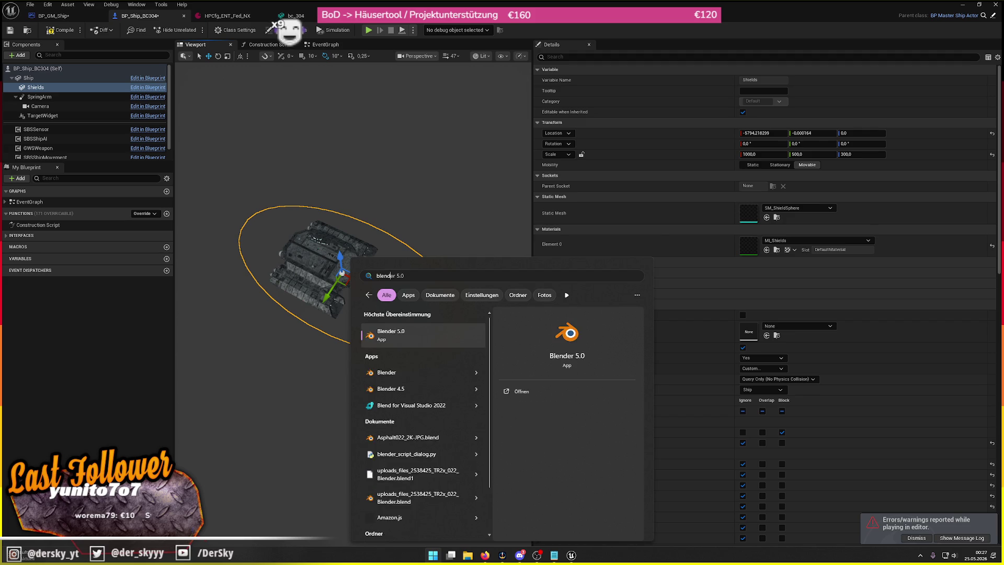
key("Return")
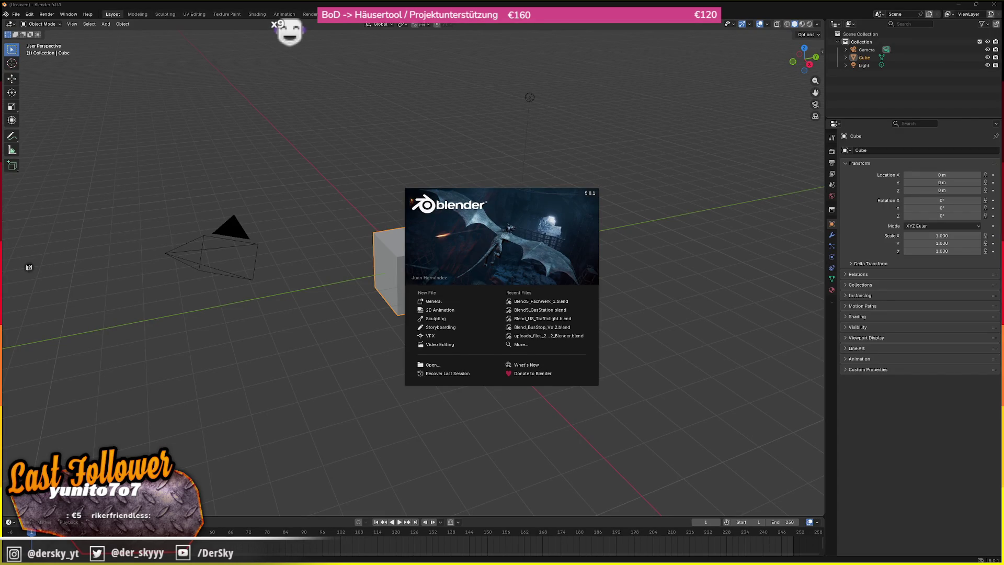
left_click_drag(197, 128, 250, 108)
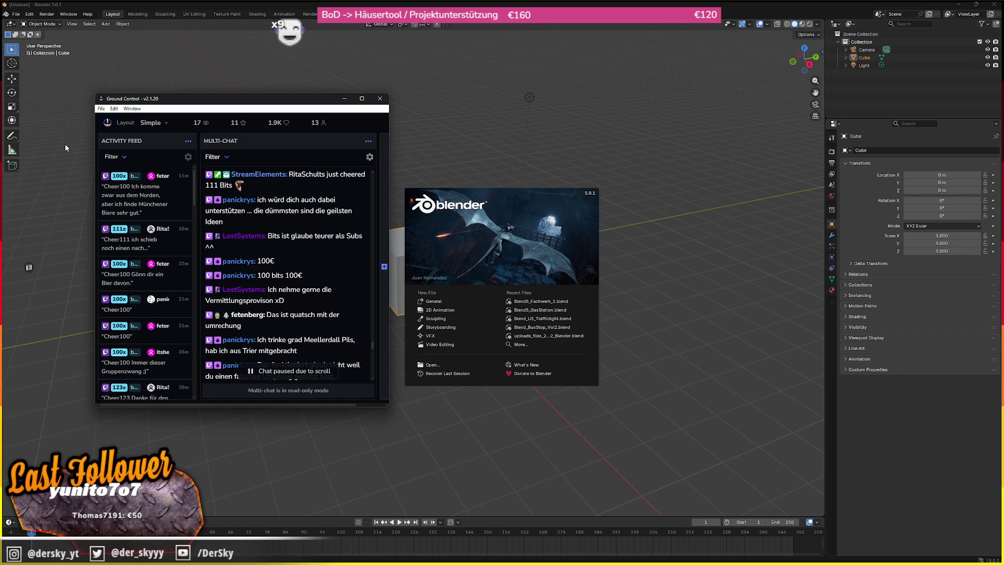
scroll(282, 235, "up", 1)
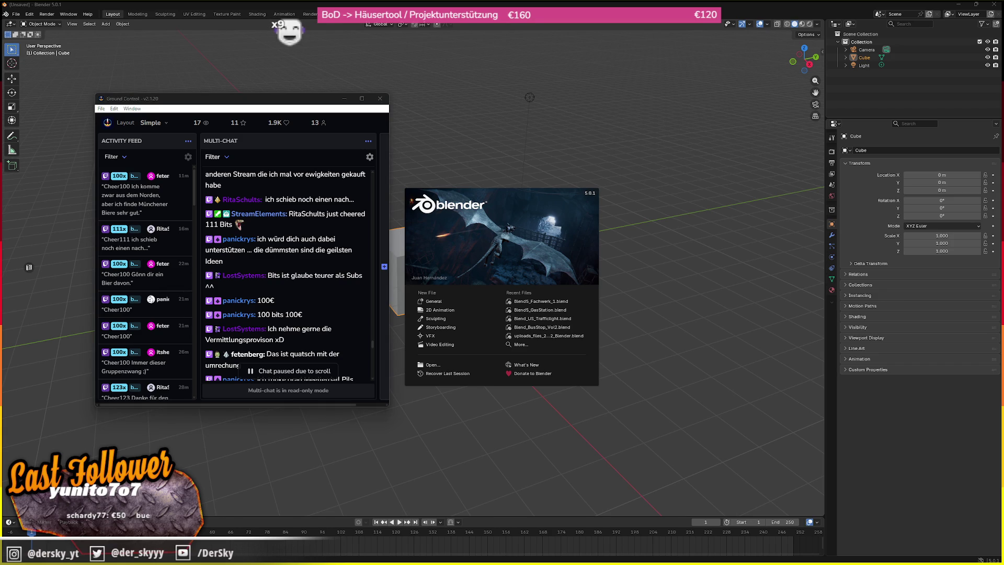
scroll(287, 277, "down", 1)
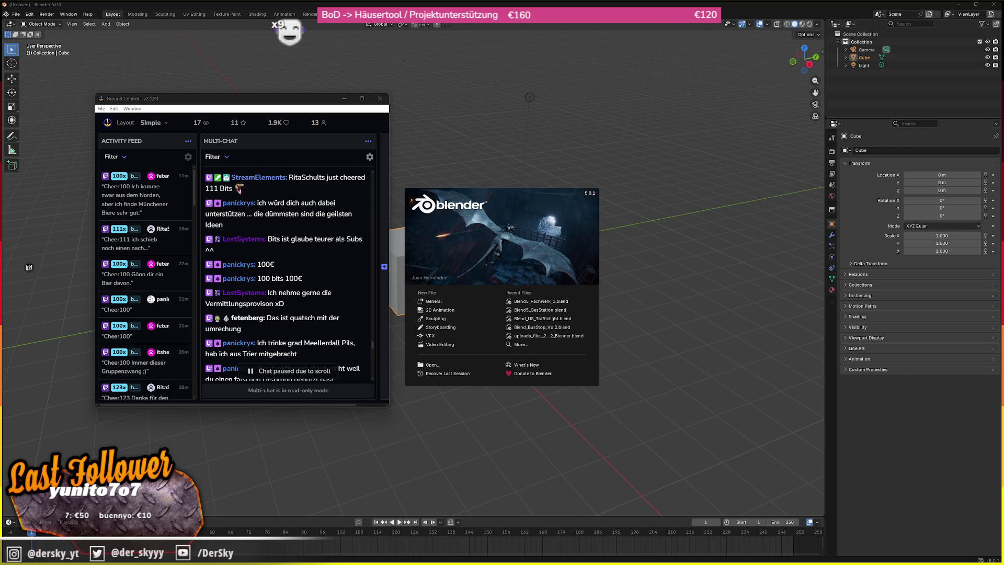
scroll(287, 277, "down", 1)
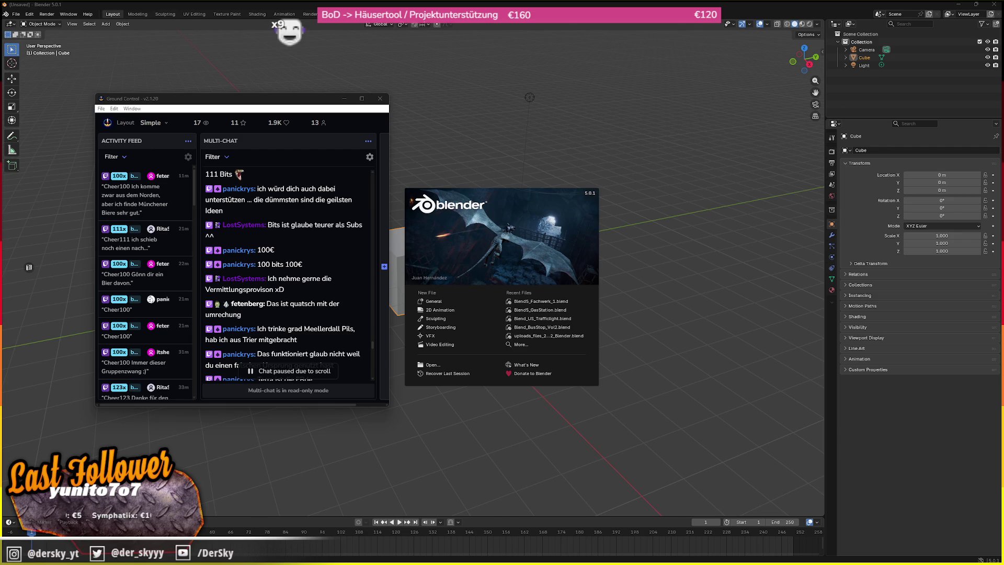
key("alt+Tab")
key("alt+Tab")
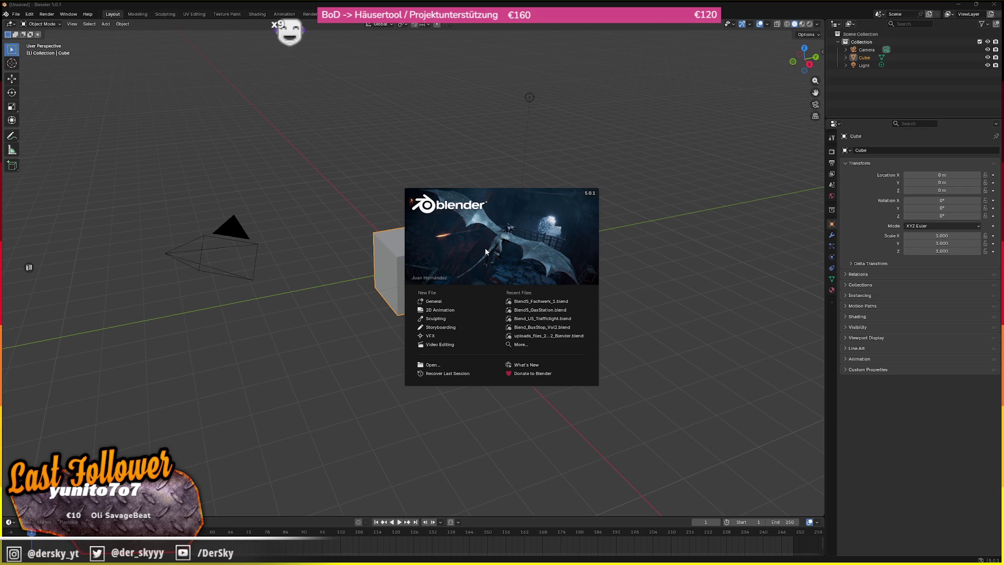
left_click(739, 201)
left_click_drag(639, 290, 108, 47)
- Delete the default camera, cube and light, then drop bc_304.glb into the viewport to import it
key("Delete")
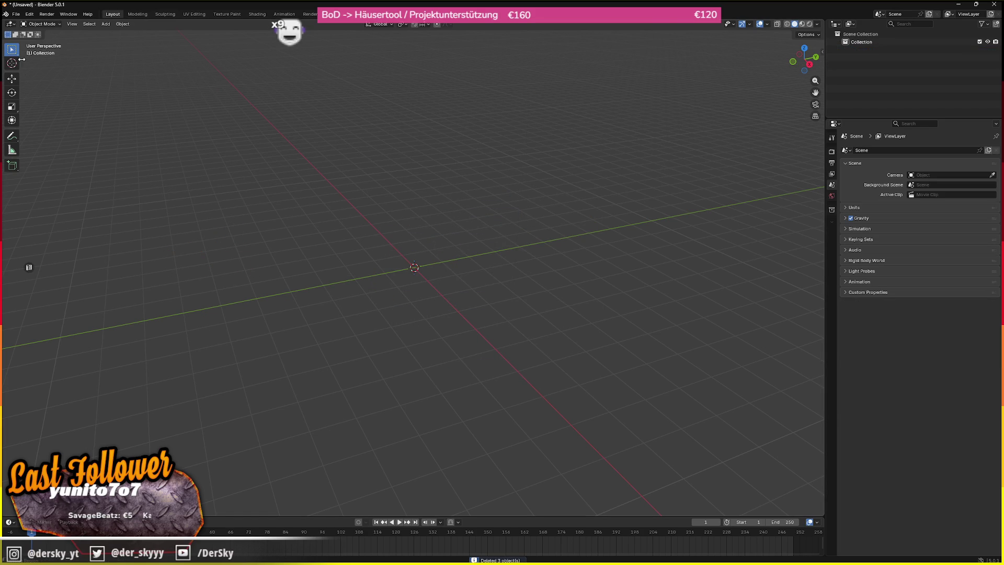
left_click(16, 14)
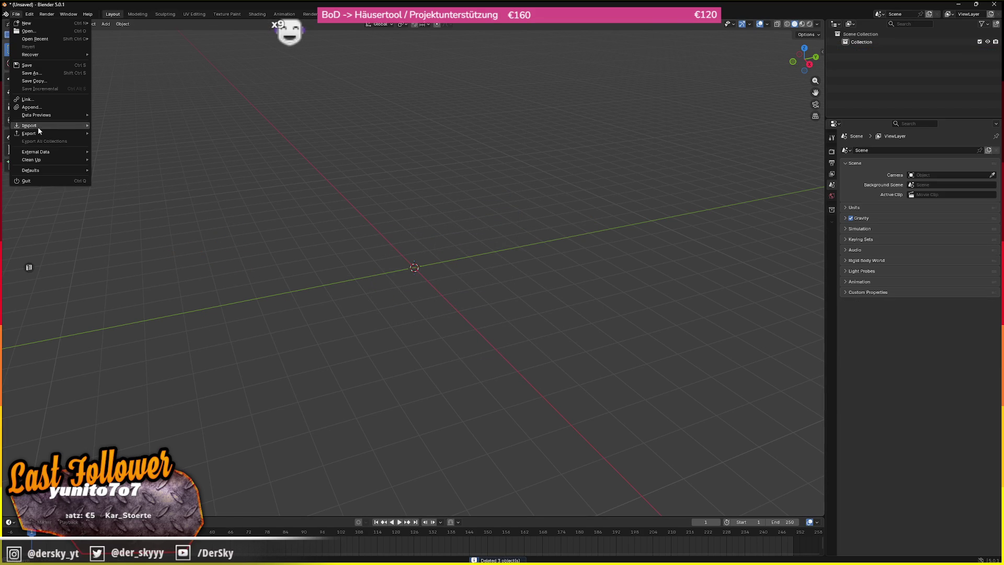
mouse_move(37, 126)
left_click(120, 169)
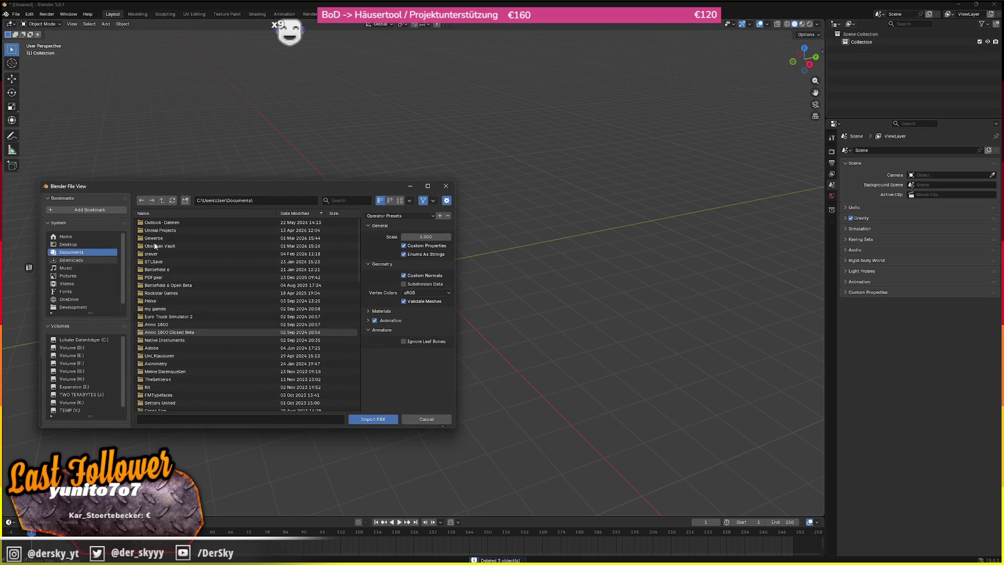
key("Escape")
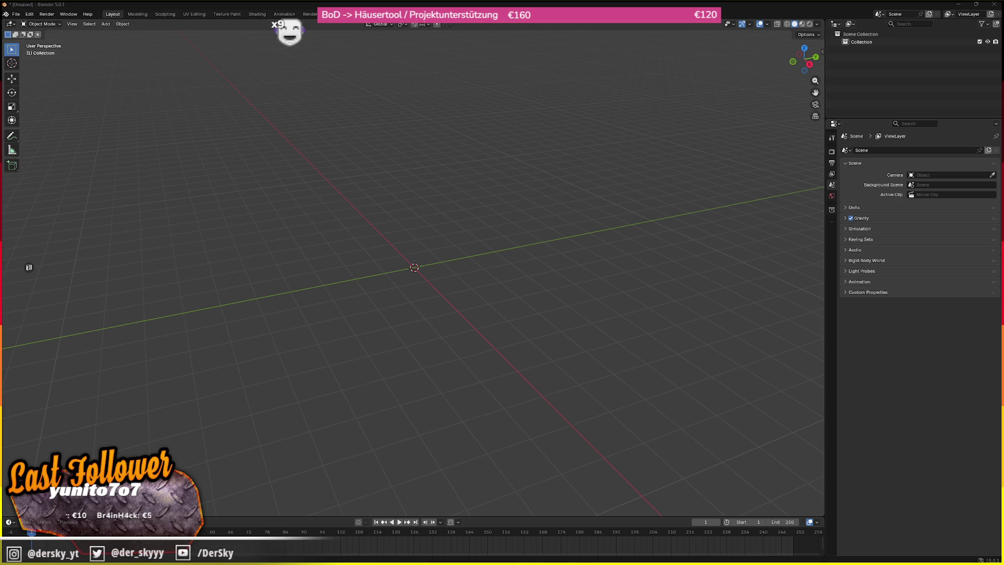
left_click_drag(1003, 175, 344, 175)
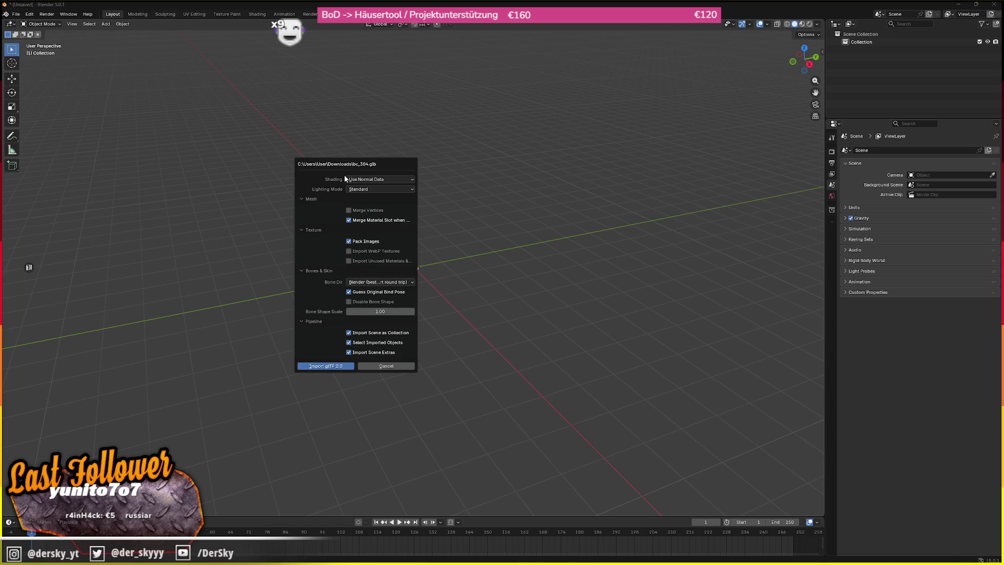
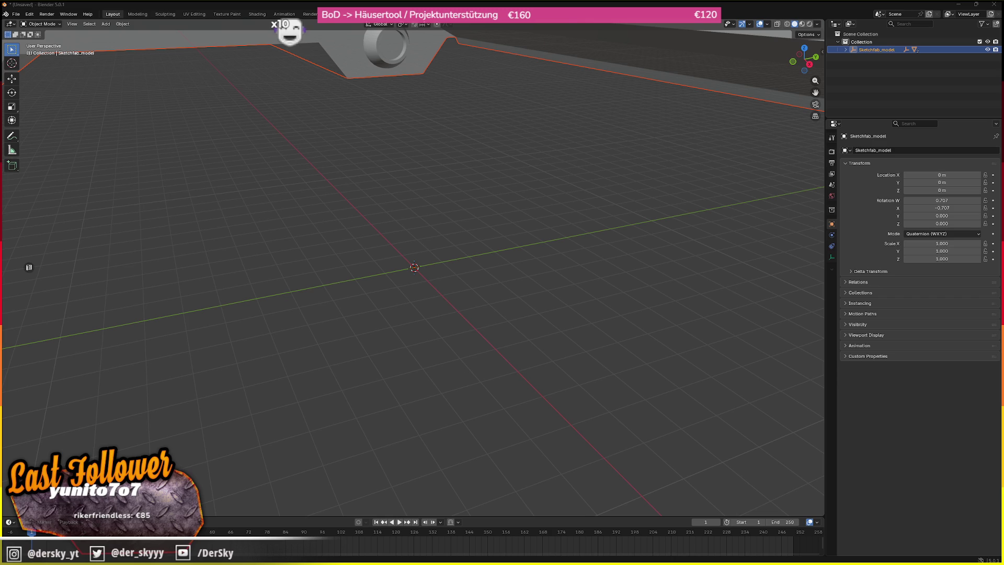
- Select the whole ship in the Blender viewport
scroll(512, 206, "up", 5)
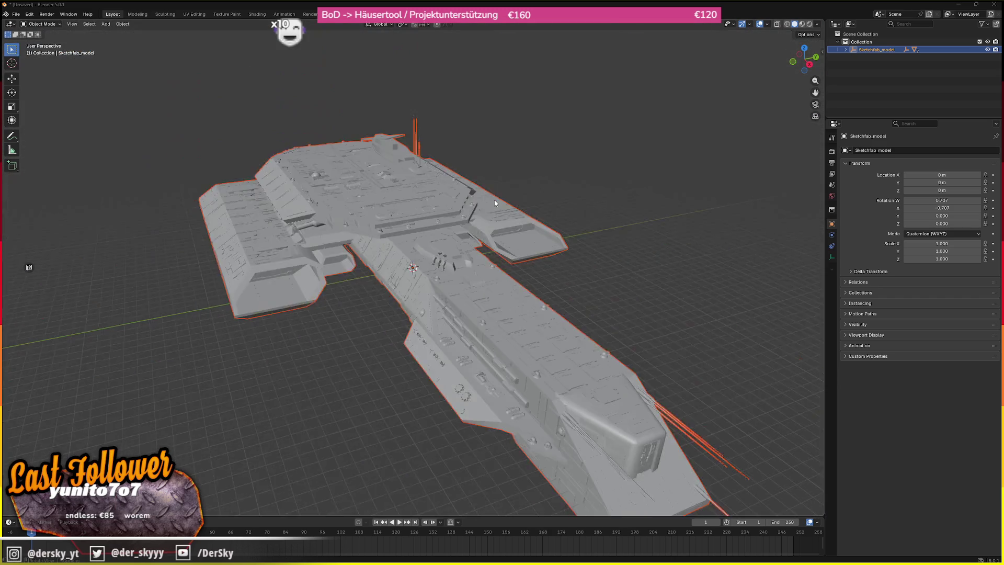
left_click(438, 240)
scroll(438, 241, "down", 5)
key("a")
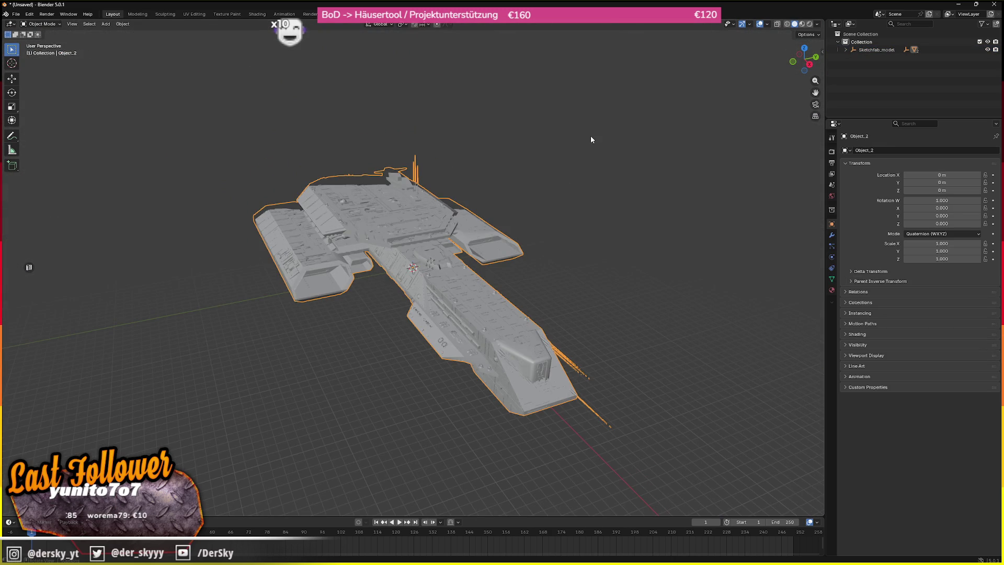
scroll(463, 150, "up", 3)
scroll(521, 126, "down", 3)
key("s")
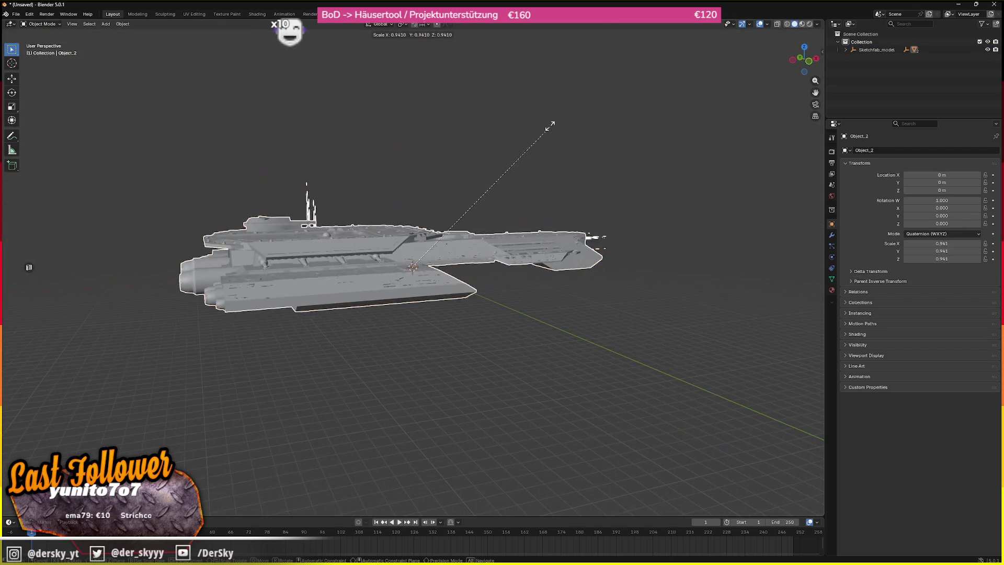
key("Escape")
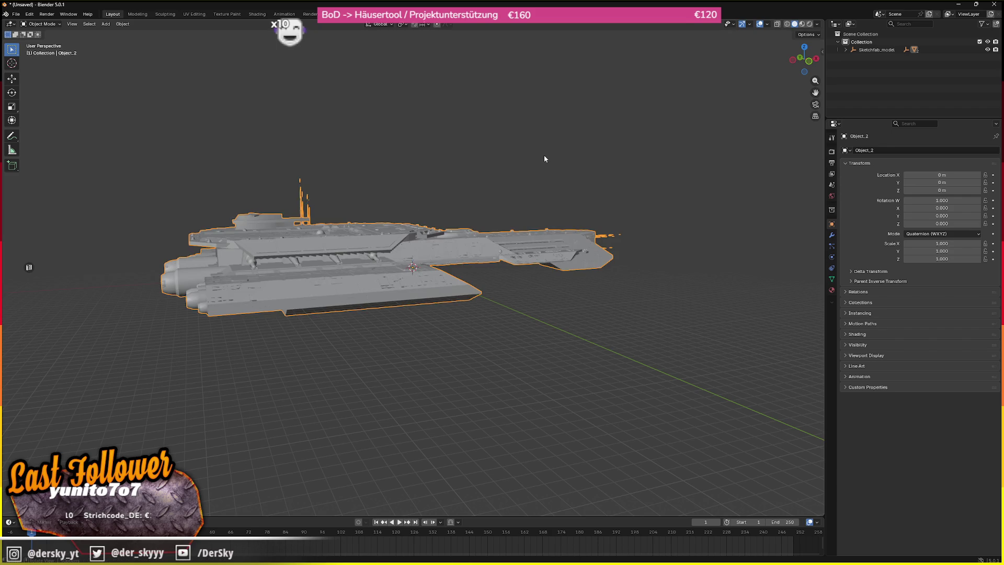
- Box-select every part of the ship and scale it down
scroll(516, 211, "up", 2)
key("a")
left_click_drag(654, 107, 459, 242)
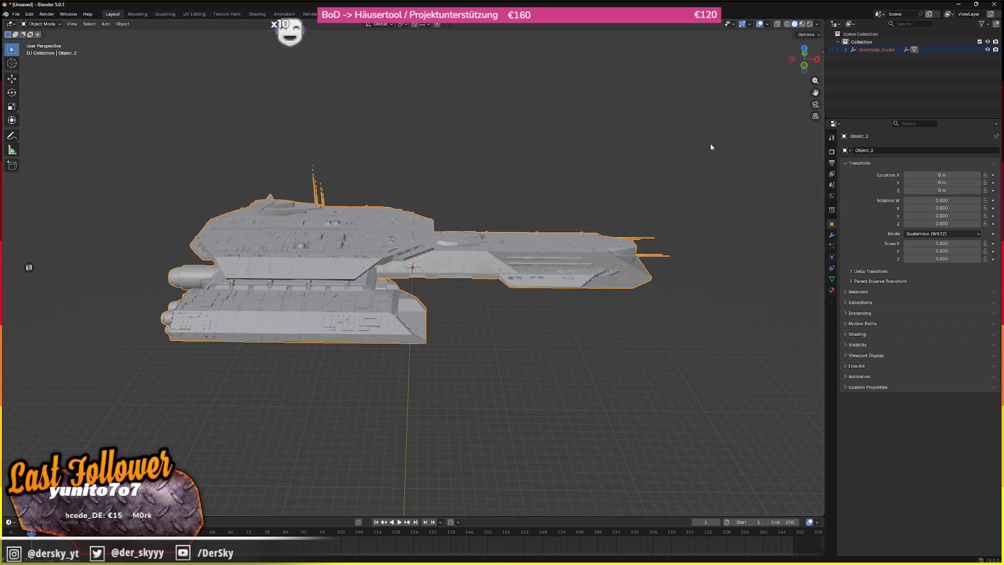
key("s")
left_click(494, 217)
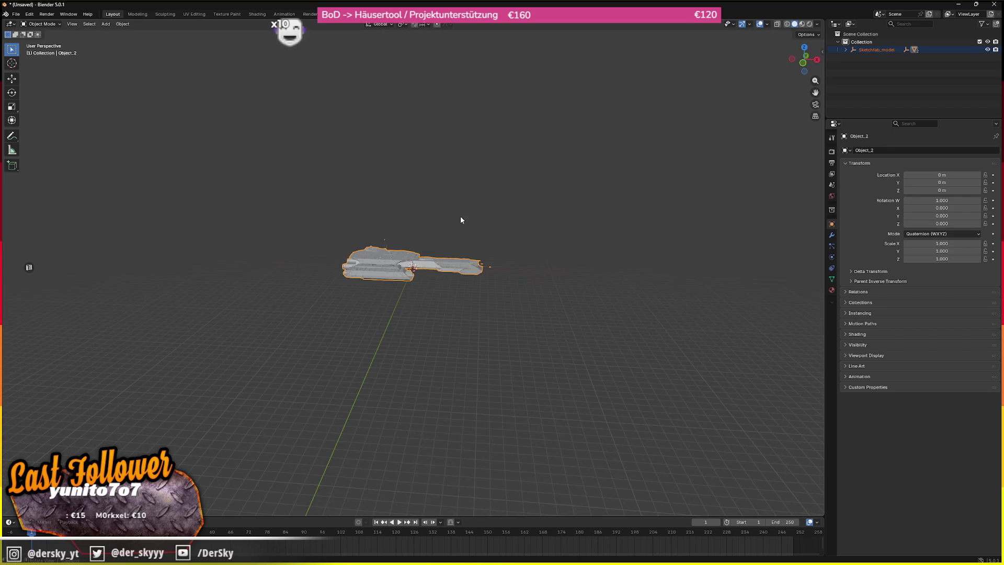
scroll(433, 245, "up", 3)
mouse_move(429, 212)
left_mouse_down()
mouse_move(412, 347)
mouse_move(404, 227)
left_mouse_up()
scroll(413, 348, "up", 3)
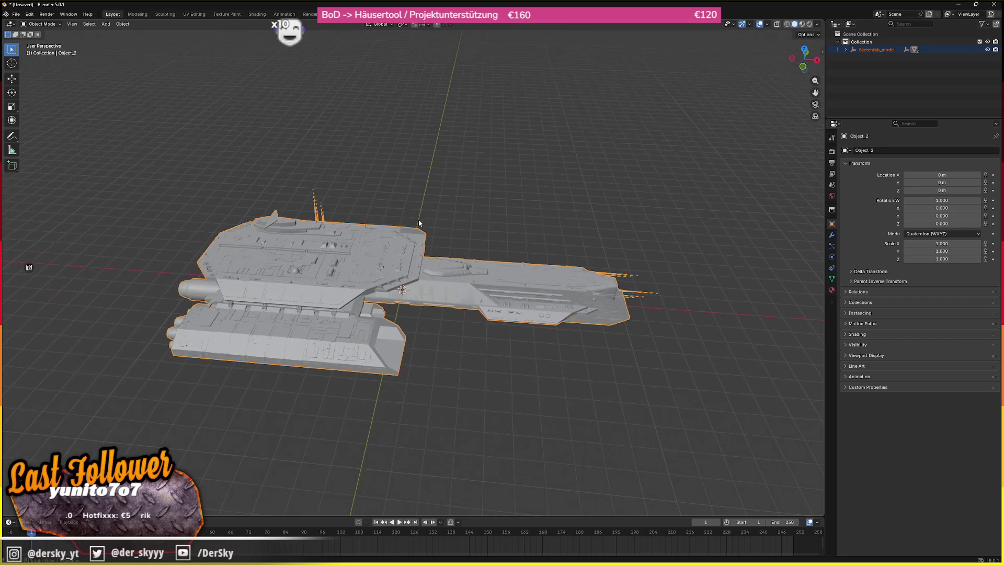
- Export the ship as glTF 2.0 over Downloads/bc_304.glb, then minimize Blender
left_click(16, 15)
mouse_move(50, 133)
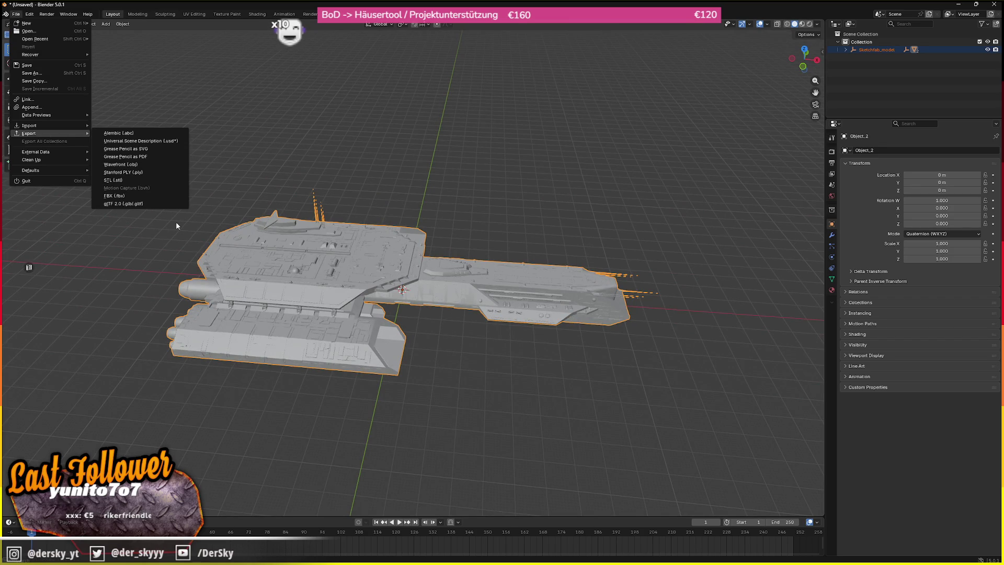
left_click(146, 202)
left_click(71, 260)
left_click(157, 332)
double_click(160, 333)
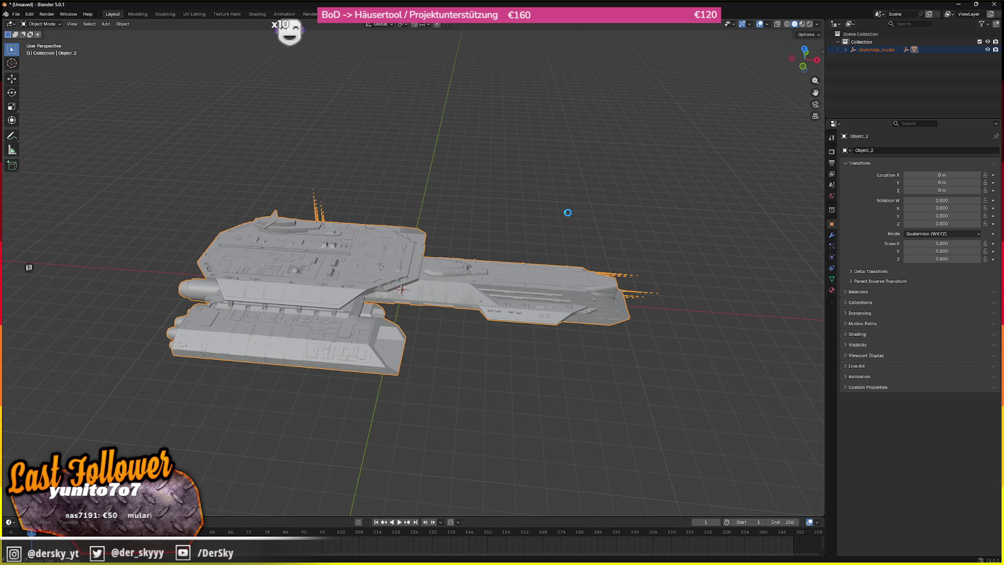
left_click(401, 192)
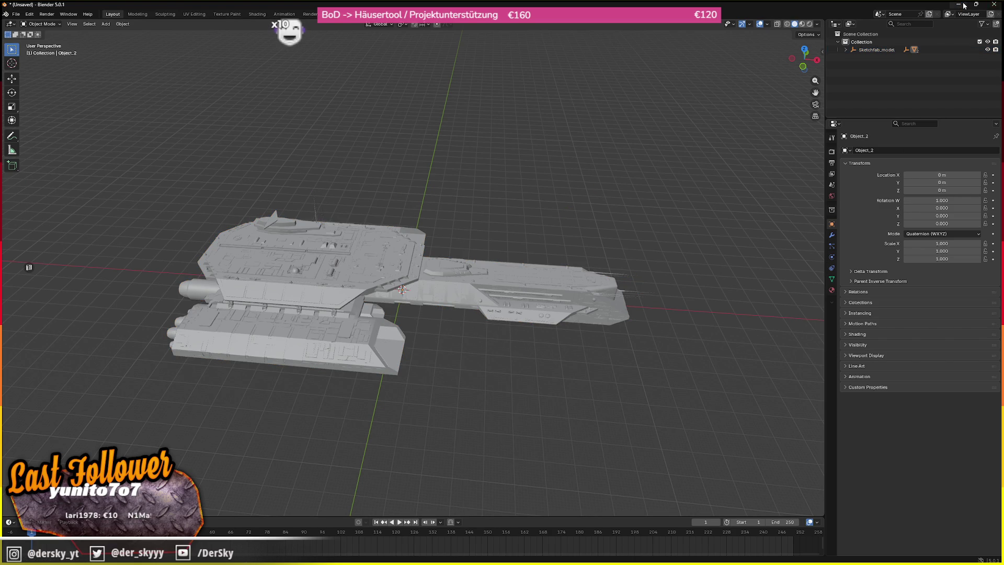
left_click(963, 4)
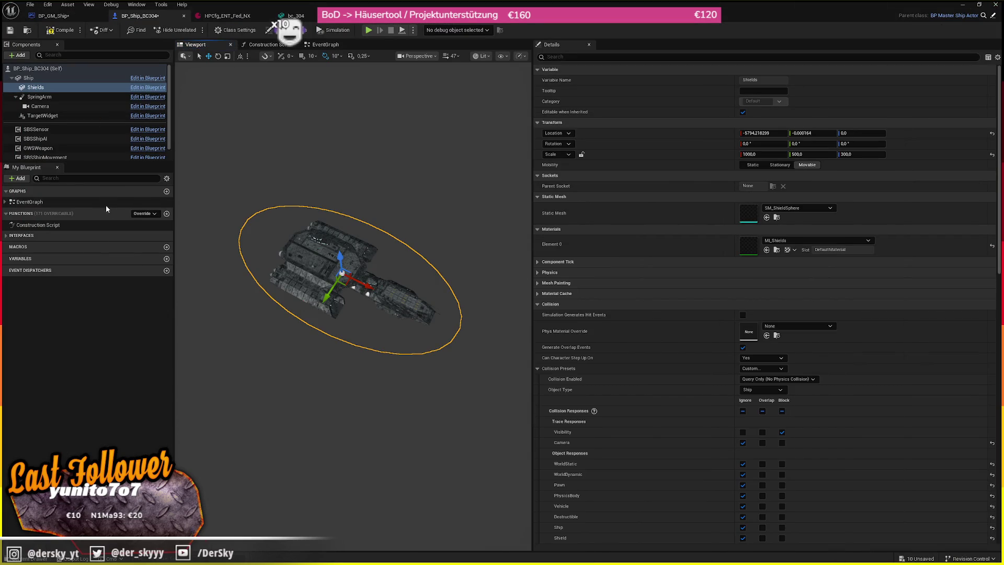
- Reimport the Ship component's bc_304 static mesh from the Content Browser
left_click(49, 79)
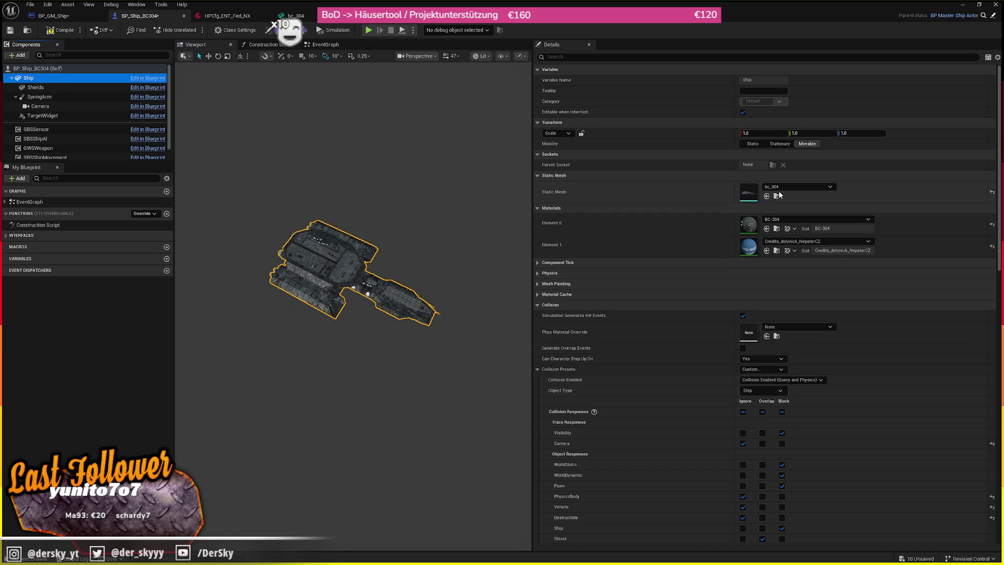
left_click(776, 196)
right_click(190, 345)
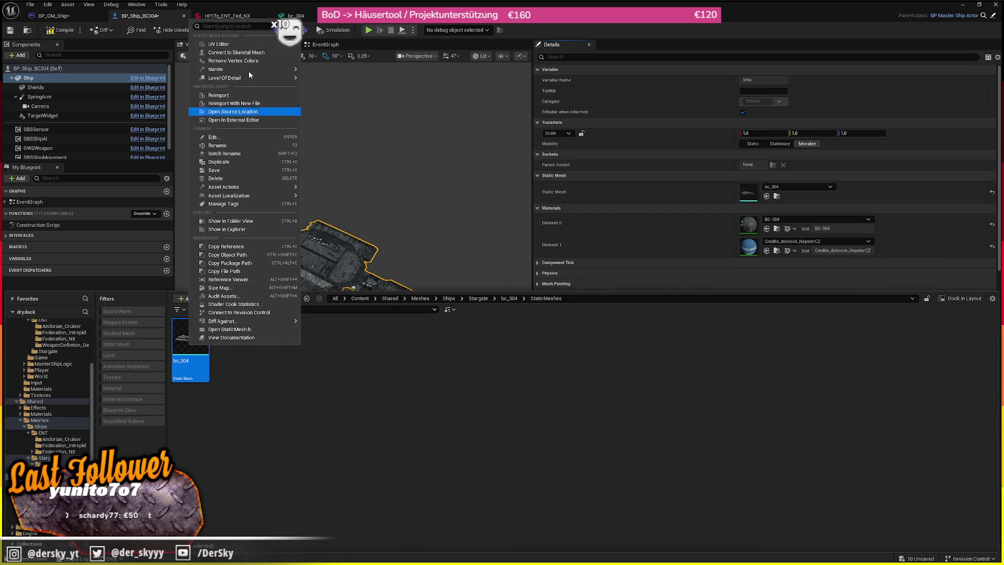
left_click(235, 96)
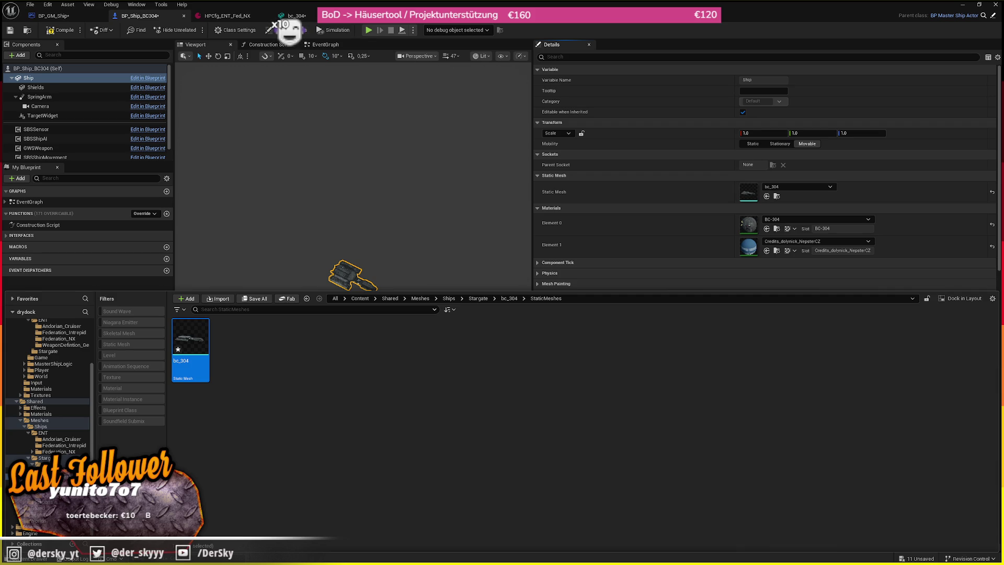
- Select the Shields component and give it a much smaller scale
left_click(36, 87)
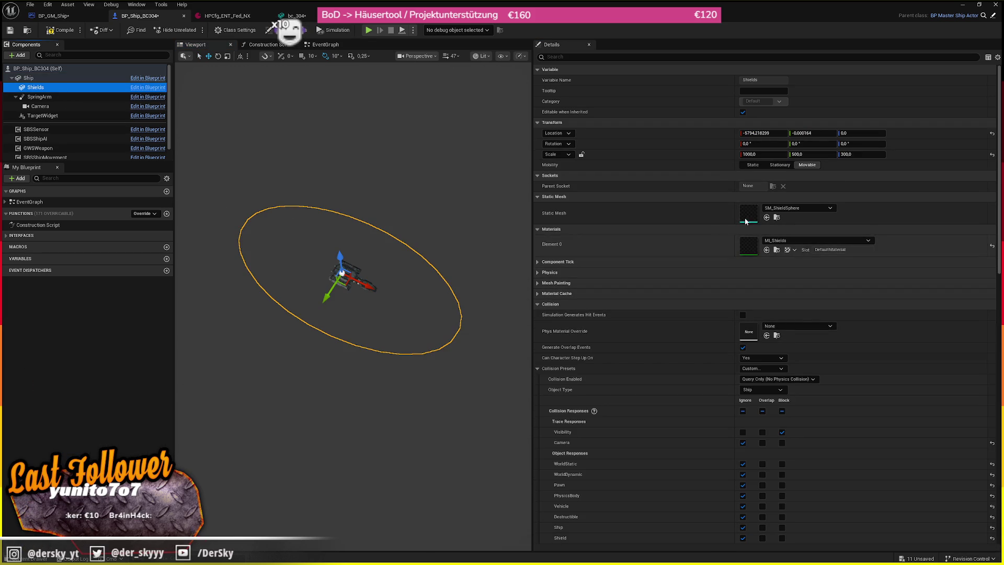
key("ctrl+z")
scroll(355, 271, "up", 3)
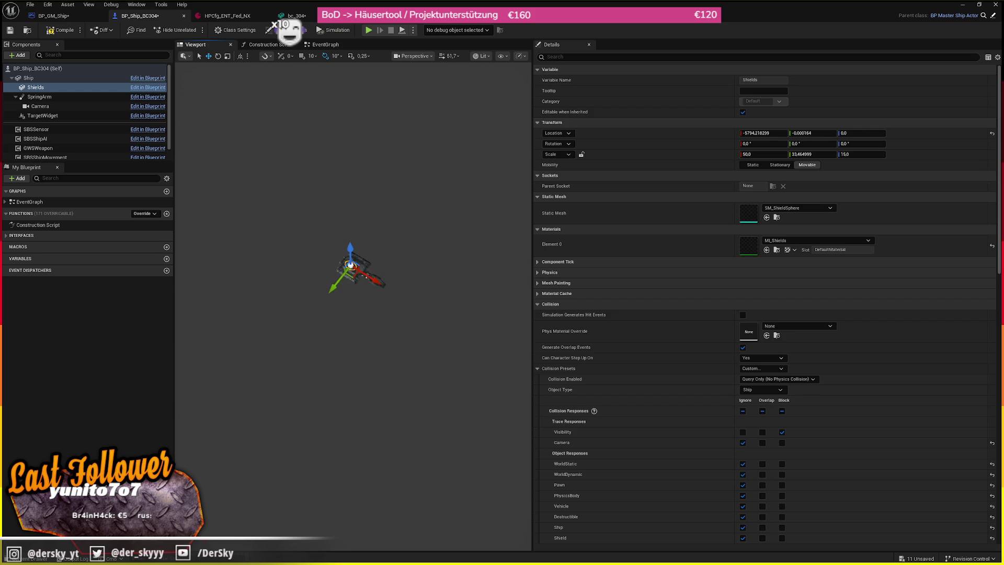
scroll(349, 269, "up", 5)
scroll(350, 269, "down", 4)
- Stretch and reposition the Shields sphere to about 285.65 × 133.64 × 70.14 around the ship
key("r")
left_click_drag(320, 284, 366, 287)
key("w")
key("e")
key("r")
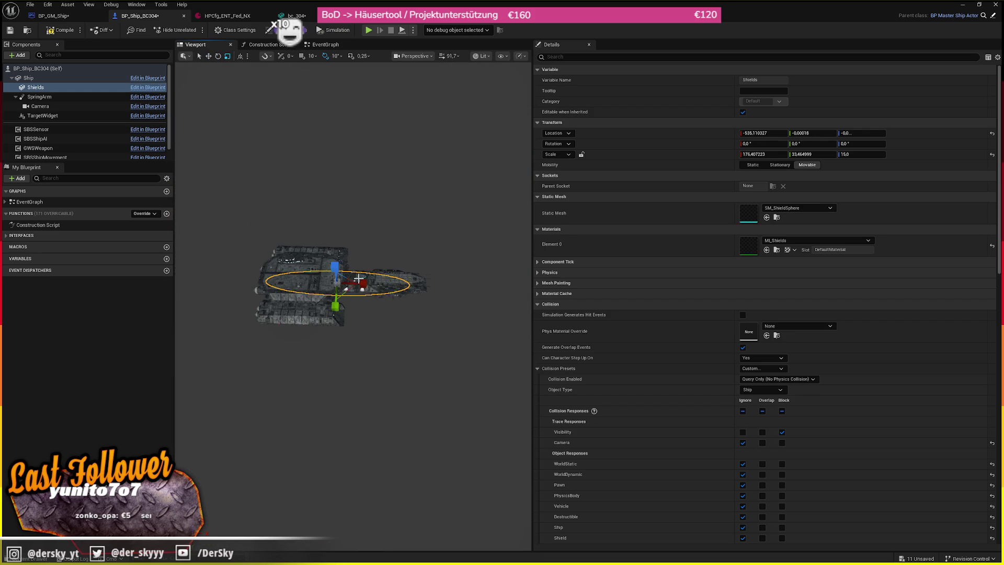
mouse_move(363, 283)
left_mouse_down()
mouse_move(398, 285)
mouse_move(372, 262)
mouse_move(406, 293)
mouse_move(392, 325)
mouse_move(296, 262)
mouse_move(296, 245)
mouse_move(296, 259)
mouse_move(330, 283)
left_mouse_up()
key("w")
left_click(413, 30)
- Play-test the shielded ship, then stop the session
left_click(444, 63)
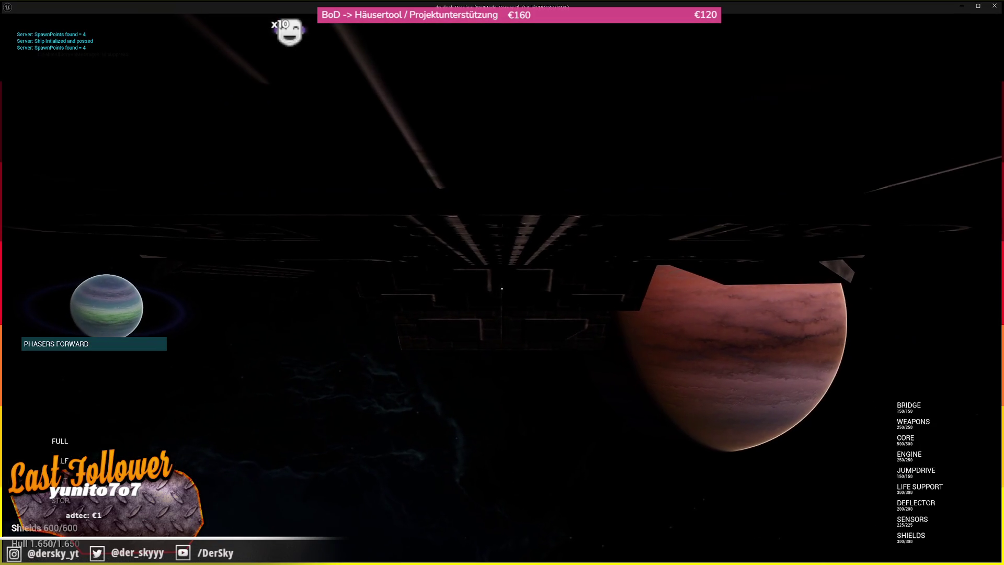
key("Escape")
left_click_drag(365, 313, 345, 335)
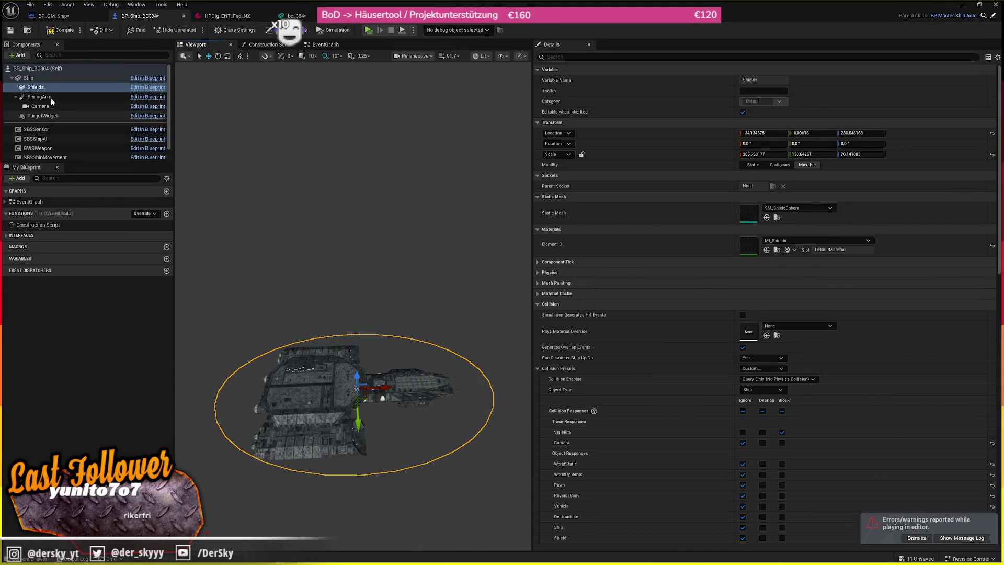
- Inspect the SpringArm and Camera, then show the Ship's bc_304 mesh in the Content Browser
left_click(42, 97)
left_click(55, 106)
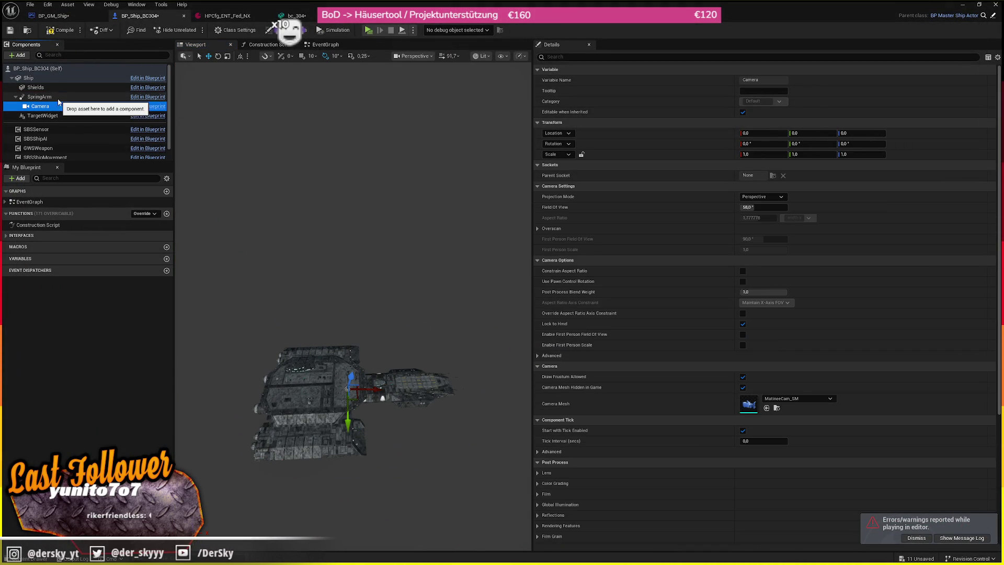
left_click(57, 97)
mouse_move(304, 240)
left_mouse_down()
mouse_move(304, 209)
mouse_move(304, 240)
left_mouse_up()
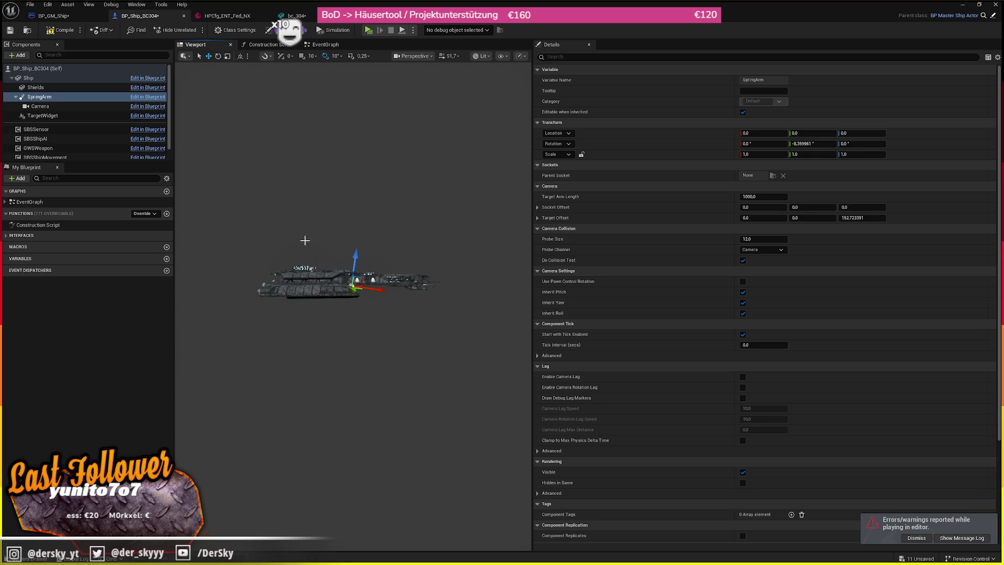
left_click(58, 78)
left_click(776, 196)
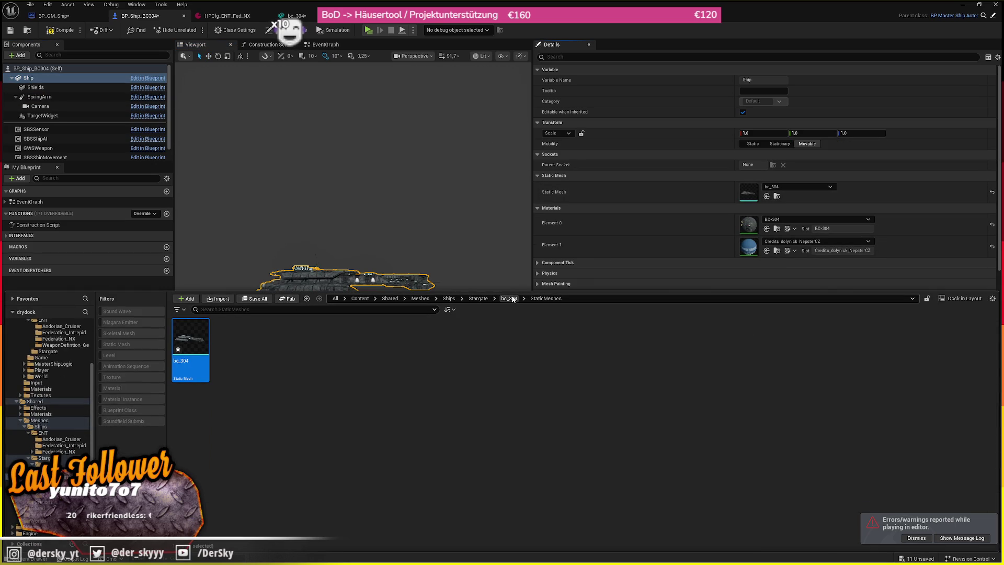
- Browse to the Ships/ENT/Federation_NX/NX01 folder
left_click(448, 298)
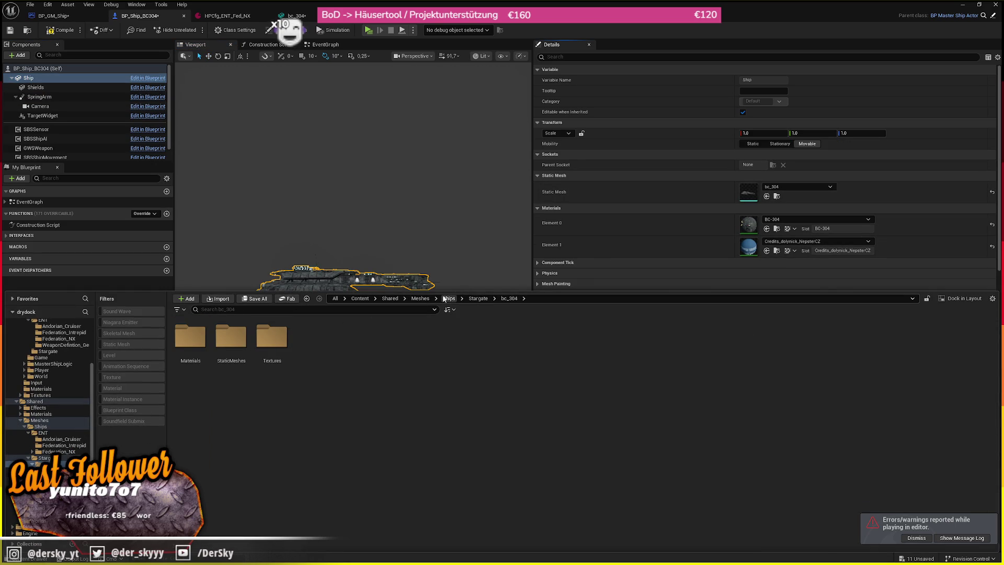
double_click(279, 345)
key("alt+Left")
double_click(208, 343)
double_click(271, 337)
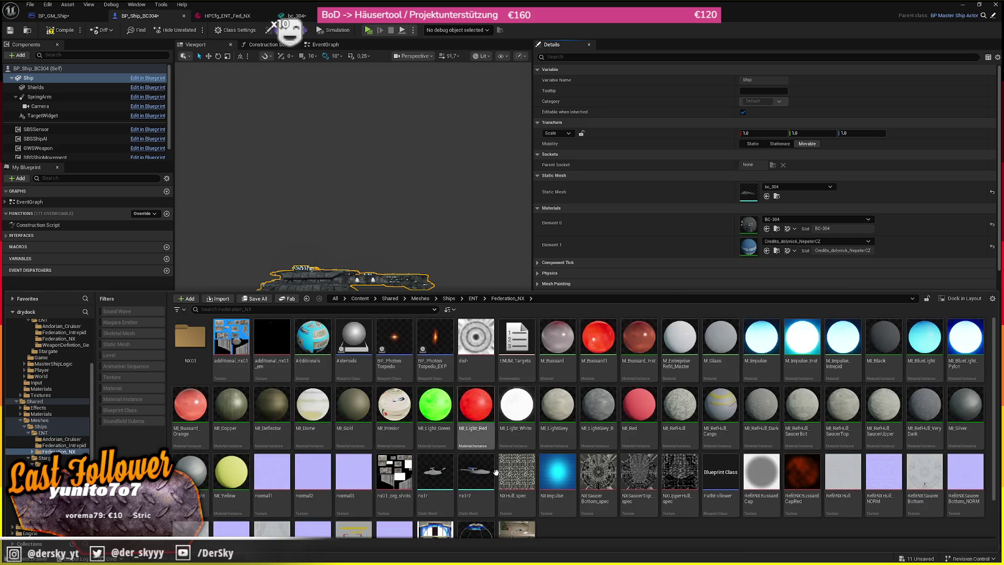
scroll(477, 443, "down", 2)
left_click(476, 443)
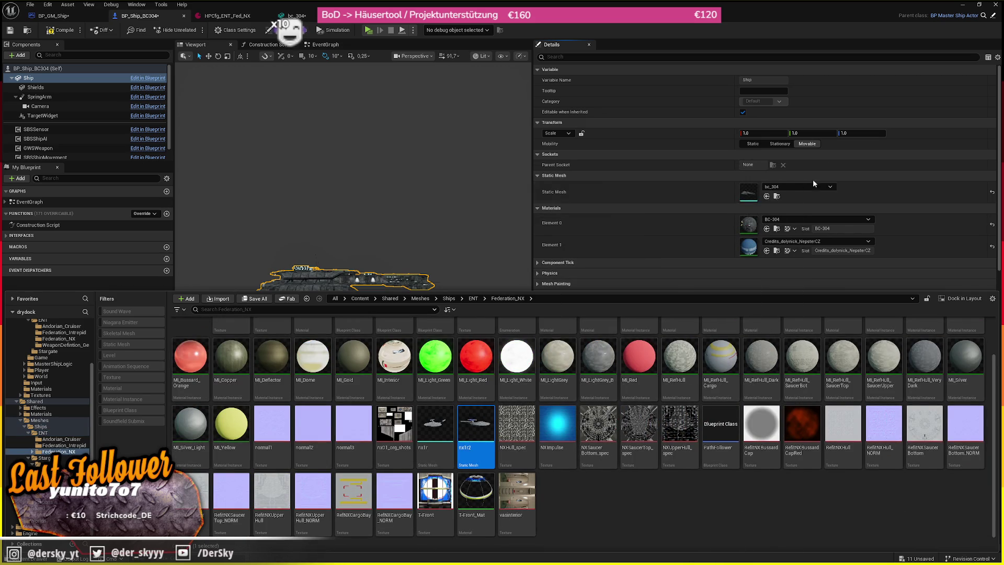
scroll(272, 361, "up", 2)
double_click(191, 347)
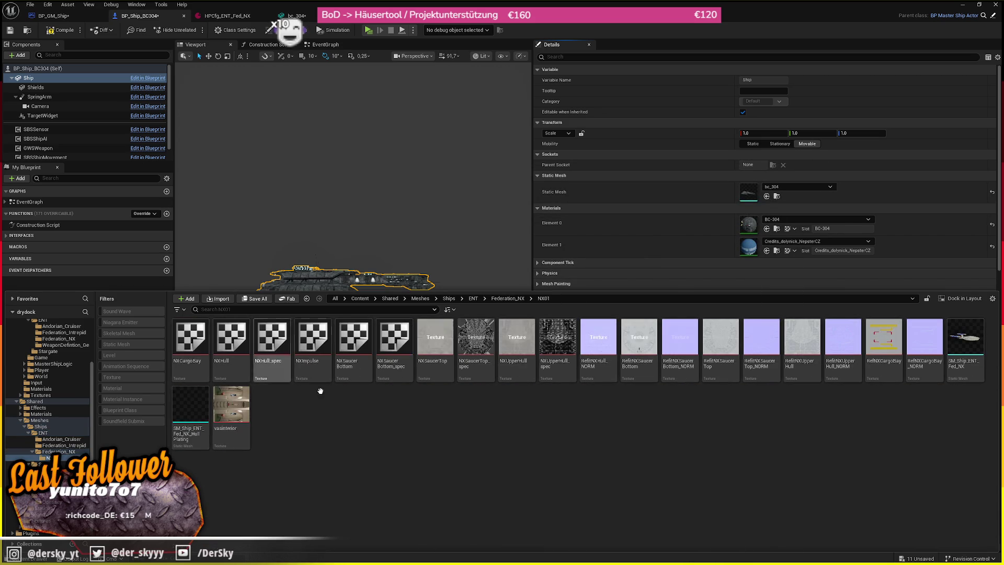
- Assign SM_Ship_ENT_Fed_NX as the Ship's mesh, then undo back to bc_304
left_click(965, 342)
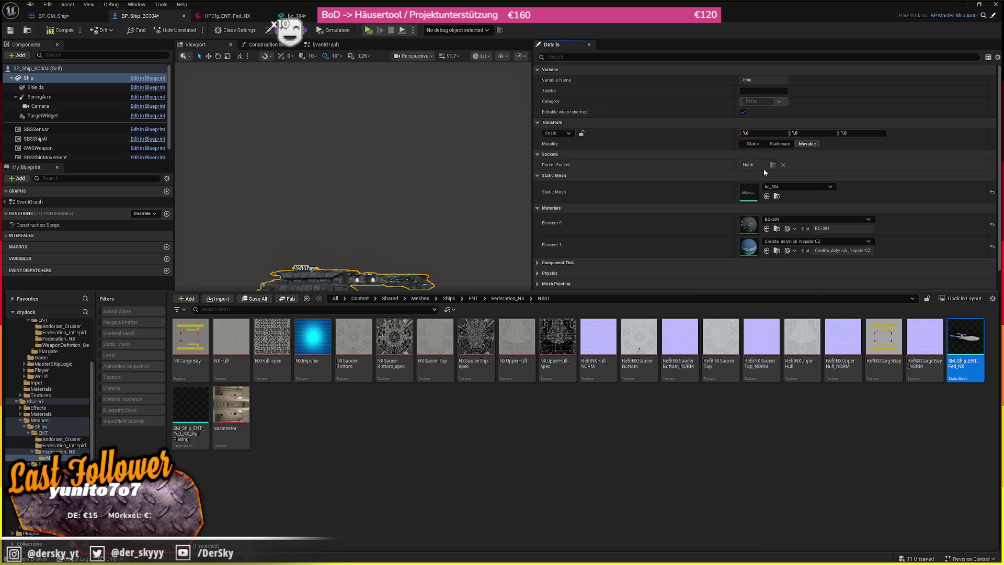
left_click(766, 196)
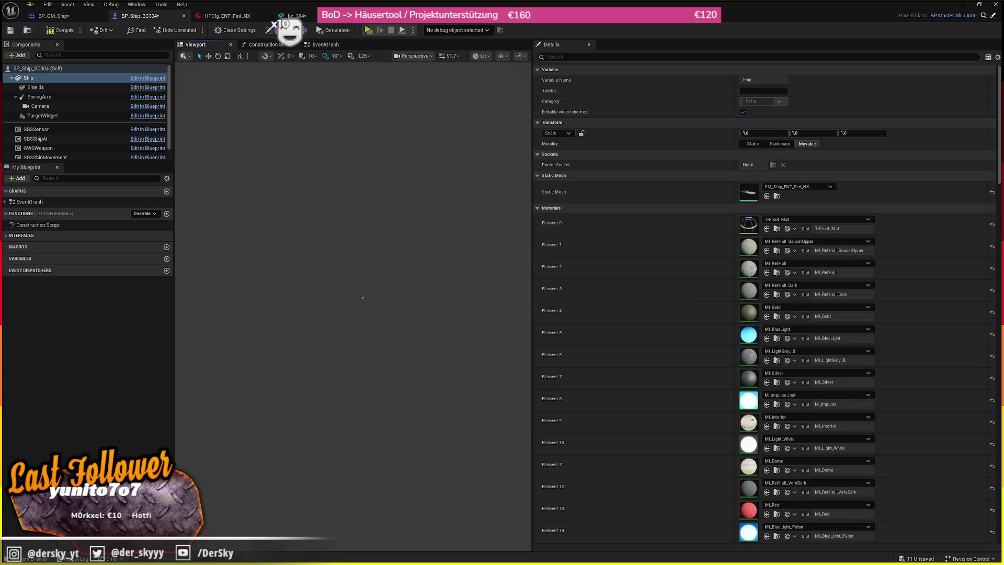
scroll(377, 218, "up", 5)
scroll(377, 217, "down", 5)
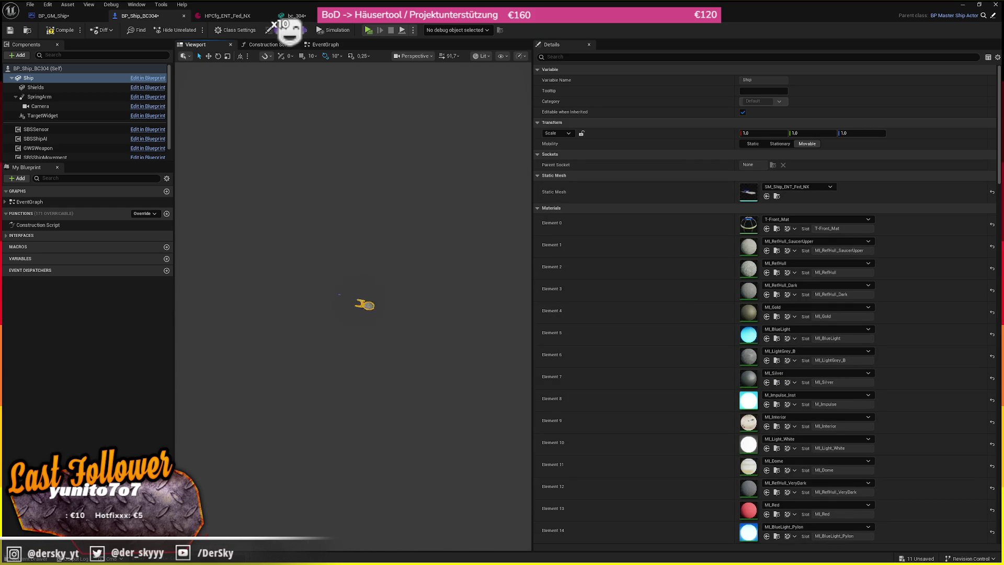
scroll(389, 216, "up", 5)
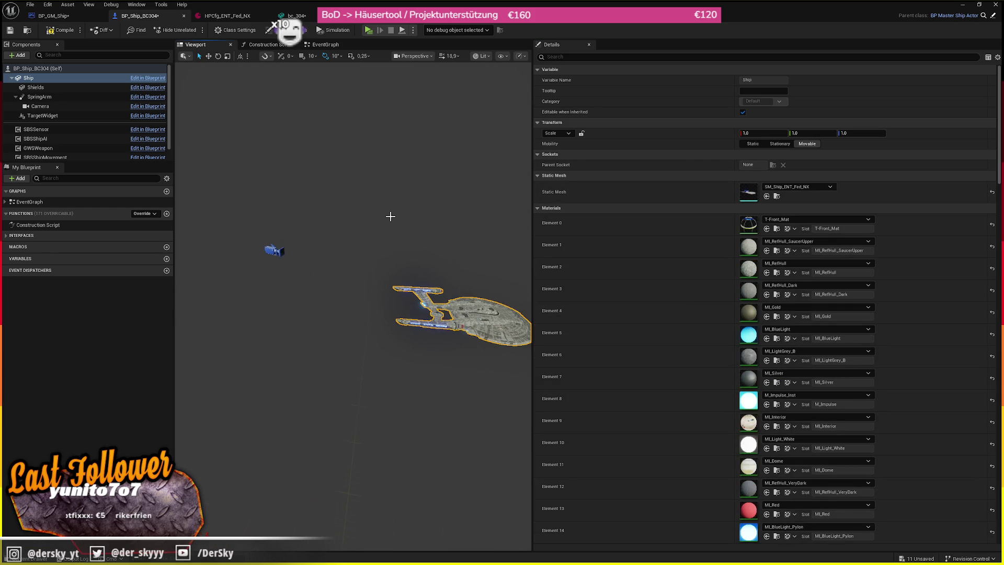
key("ctrl+z")
- Bring up the Windows Start menu
key("super")
mouse_move(580, 555)
key("super")
key("super")
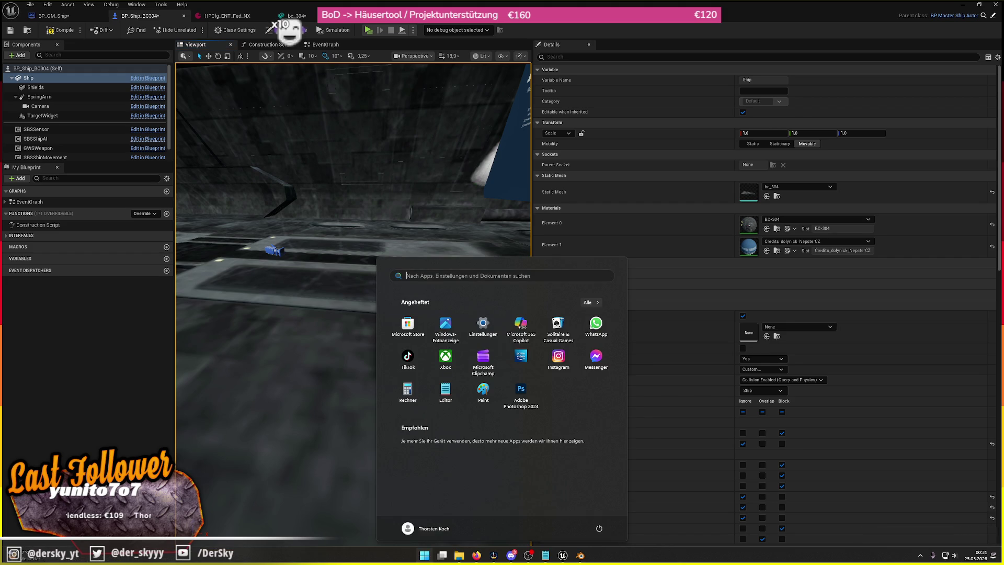
- Switch to Blender and scale the ship down, redoing it after a reset
left_click(564, 512)
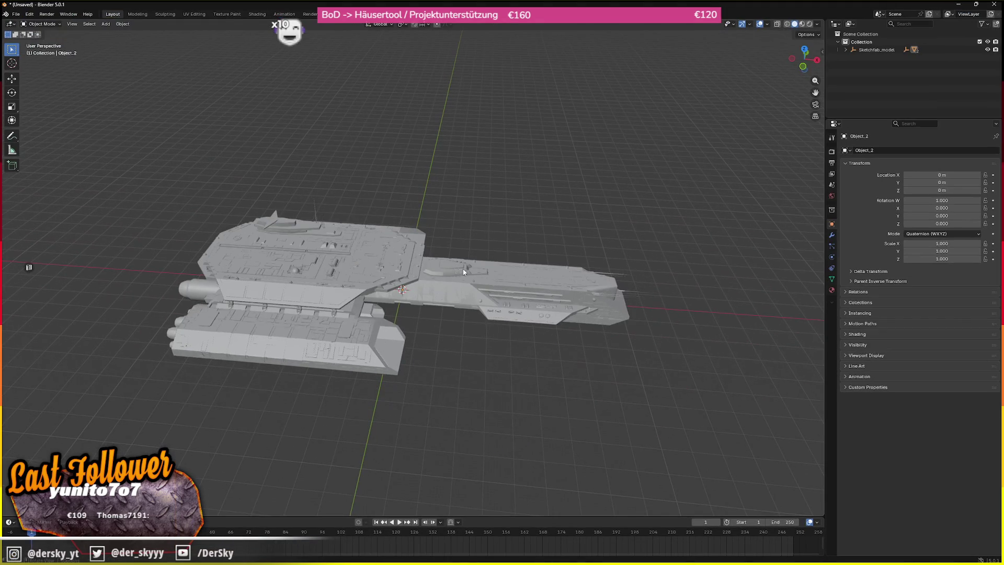
key("s")
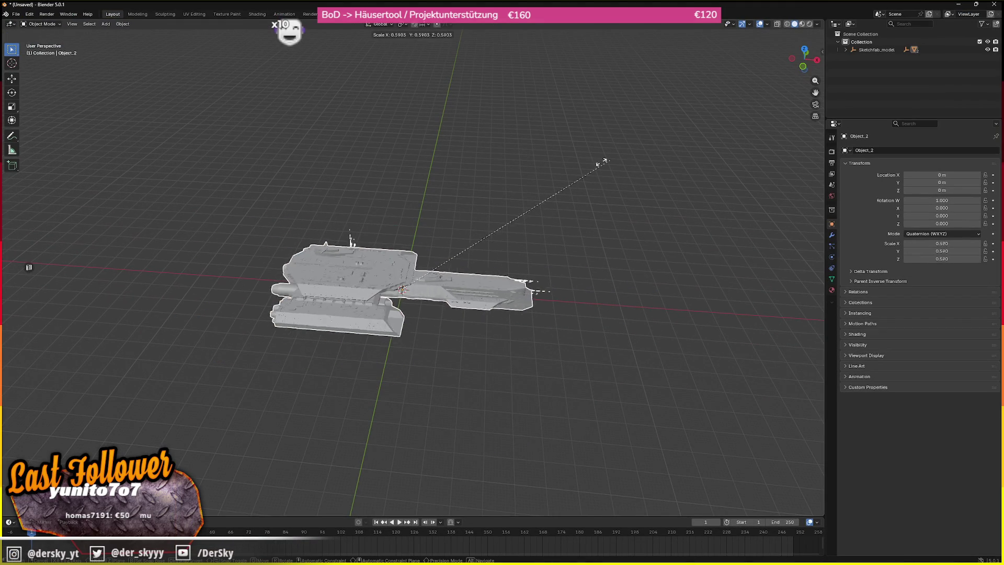
left_click(397, 252)
scroll(412, 265, "up", 5)
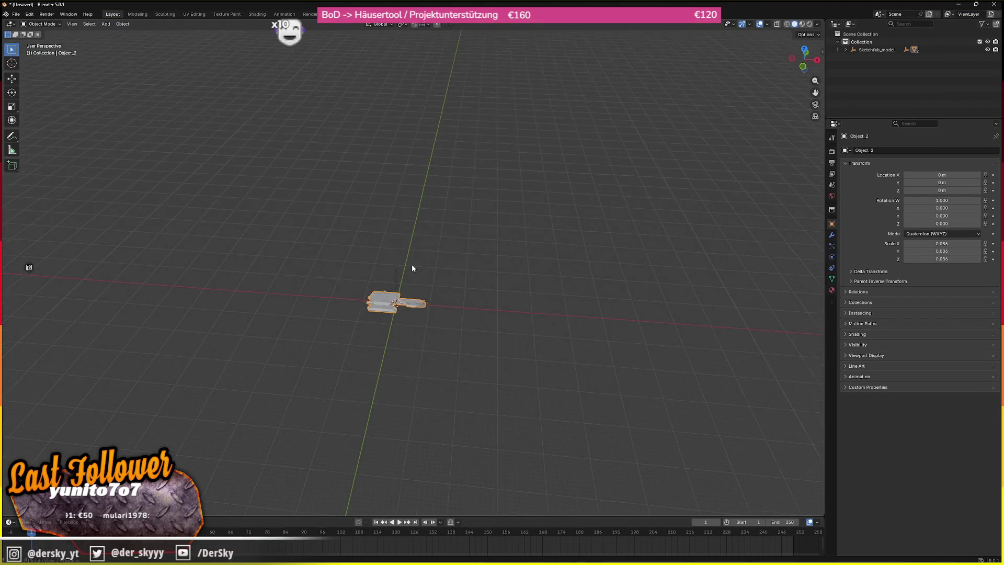
key("alt+s")
scroll(412, 264, "down", 4)
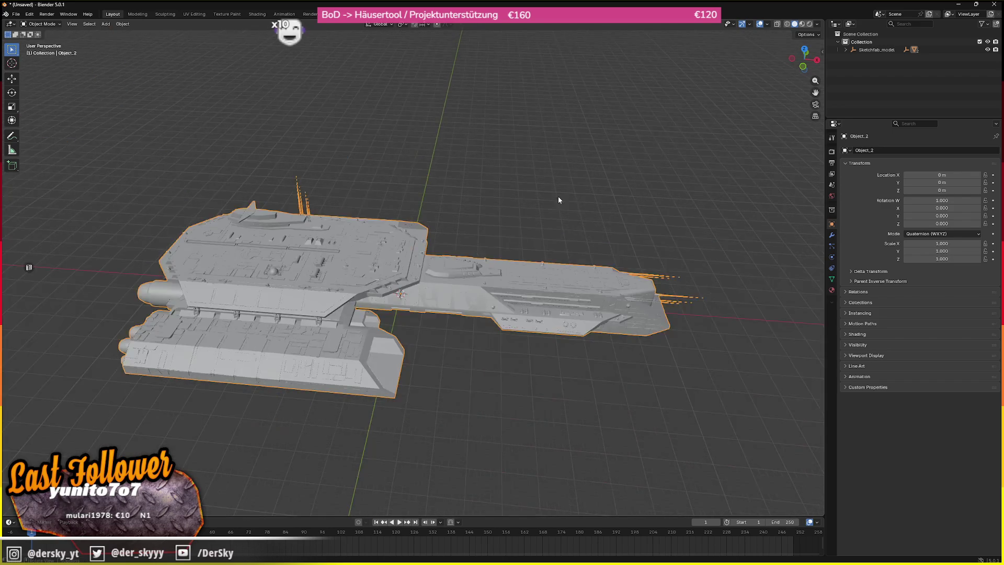
key("s")
left_click(394, 246)
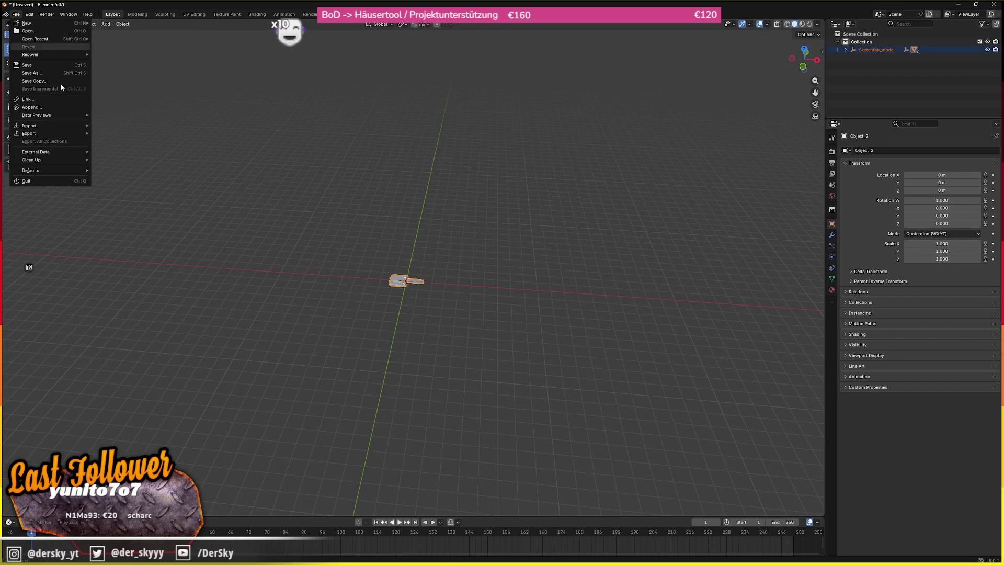
- Export the ship as glTF 2.0 over bc_304.glb and hide Blender
mouse_move(67, 133)
left_click(119, 204)
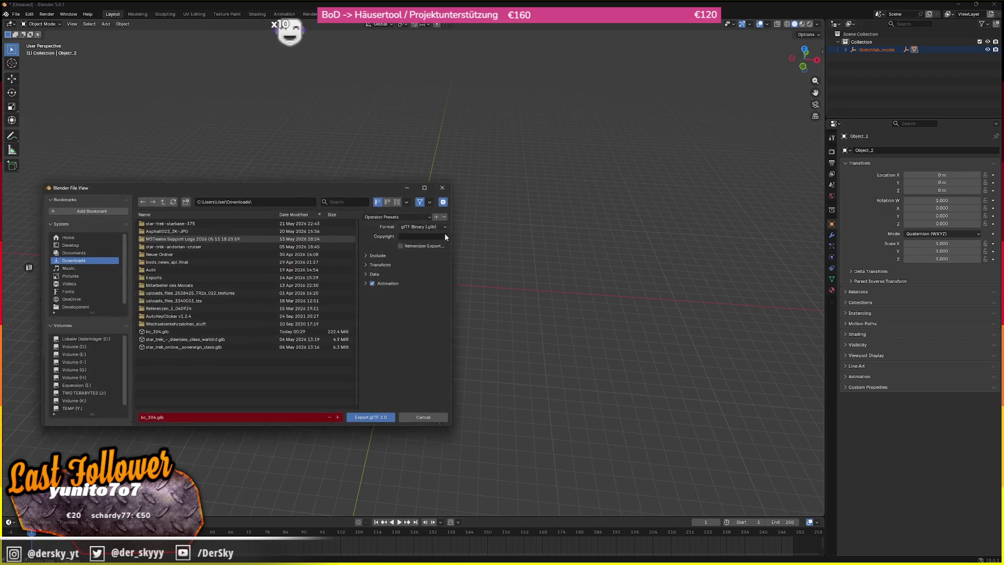
double_click(161, 334)
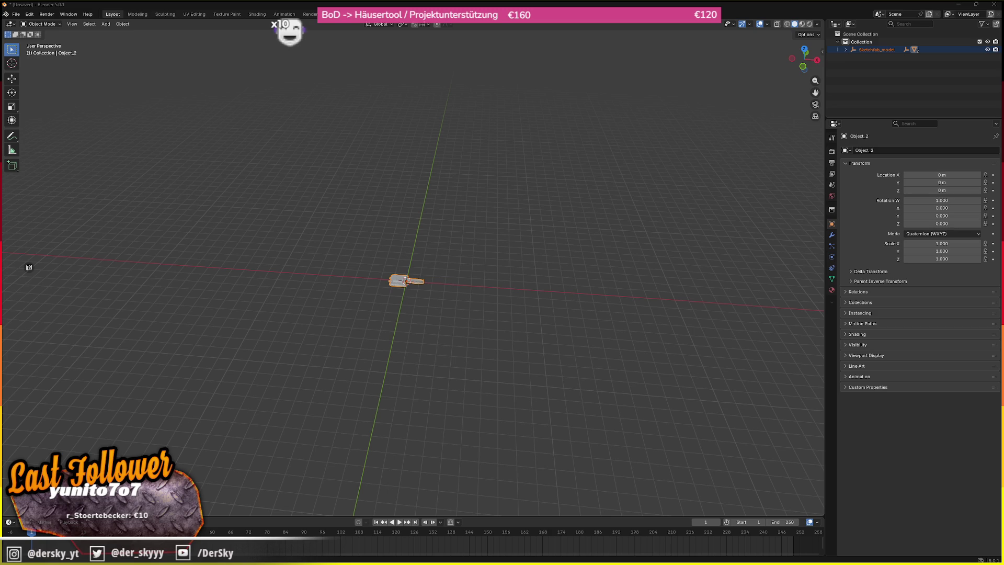
left_click(957, 4)
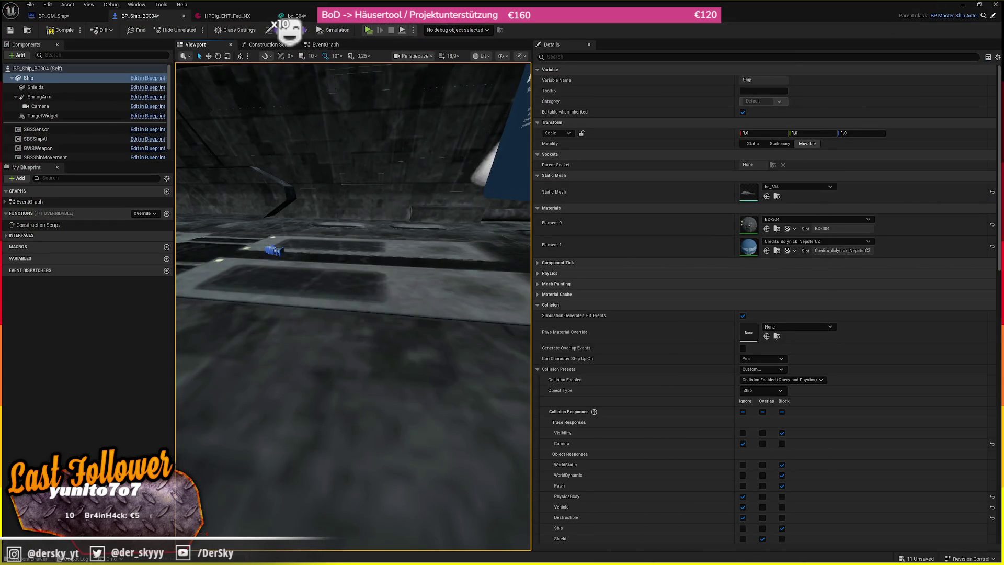
- Reimport the bc_304 mesh from the Content Drawer, then switch back to Blender
left_click(37, 558)
left_click(350, 170)
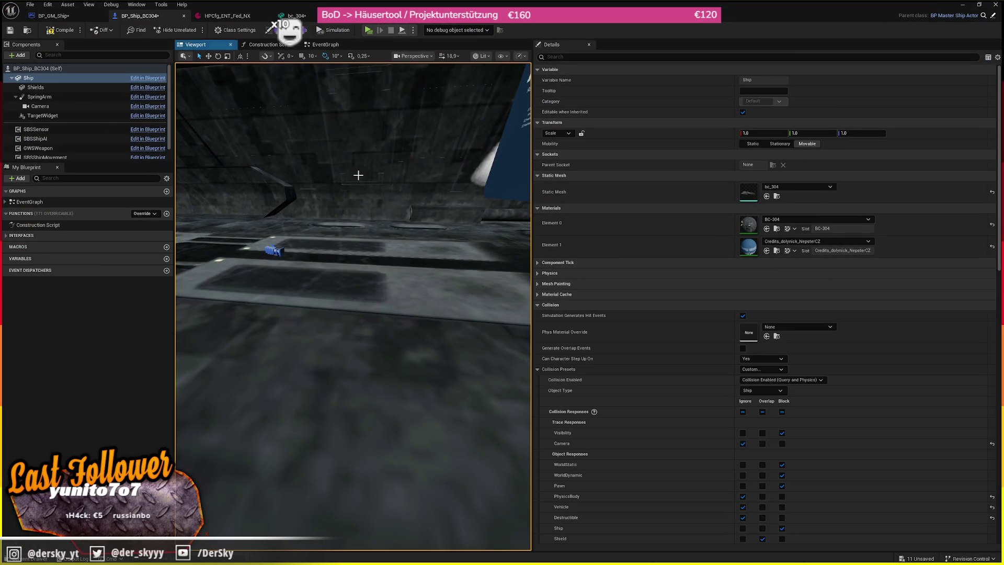
left_click(766, 196)
right_click(188, 355)
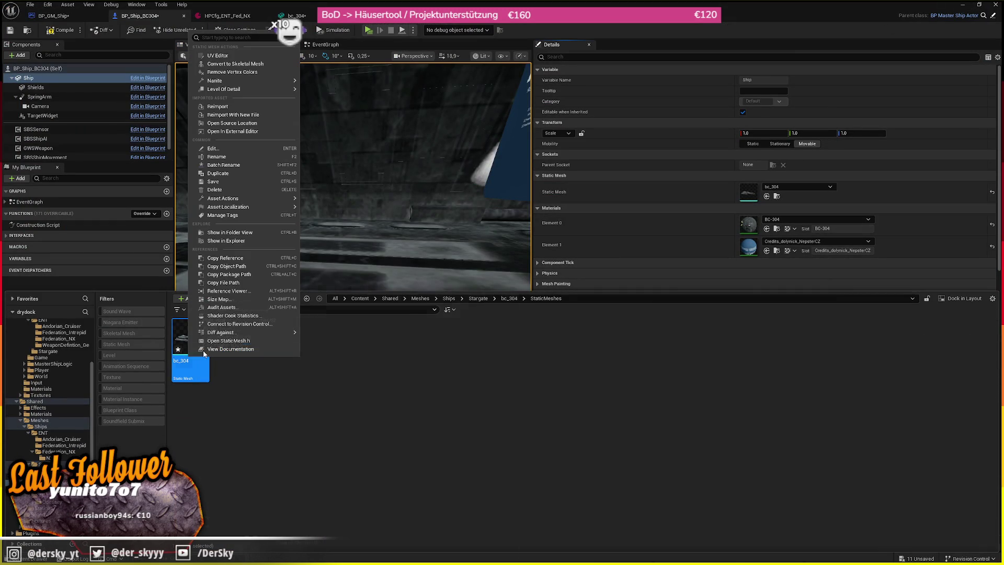
left_click(230, 106)
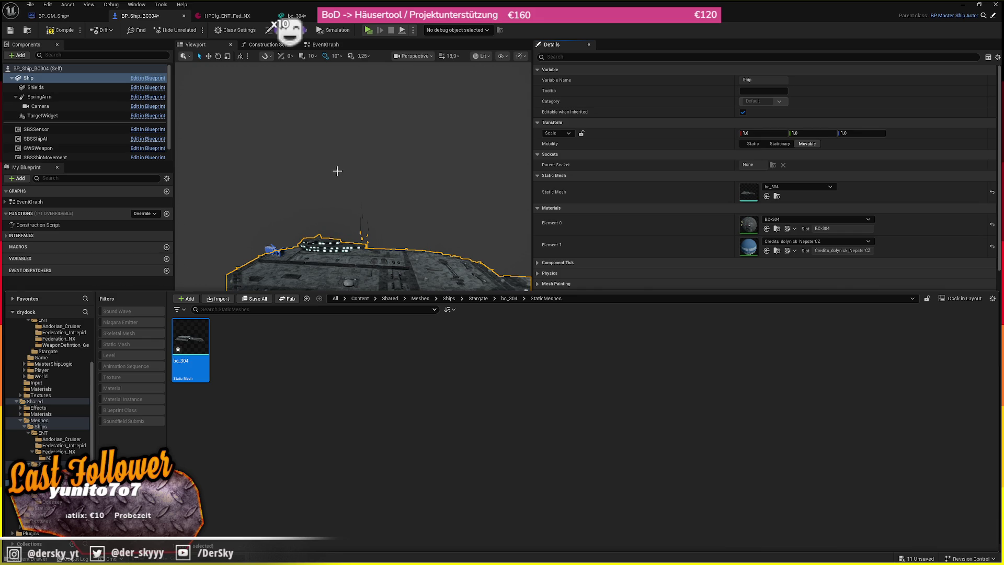
key("super")
key("alt+Tab")
- Scale the ship to 0.405
scroll(374, 257, "up", 8)
key("s")
left_click(400, 259)
- Export the resized ship as glTF 2.0 over bc_304.glb and return to Unreal
left_click(16, 14)
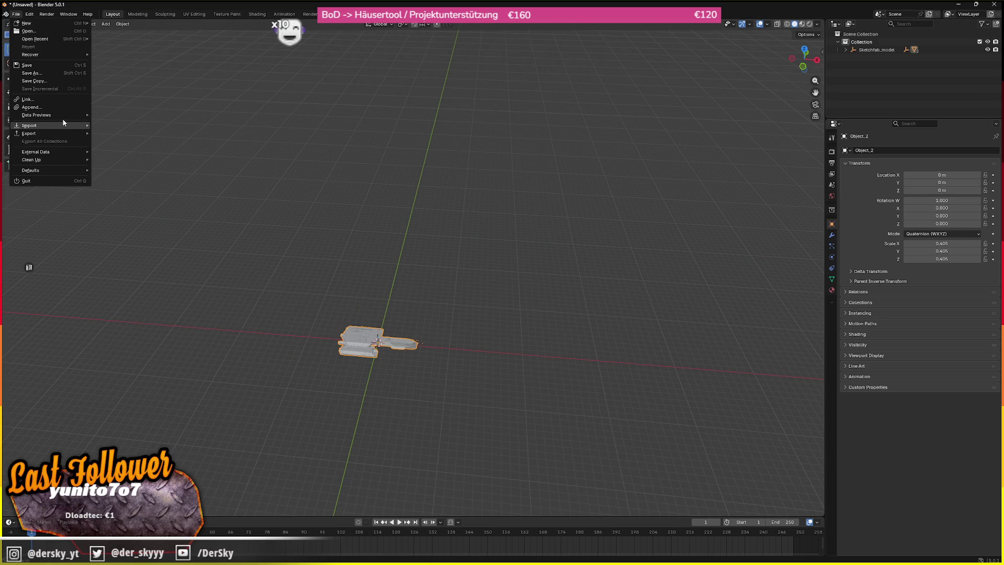
mouse_move(64, 125)
left_click(140, 195)
left_click(51, 4)
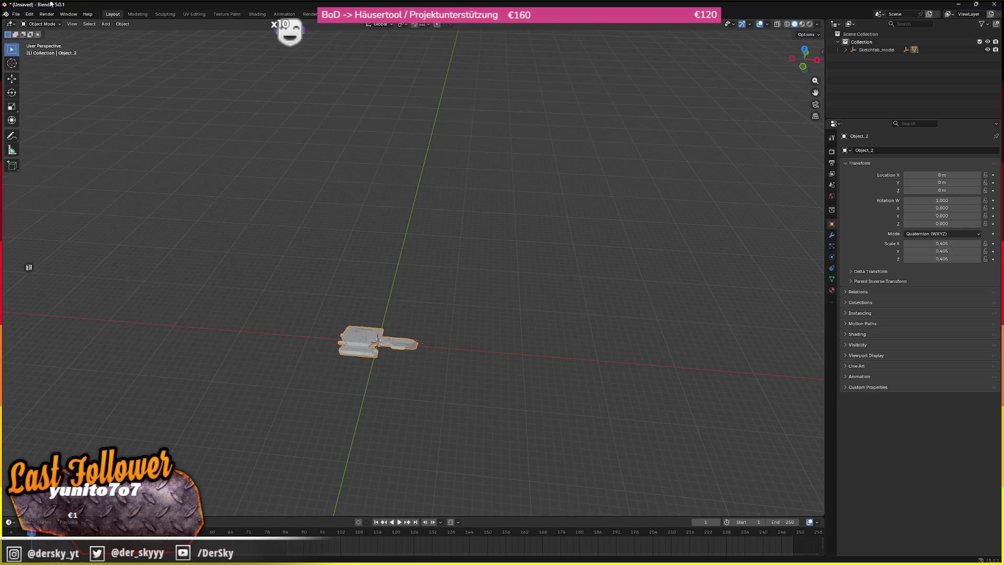
left_click(16, 14)
mouse_move(67, 131)
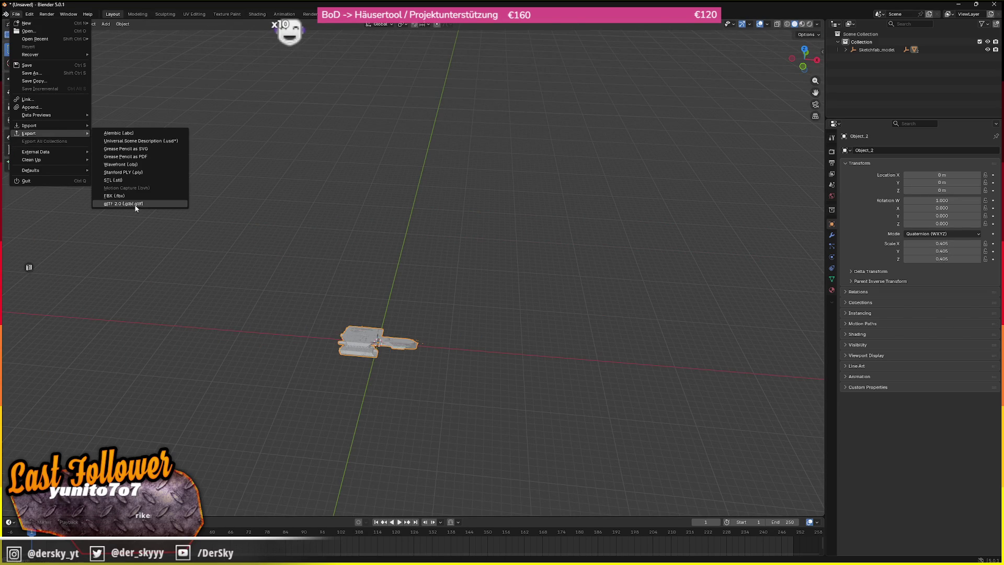
left_click(135, 204)
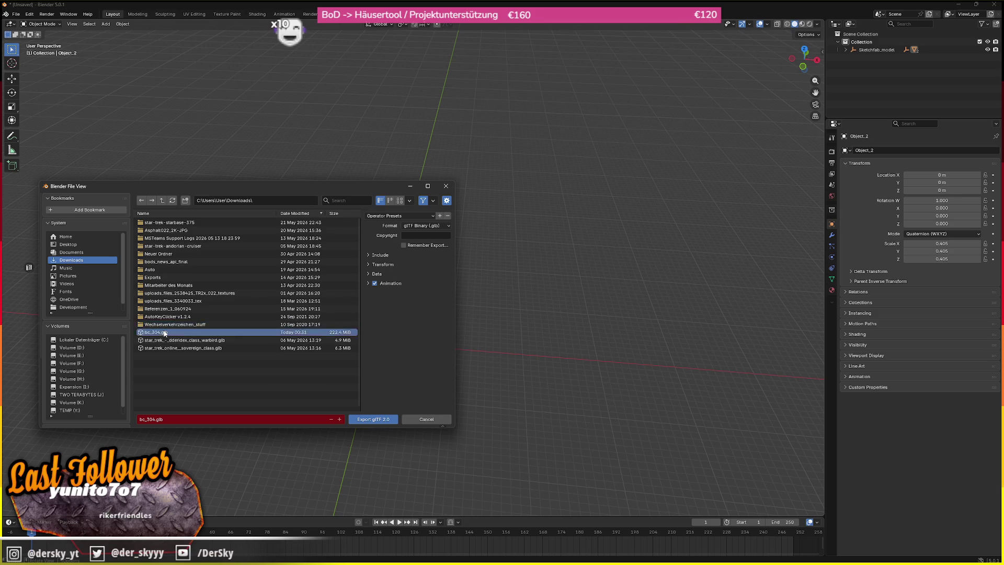
double_click(168, 332)
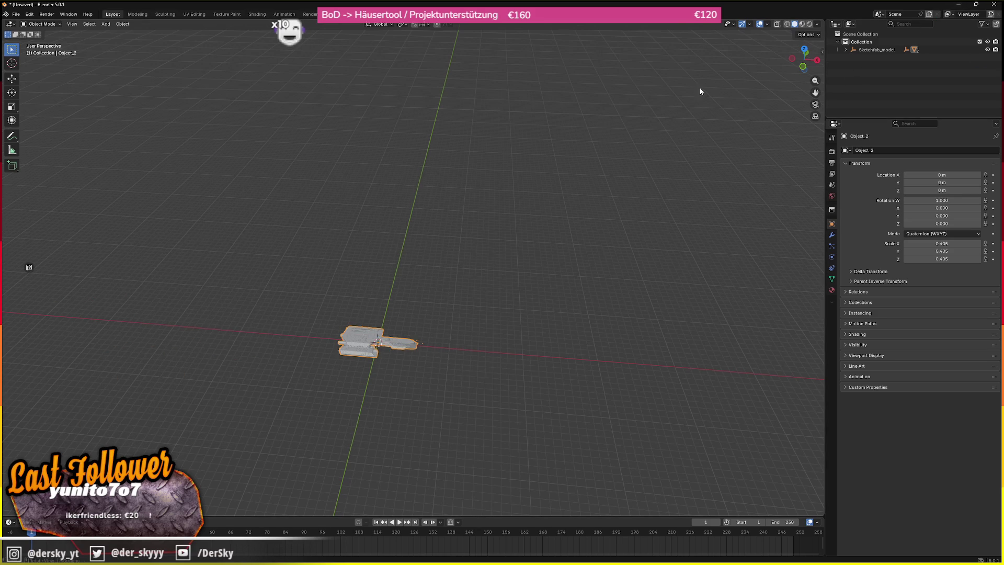
left_click(957, 5)
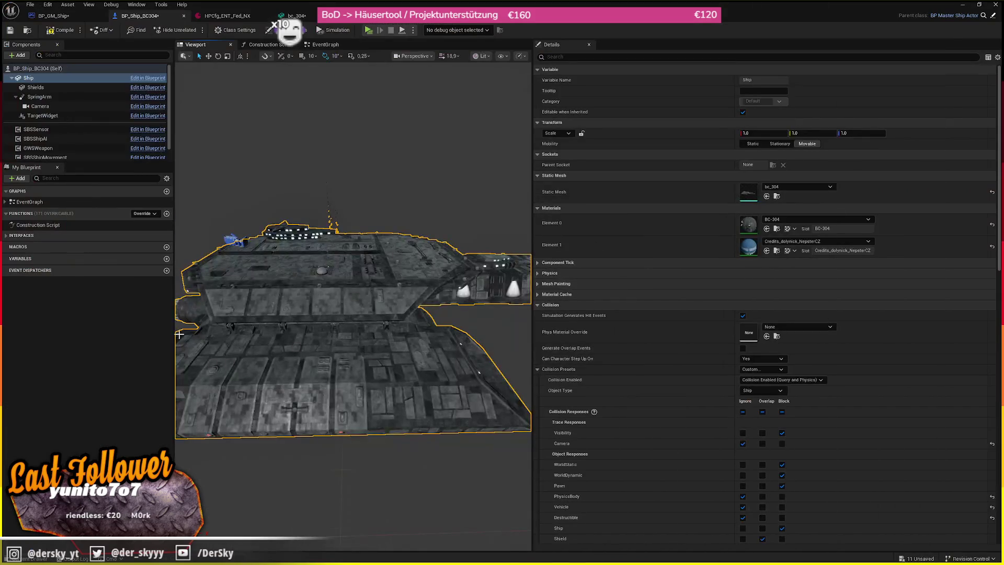
- Reimport the resized bc_304 mesh and select the Shields component
left_click(777, 196)
right_click(192, 349)
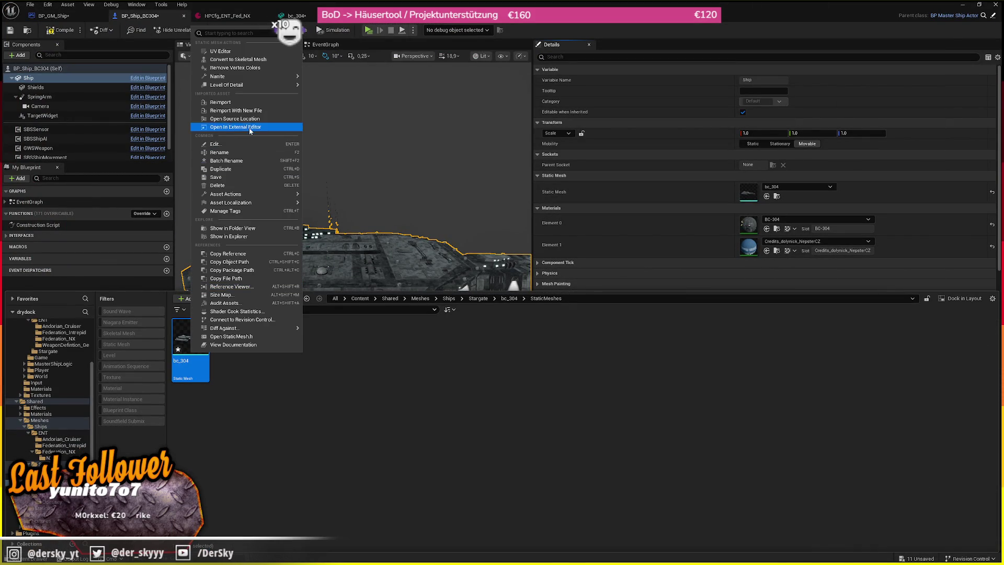
left_click(257, 102)
left_click(327, 234)
left_click_drag(327, 234, 331, 251)
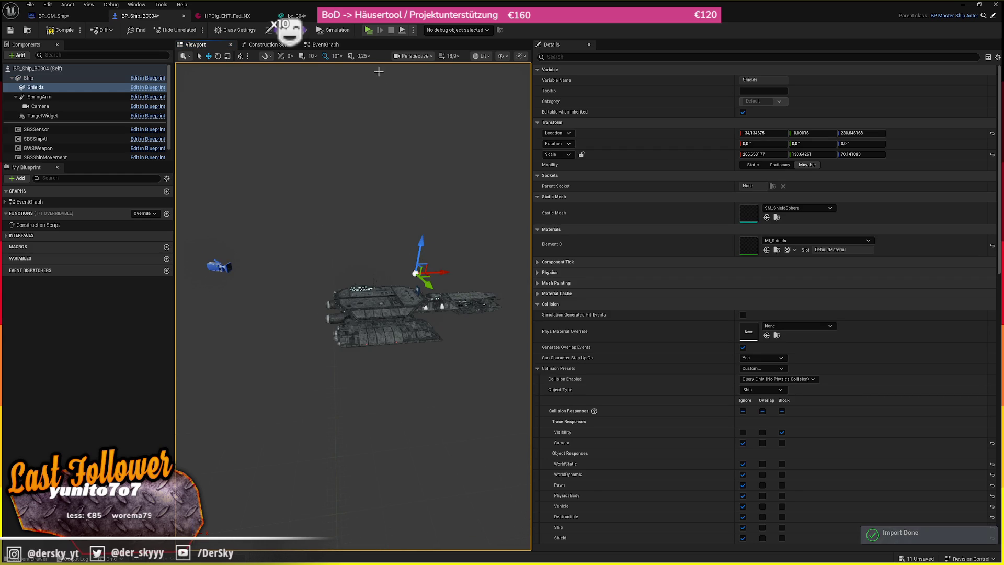
- Play-test the ship, then stop the test
key("alt+p")
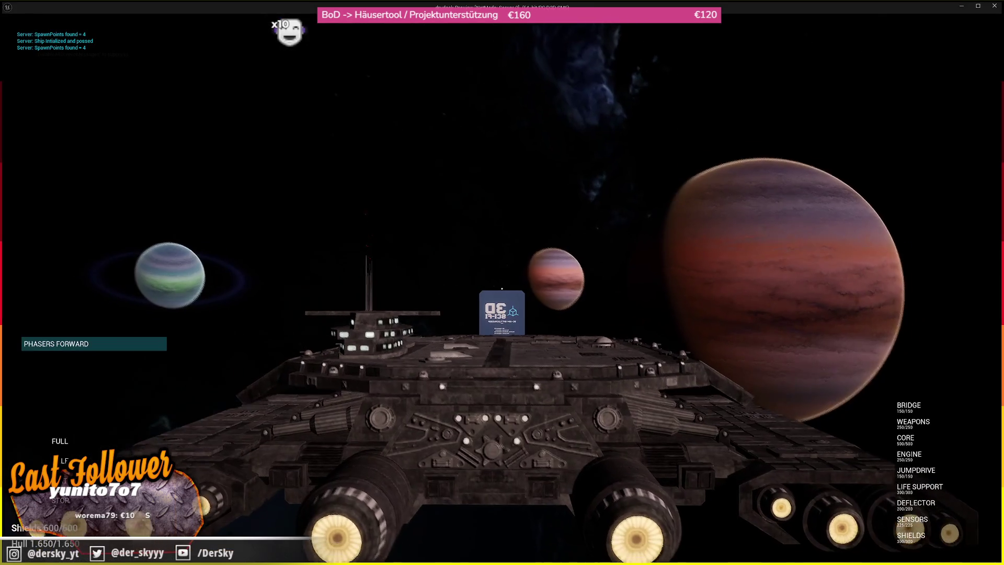
key("Escape")
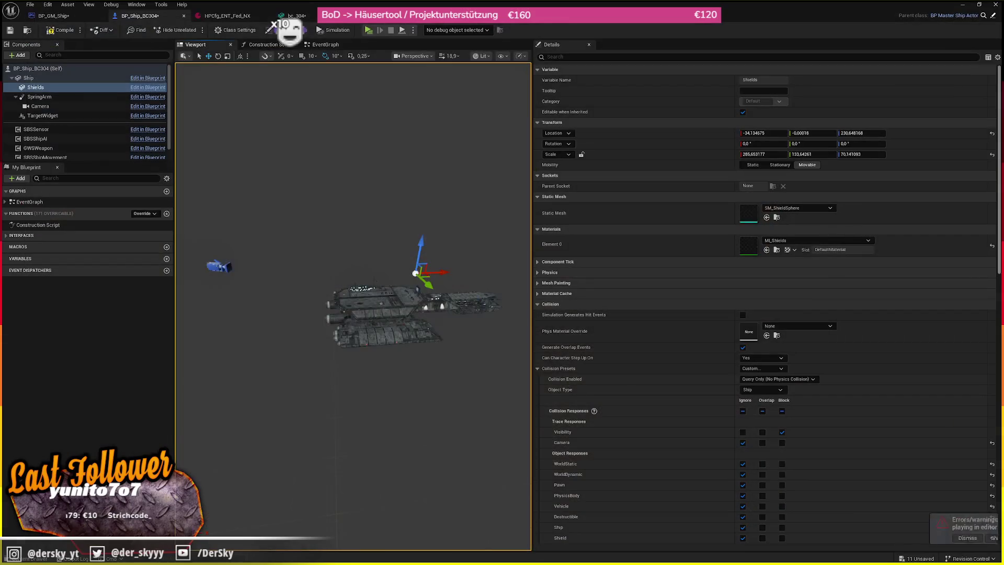
scroll(823, 375, "down", 3)
scroll(353, 306, "up", 5)
scroll(353, 306, "down", 5)
scroll(353, 306, "down", 5)
scroll(353, 305, "up", 4)
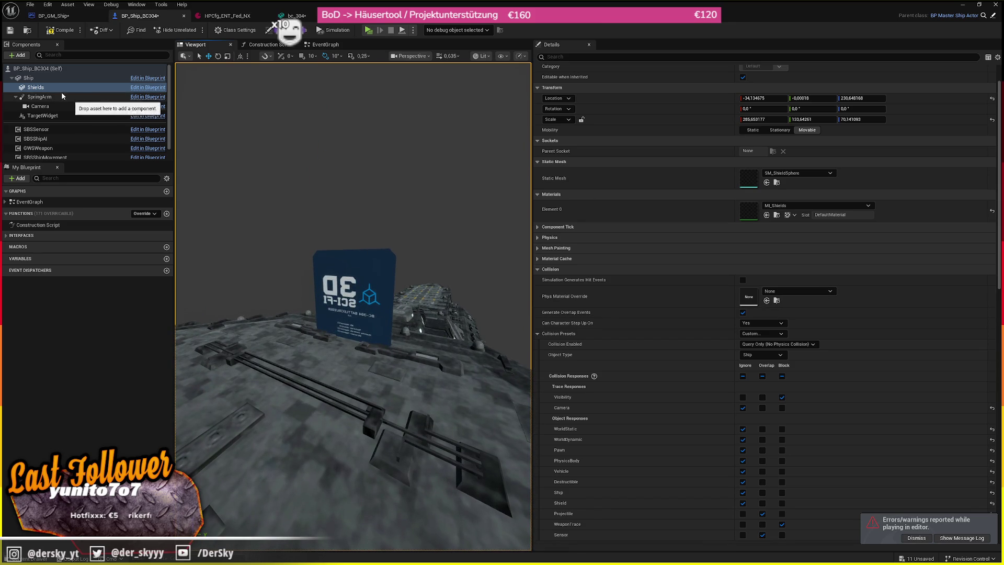
- Set the Ship component's Element 1 material to ColorGradingWheel
left_click(29, 78)
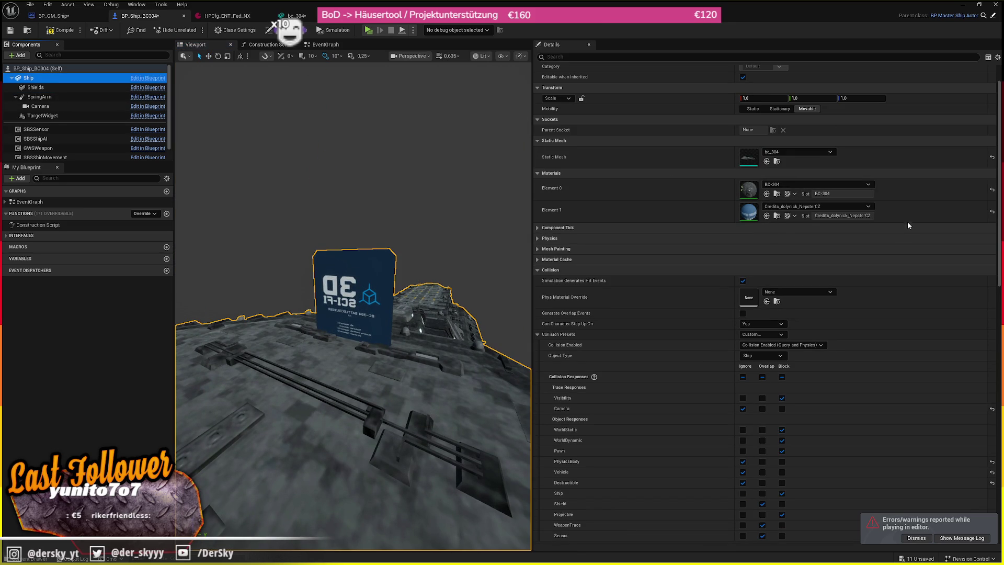
left_click(815, 206)
scroll(821, 310, "up", 2)
left_click(827, 303)
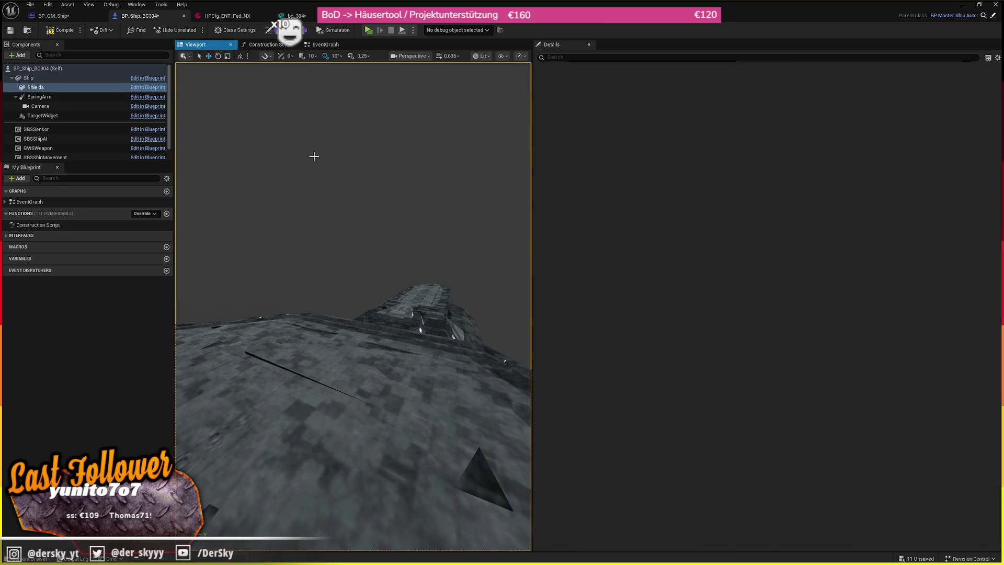
- Play-test the ship again, turning it to look around
left_click(369, 30)
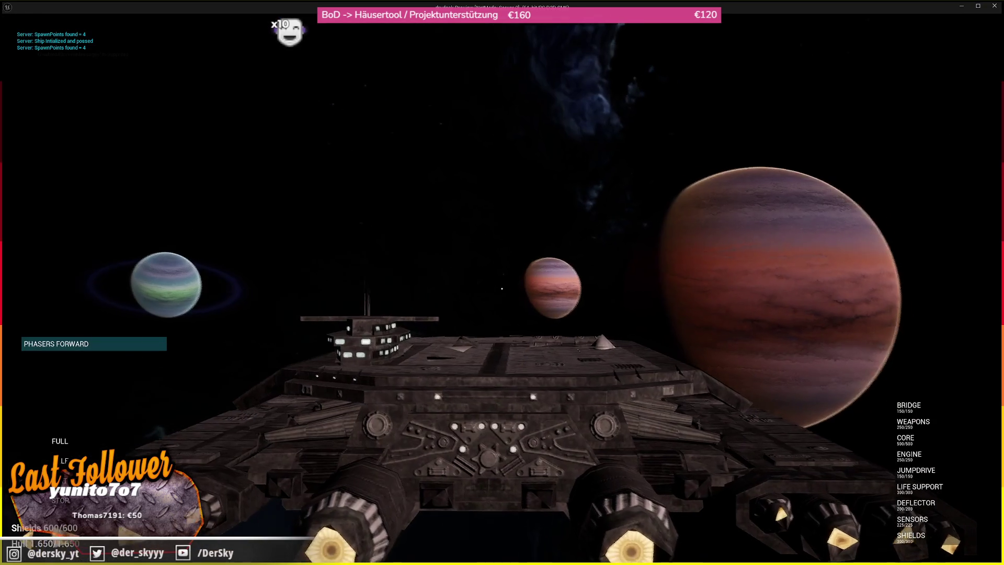
key("d")
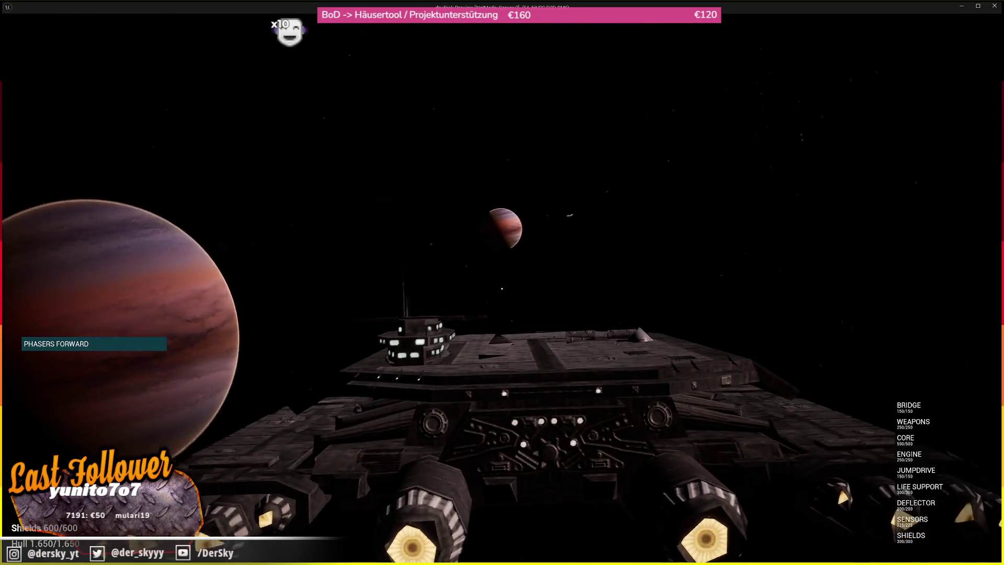
key("Escape")
- Review all bc_304 mesh settings, close its editor, and play-test BP_Ship_BC304 again
left_click(393, 310)
double_click(738, 158)
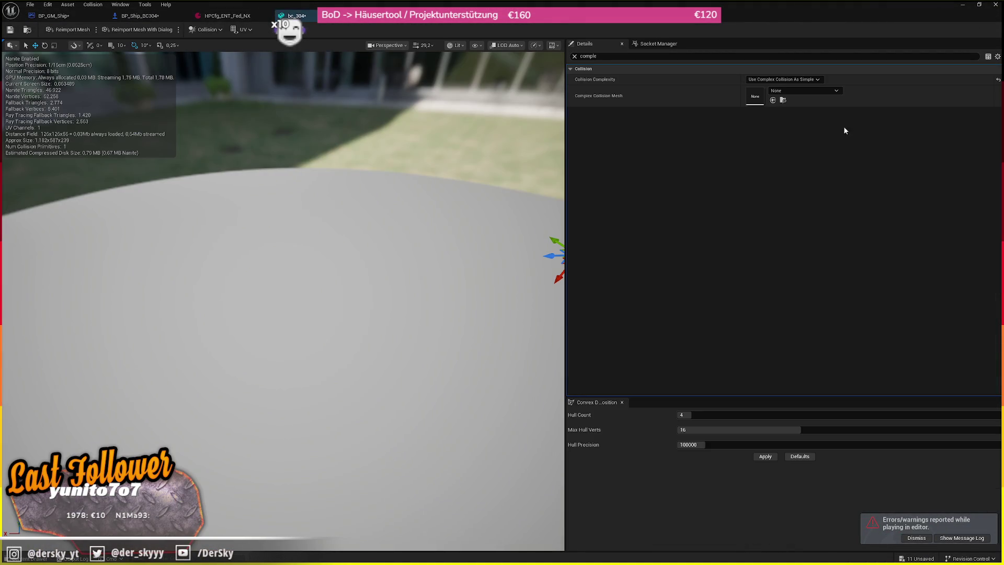
left_click(574, 55)
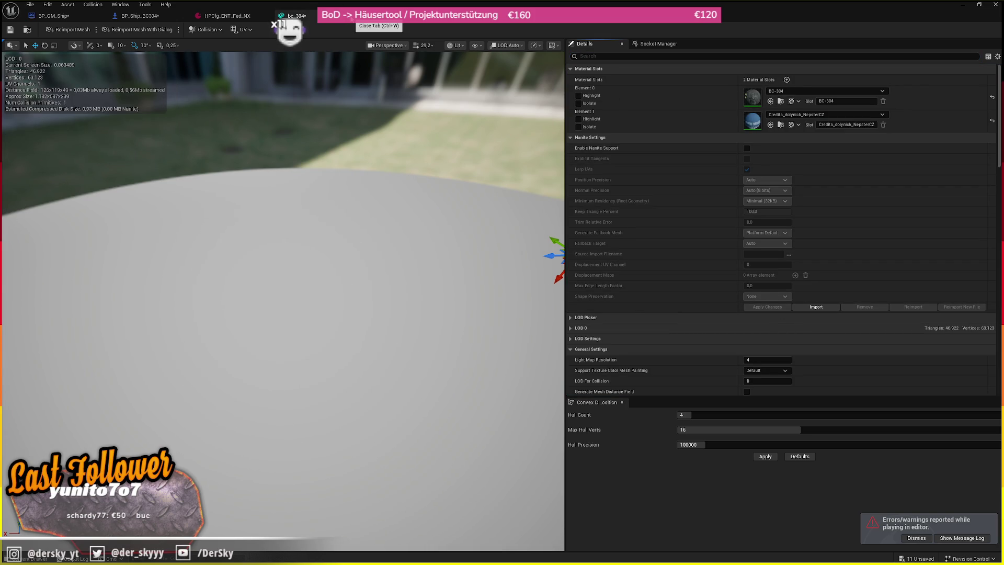
left_click(312, 16)
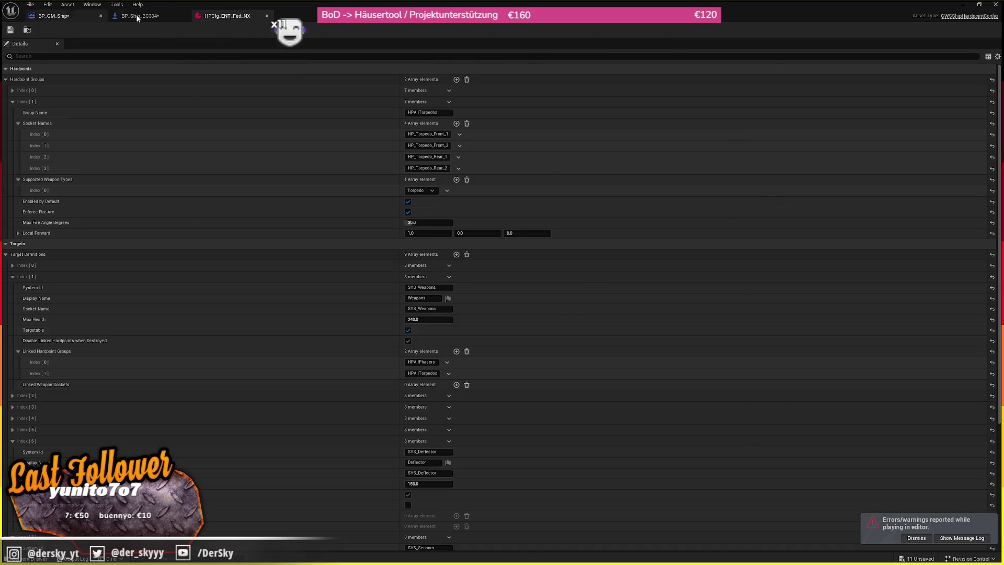
left_click(116, 16)
left_click(368, 31)
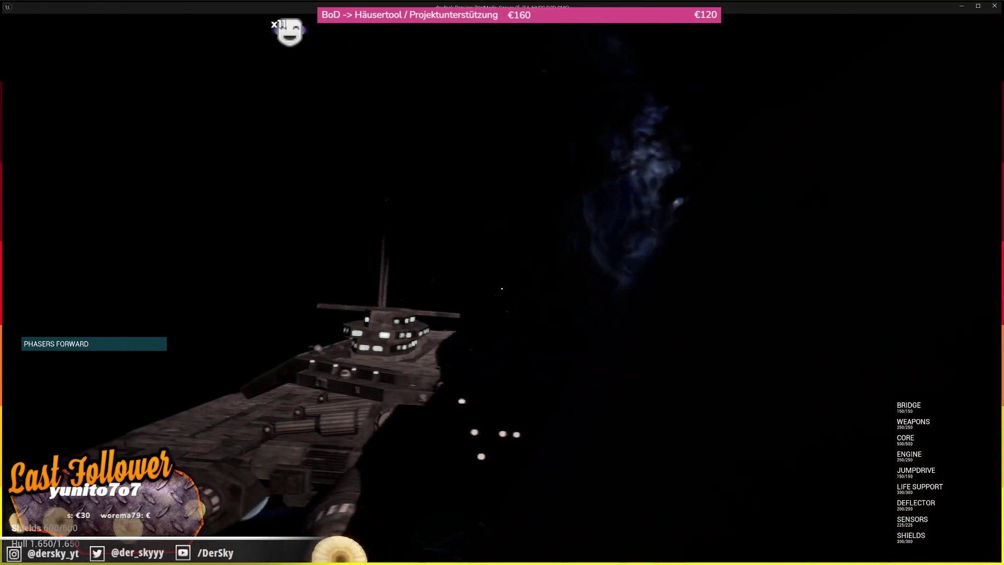
key("Escape")
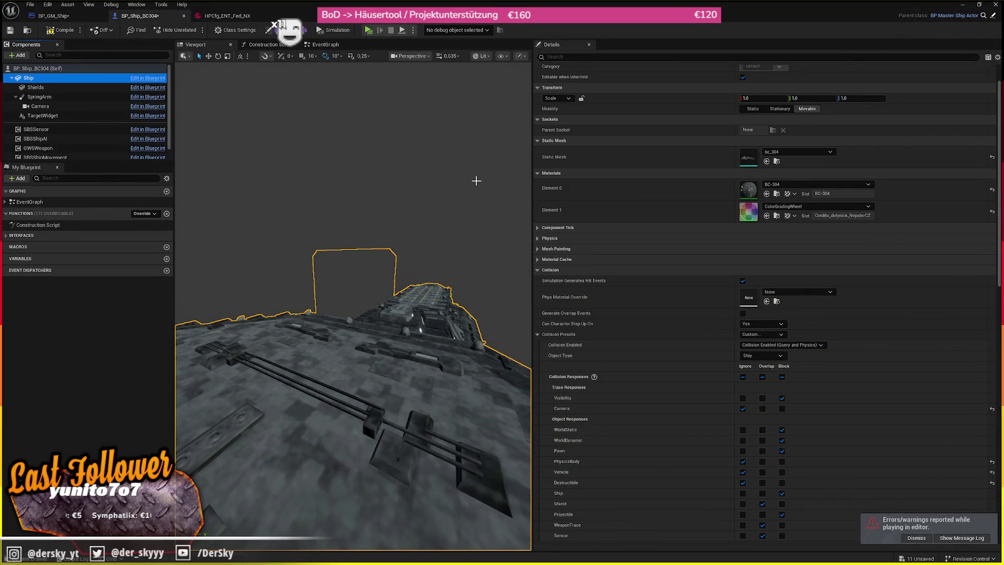
- Set the SpringArm Target Arm Length to 12000, then test-fly the BC-304 and target BOT_0
left_click(39, 97)
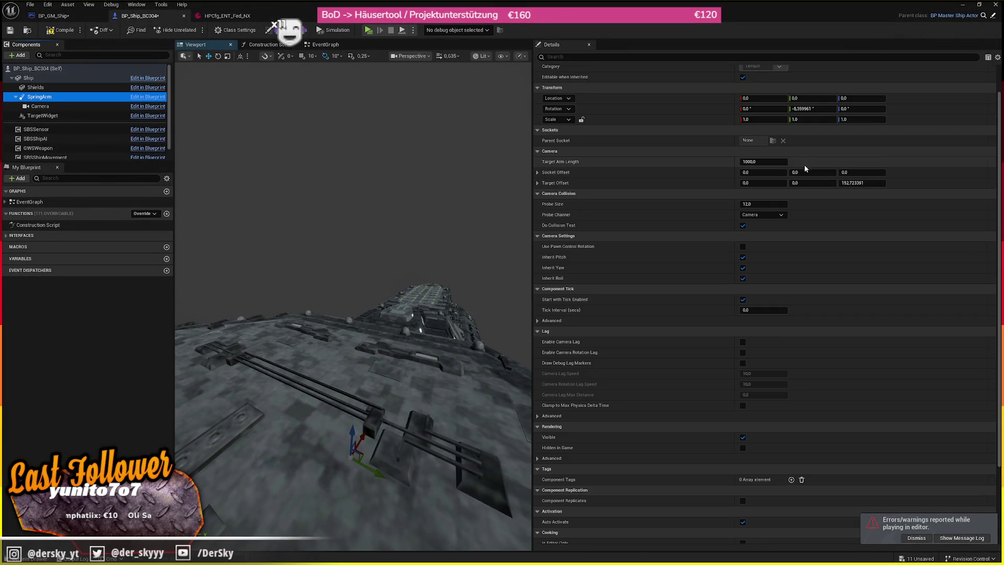
left_click(765, 162)
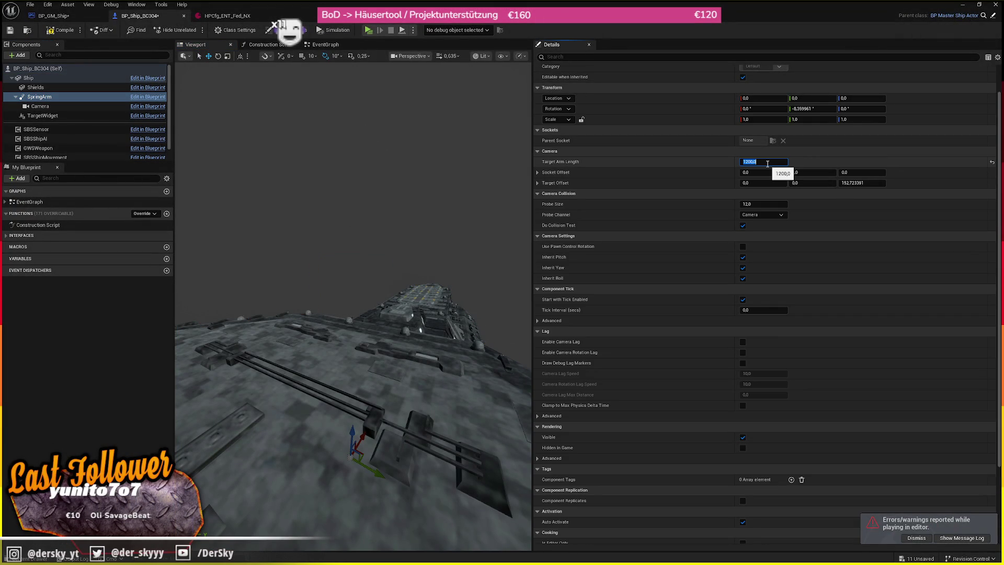
left_click(368, 30)
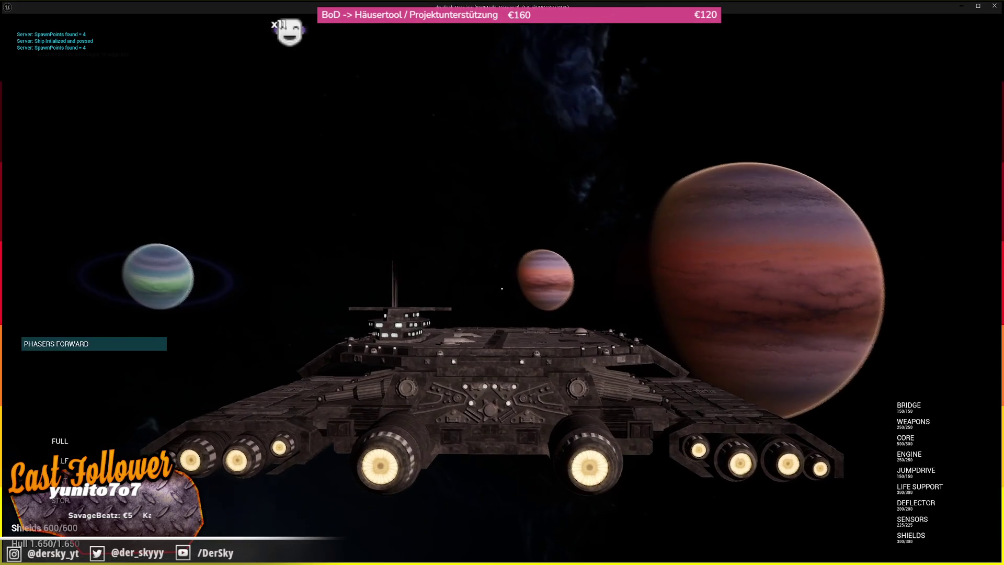
key("d")
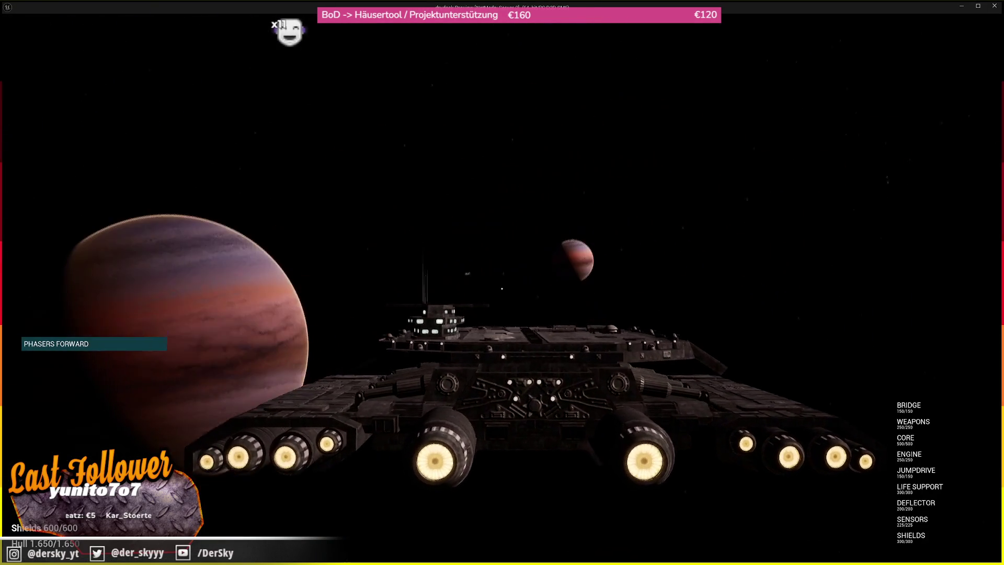
scroll(501, 282, "down", 3)
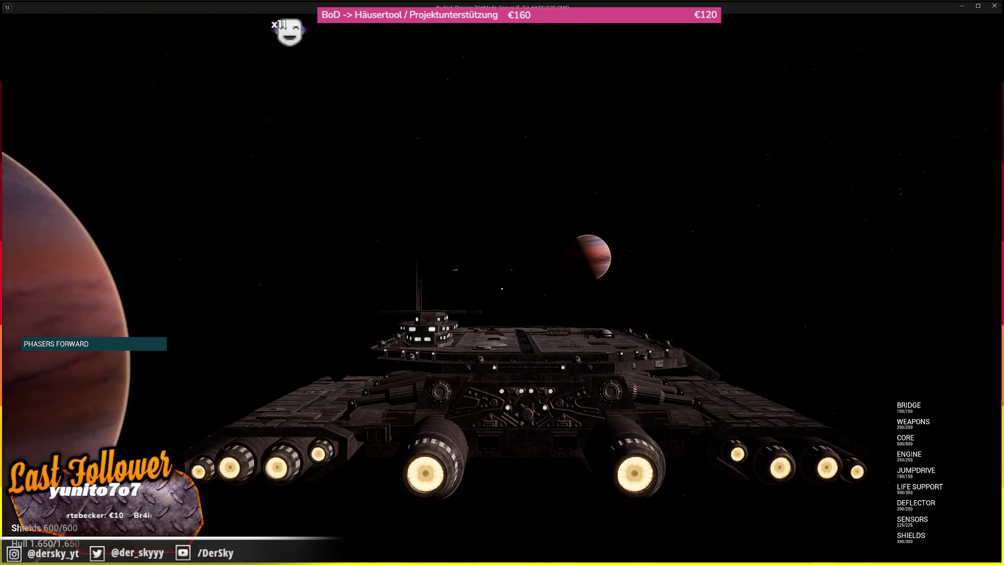
scroll(501, 282, "up", 1)
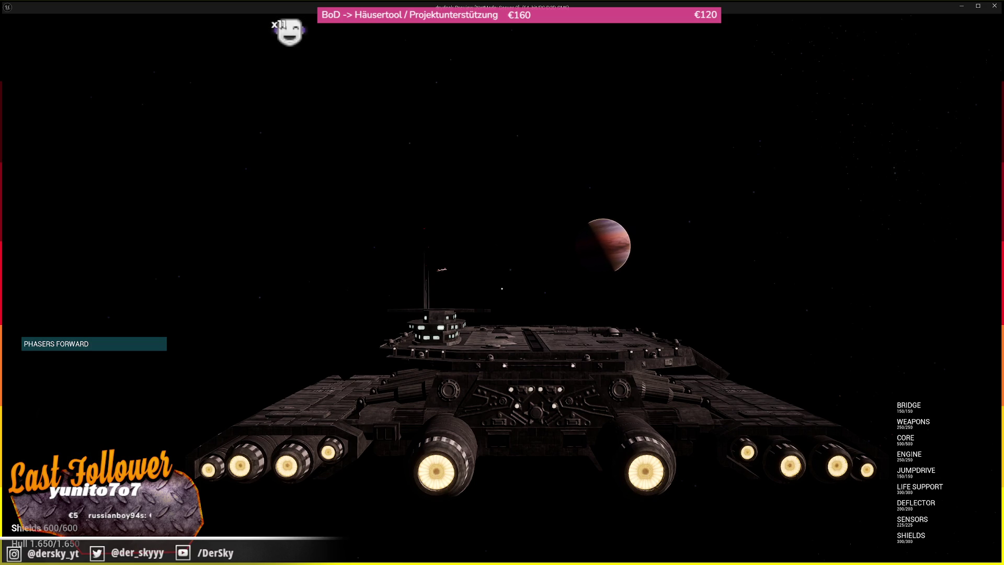
key("Tab")
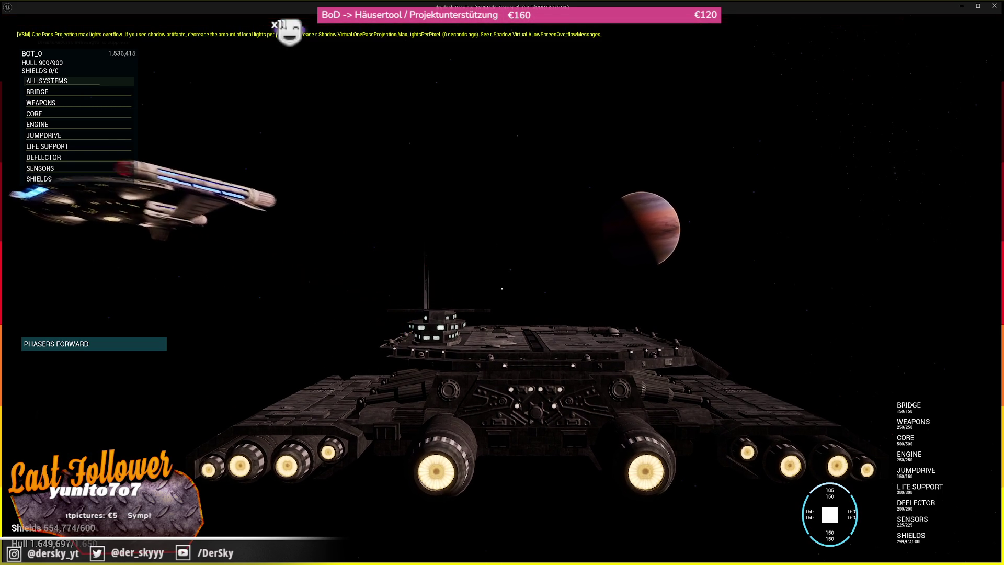
key("Escape")
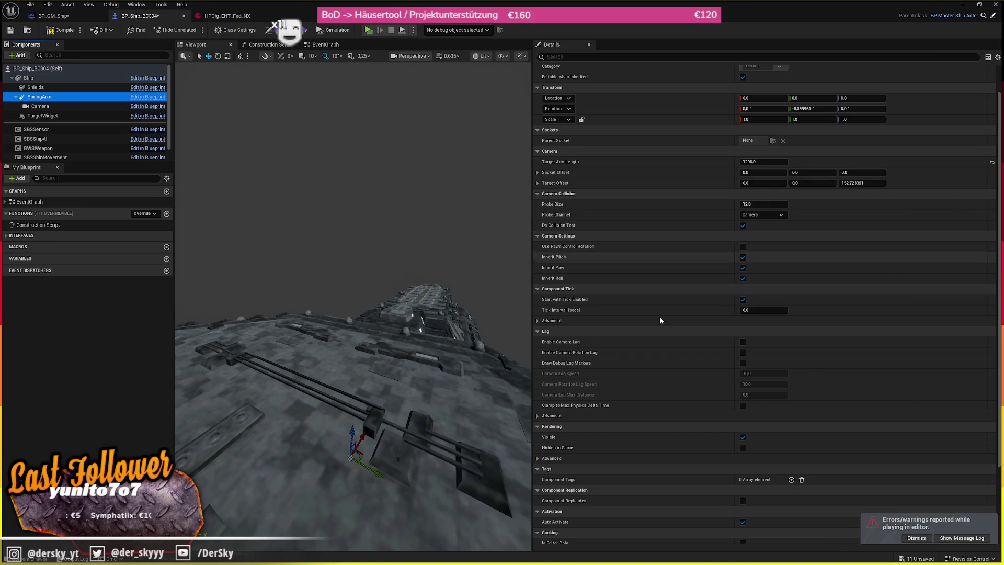
- Select the Shields component, shrink the blueprint editor to a window and close the Message Log
left_click(100, 88)
mouse_move(340, 314)
left_mouse_down()
mouse_move(272, 334)
mouse_move(353, 280)
left_mouse_up()
key("super+Down")
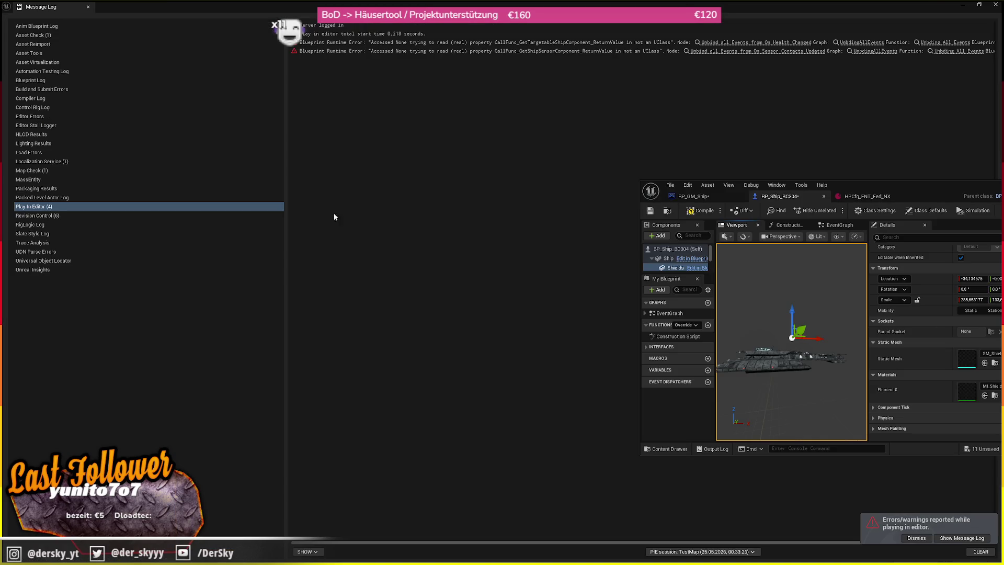
left_click(995, 4)
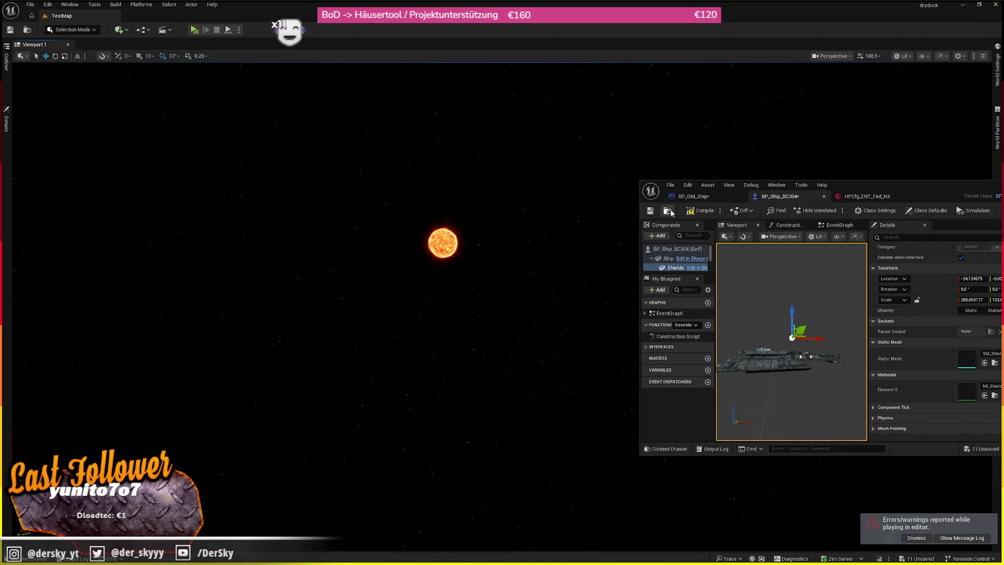
- Place a BP_Ship_BC304 from the Content Drawer into TestMap and frame the view on it
key("ctrl+space")
mouse_move(831, 384)
left_mouse_down()
mouse_move(362, 273)
mouse_move(366, 282)
left_mouse_up()
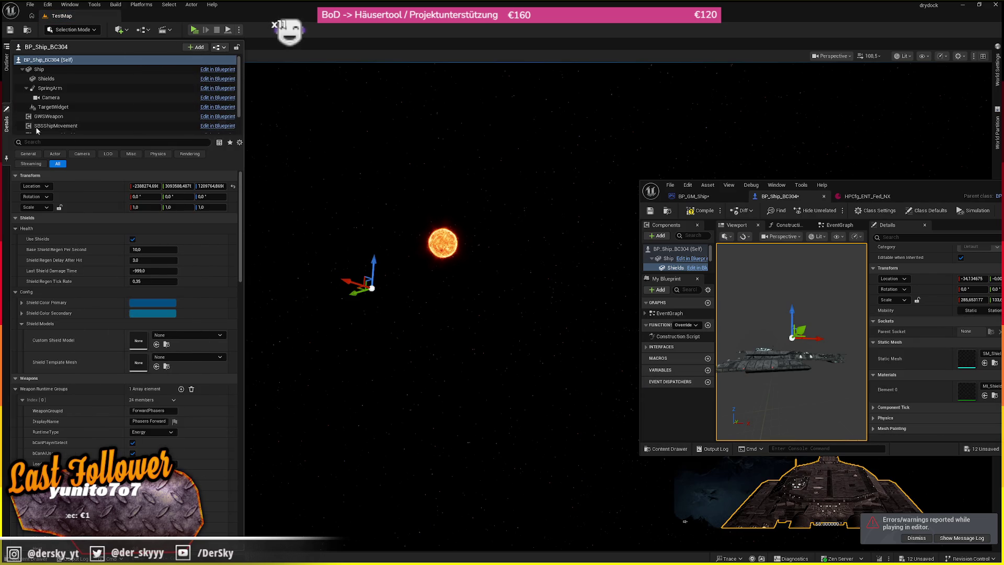
key("f")
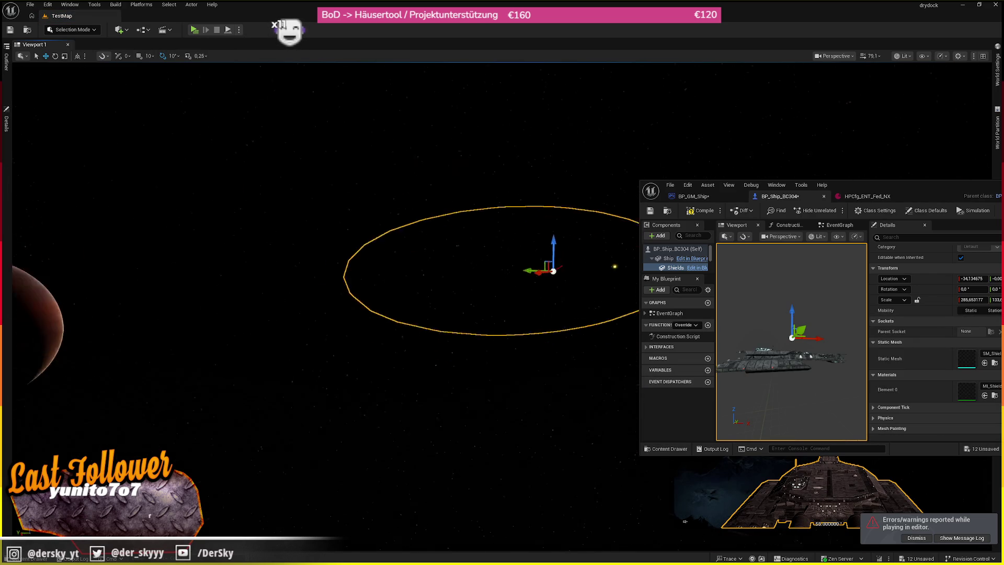
scroll(463, 348, "up", 5)
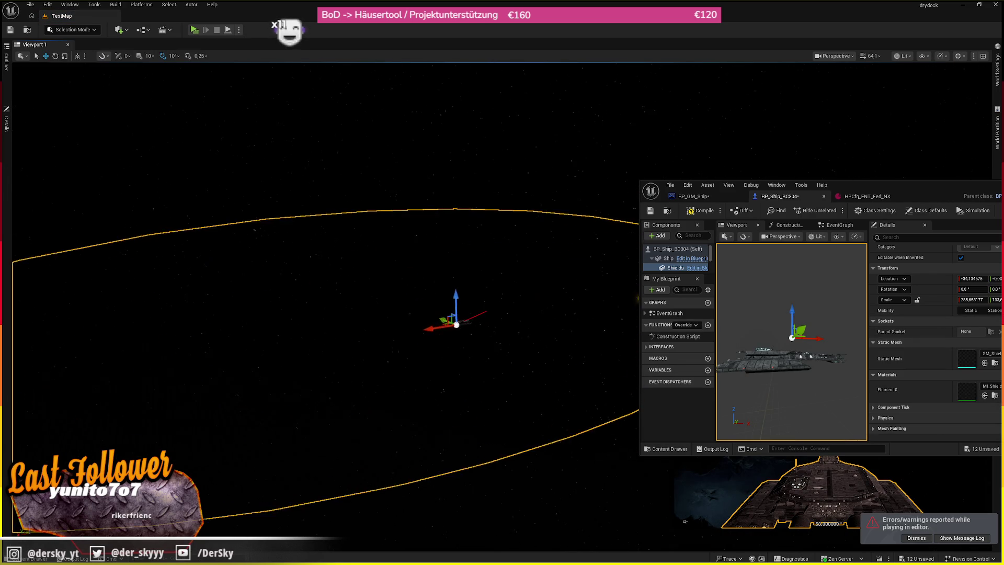
scroll(463, 347, "down", 5)
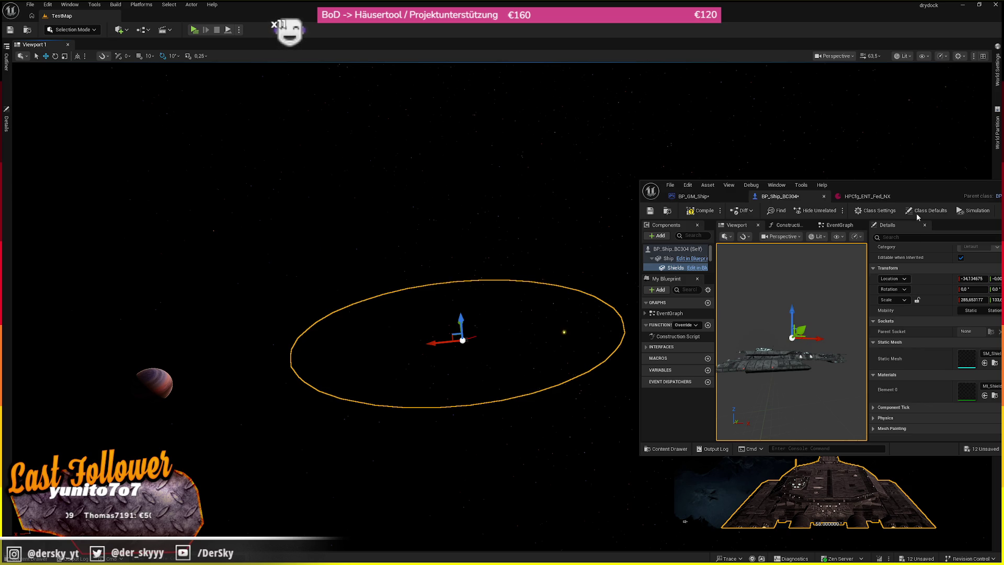
- Start resizing the Shields sphere, trying X scale 20 and Y scale 20, then 10
left_click_drag(862, 184, 709, 174)
left_click(905, 291)
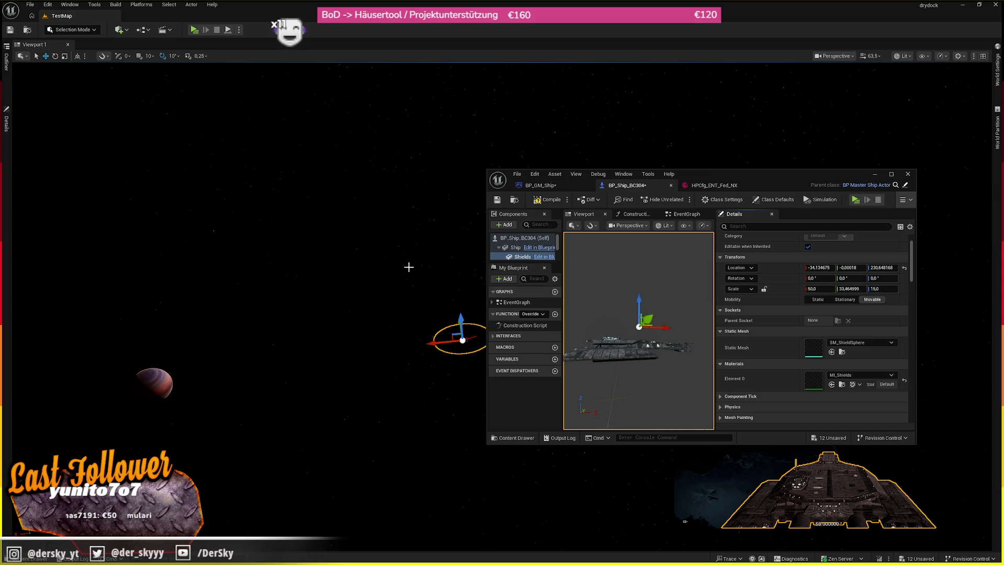
scroll(410, 265, "up", 5)
scroll(324, 266, "down", 5)
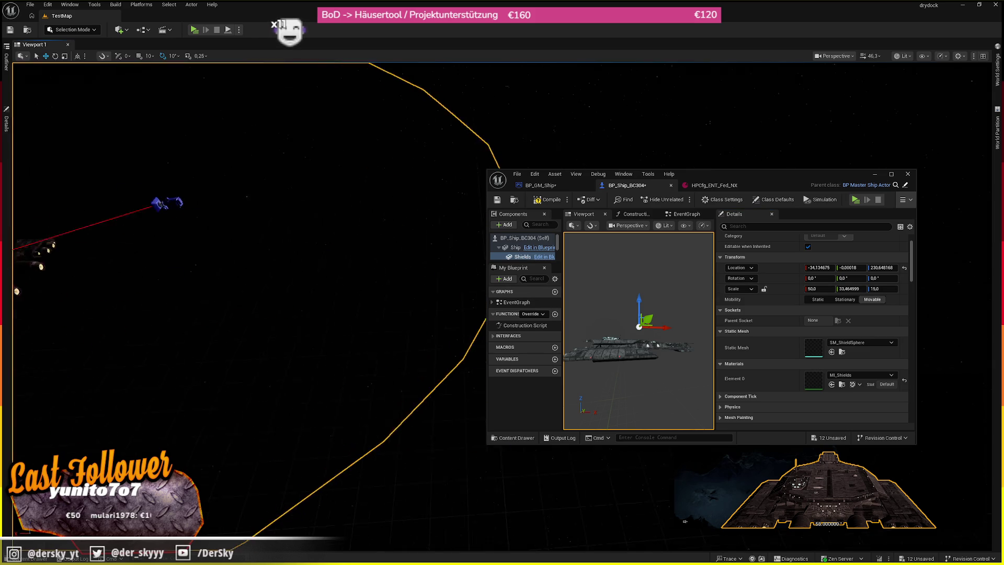
left_click_drag(819, 289, 810, 289)
left_click(818, 289)
type("20")
key("Return")
key("Tab")
type("20")
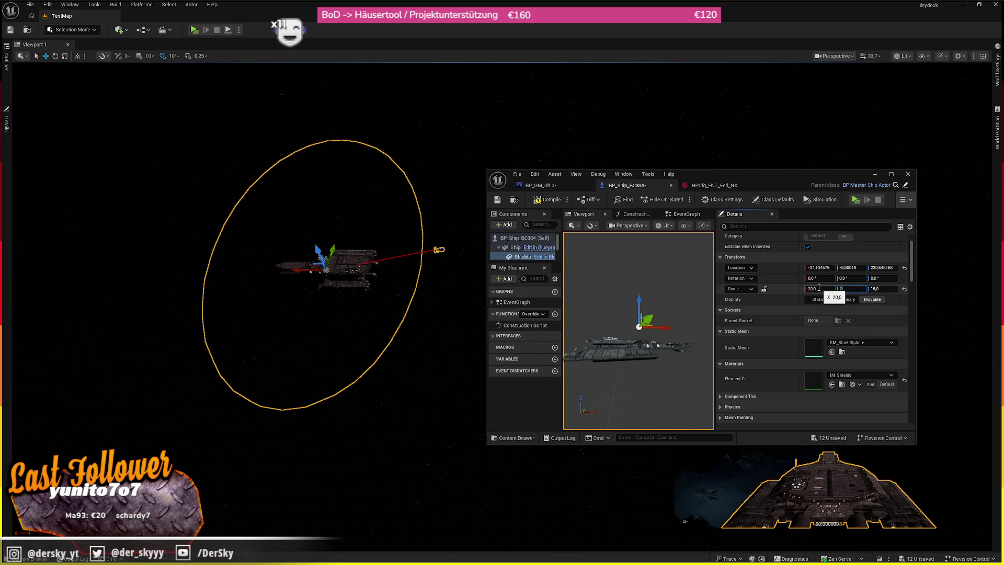
key("Return")
type("10")
key("Return")
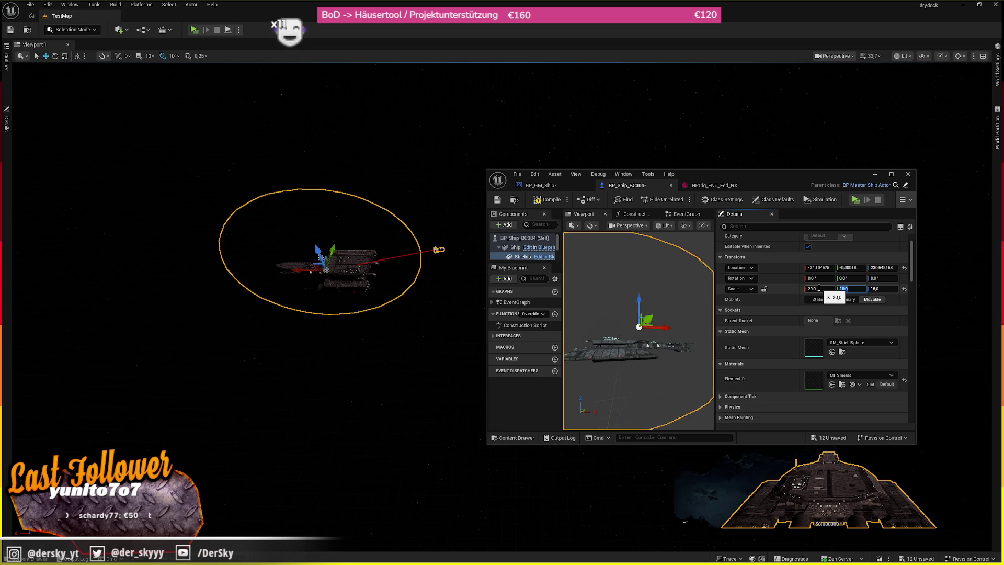
key("Tab")
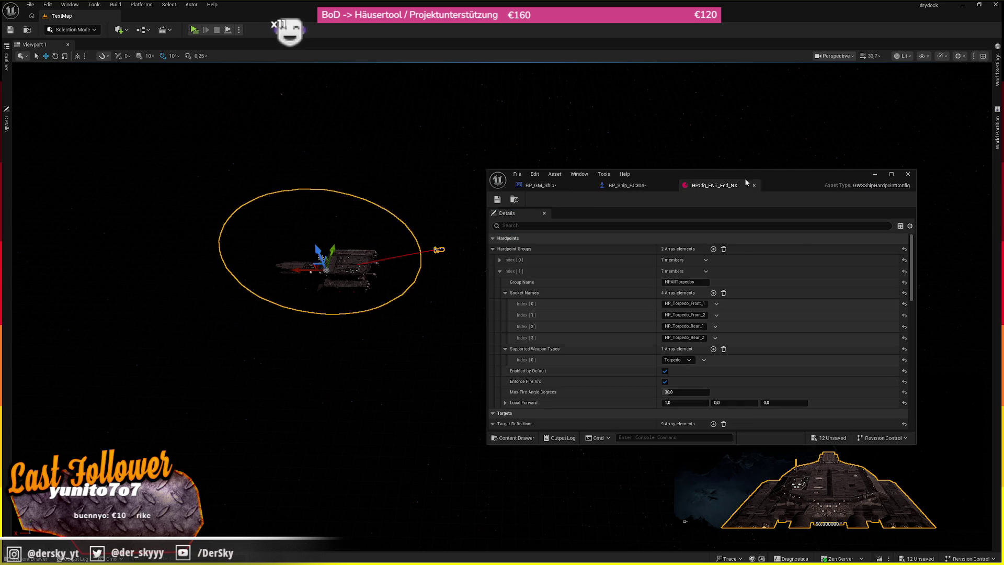
- Lower the shield sphere down around the hull and set its Z scale to 5
double_click(681, 171)
key("f")
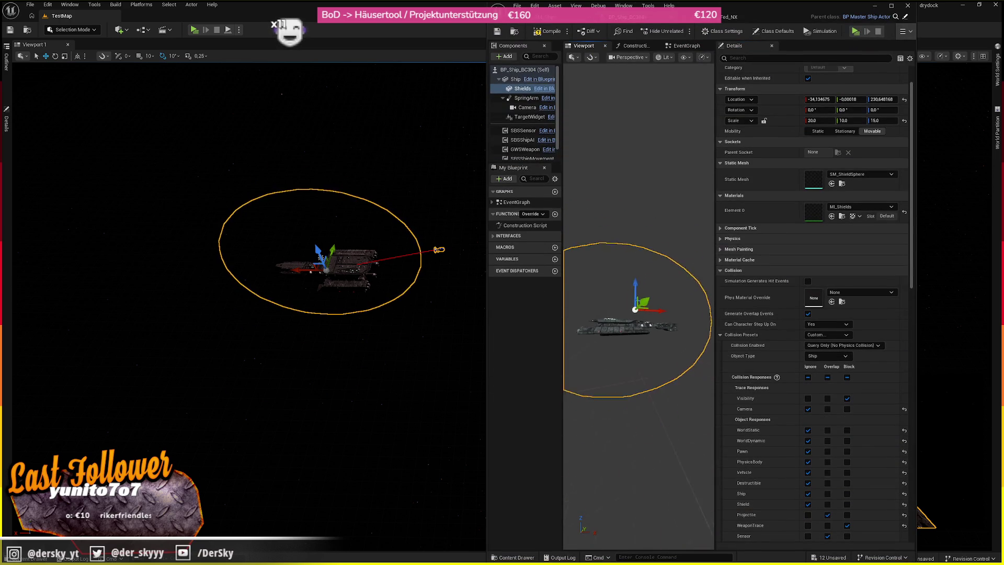
left_click(891, 6)
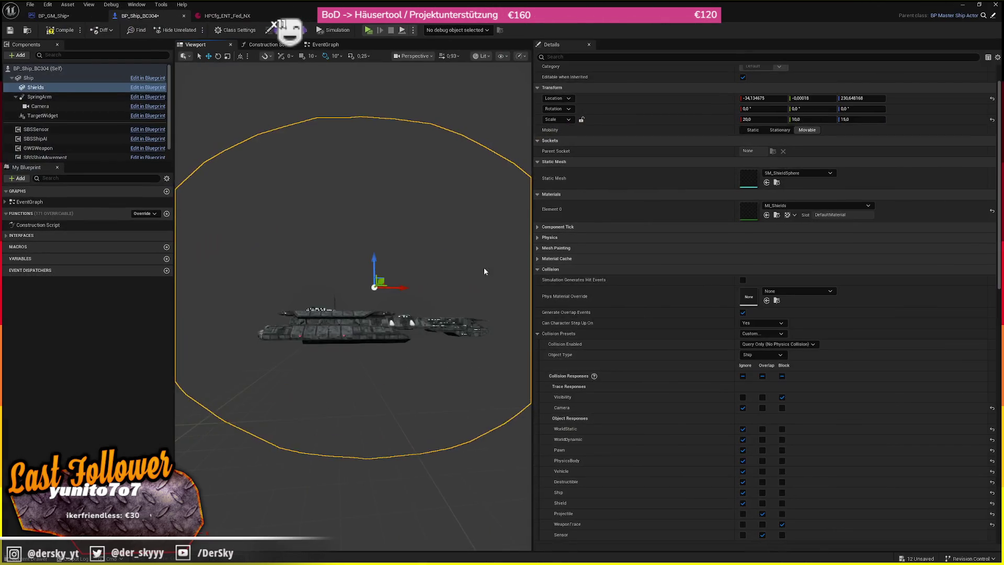
left_click_drag(379, 259, 379, 288)
left_click(864, 120)
type("5")
key("Return")
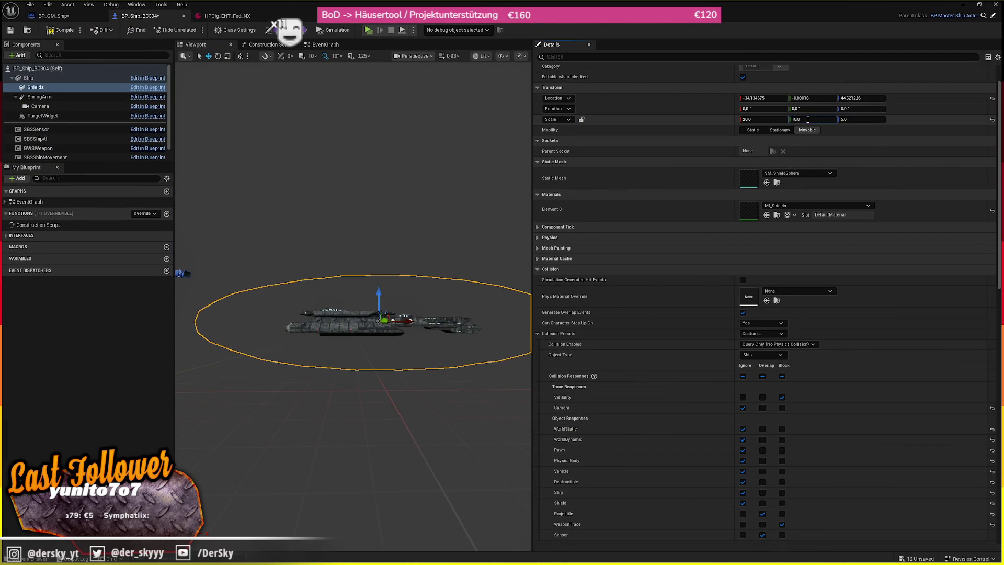
- Set the shield's X scale to 15 and view the ship from above
left_click(756, 120)
type("10")
key("Return")
type("15")
key("Return")
key("Tab")
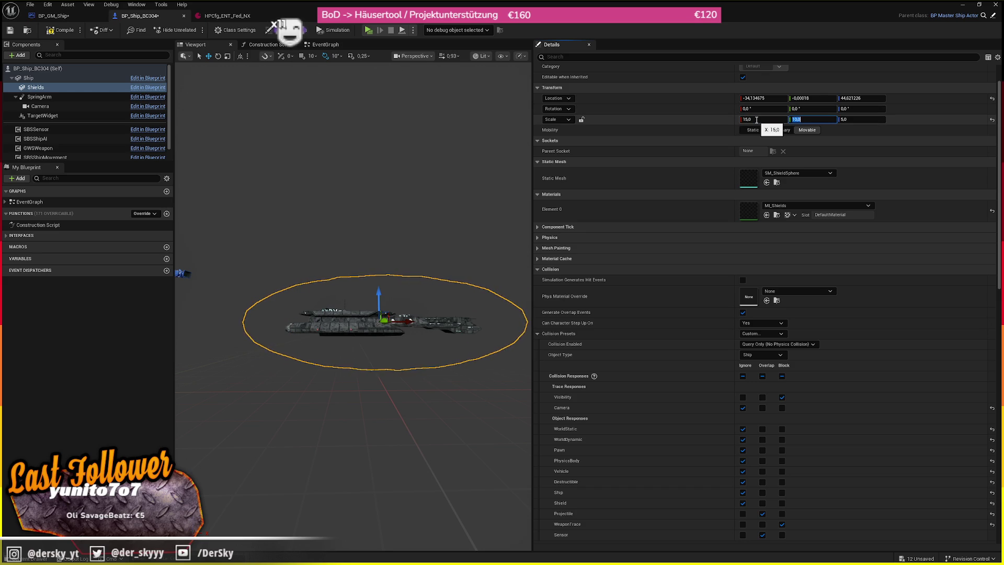
mouse_move(339, 224)
left_mouse_down()
mouse_move(345, 251)
mouse_move(504, 260)
mouse_move(460, 282)
left_mouse_up()
- Compile BP_GM_Ship and BP_Ship_BC304, then show the HPCfg_ENT_Fed_NX config
left_click(52, 15)
left_click(58, 30)
left_click(137, 16)
left_click(57, 30)
left_click(208, 16)
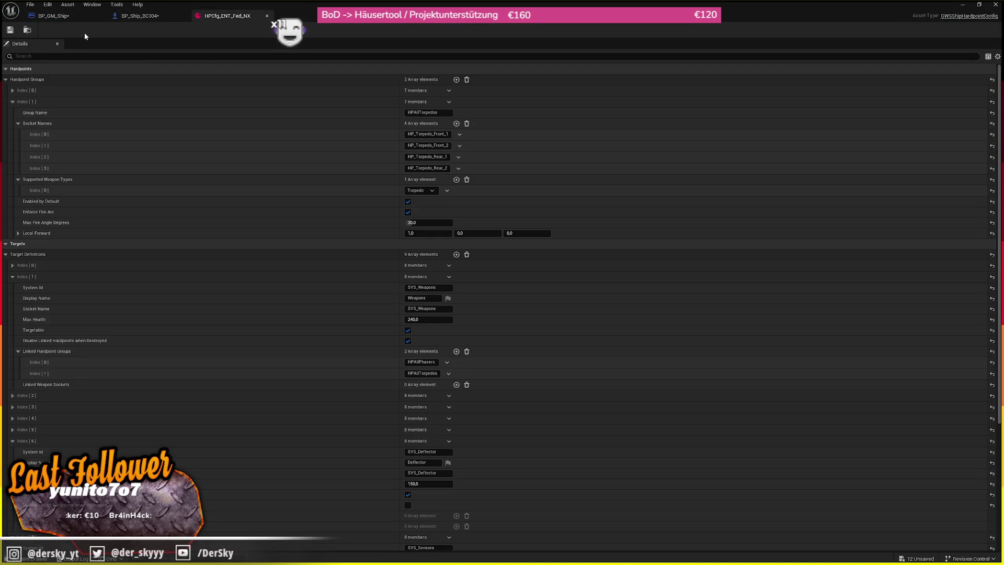
- Close HPCfg_ENT_Fed_NX and open HPCfg_ENT_Andorian_Cruiser with its first hardpoint group expanded
left_click(27, 29)
left_click(267, 15)
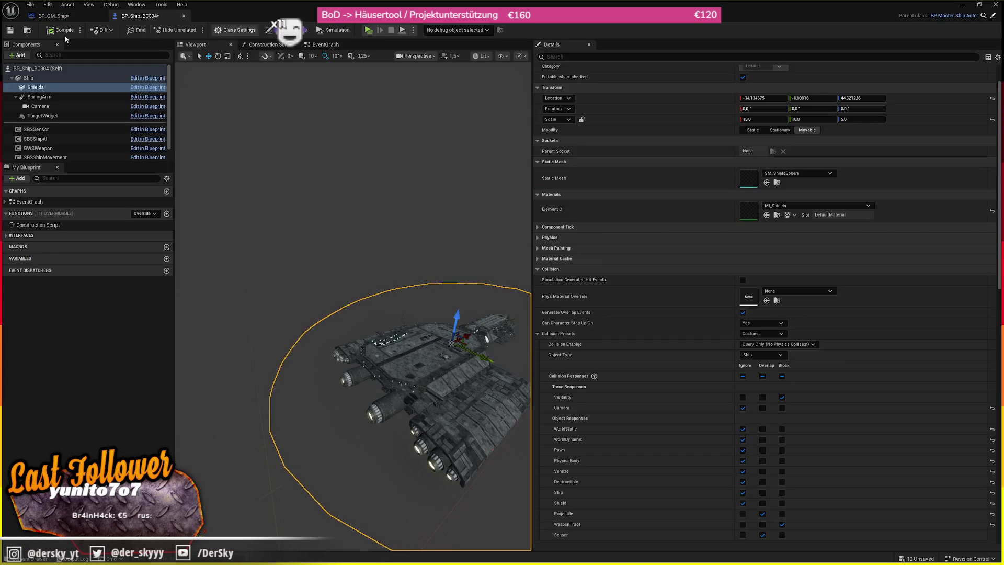
left_click(27, 29)
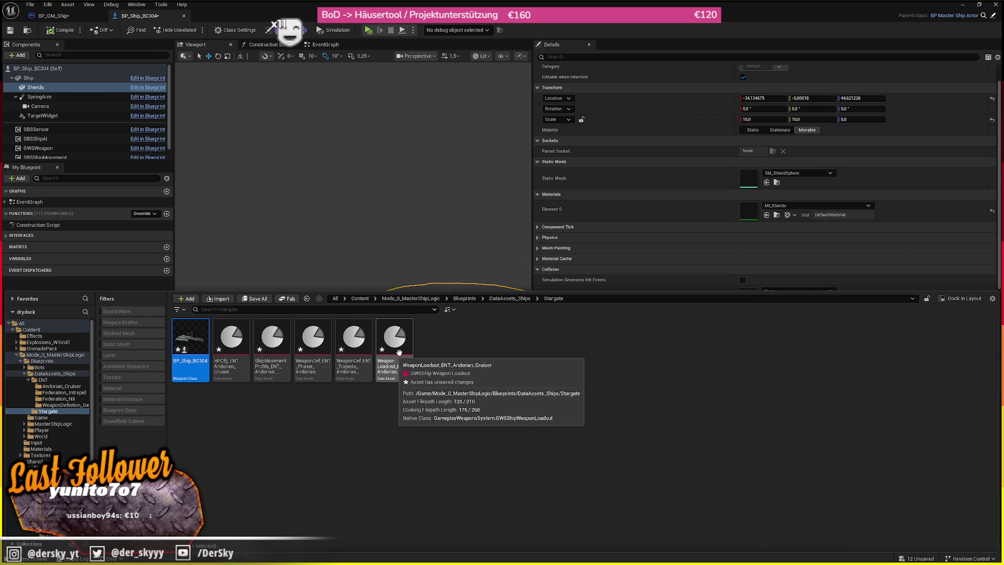
double_click(225, 340)
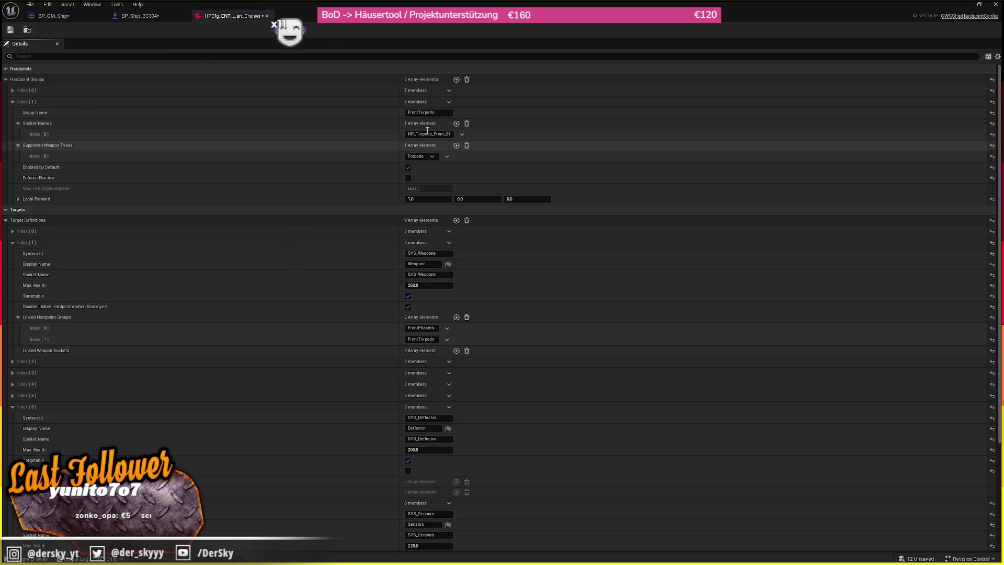
left_click(150, 90)
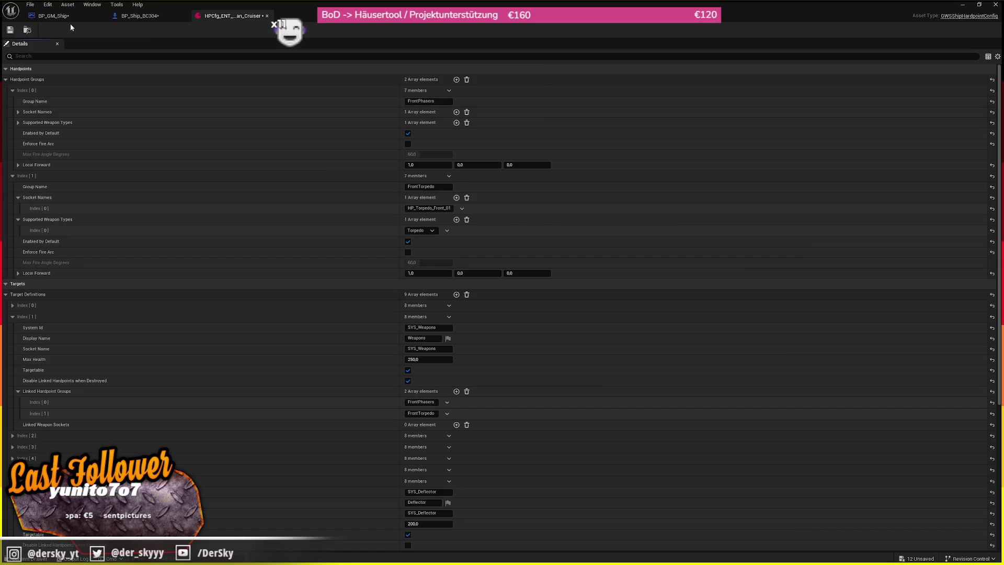
- Open the bc_304 hull mesh in a floating editor window and start renaming the first hardpoint group
left_click(136, 16)
left_click(47, 87)
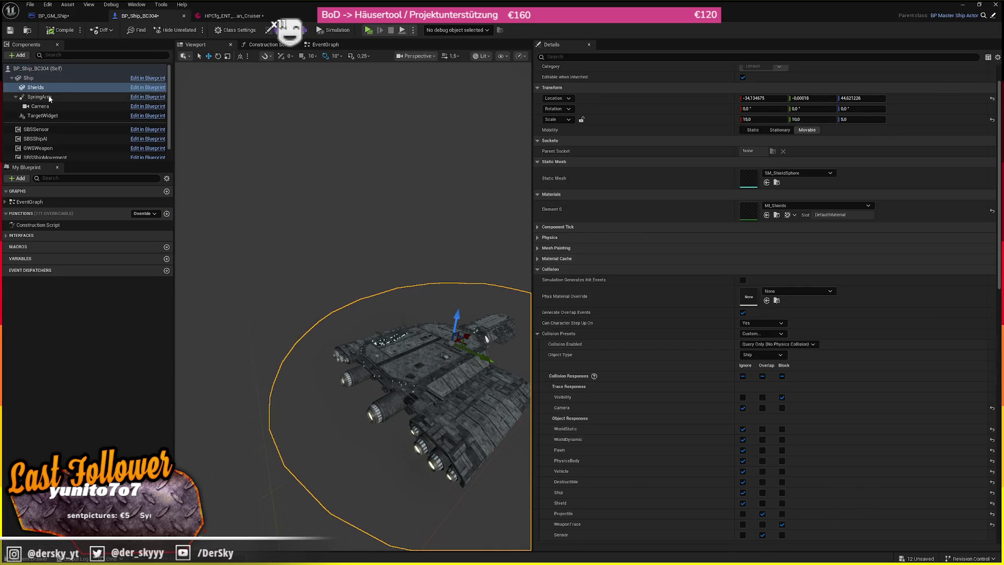
left_click(28, 78)
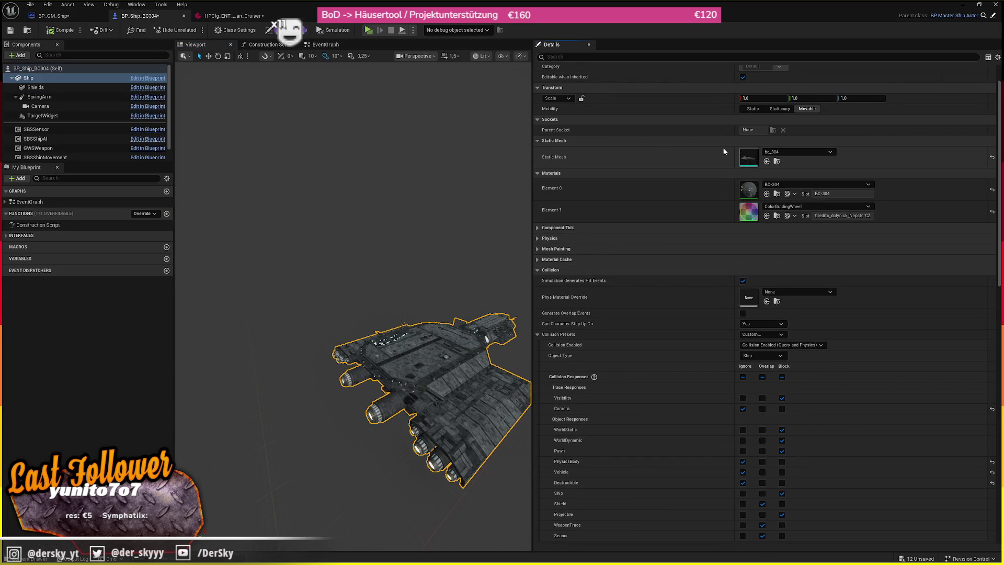
double_click(741, 153)
left_click_drag(294, 15, 27, 168)
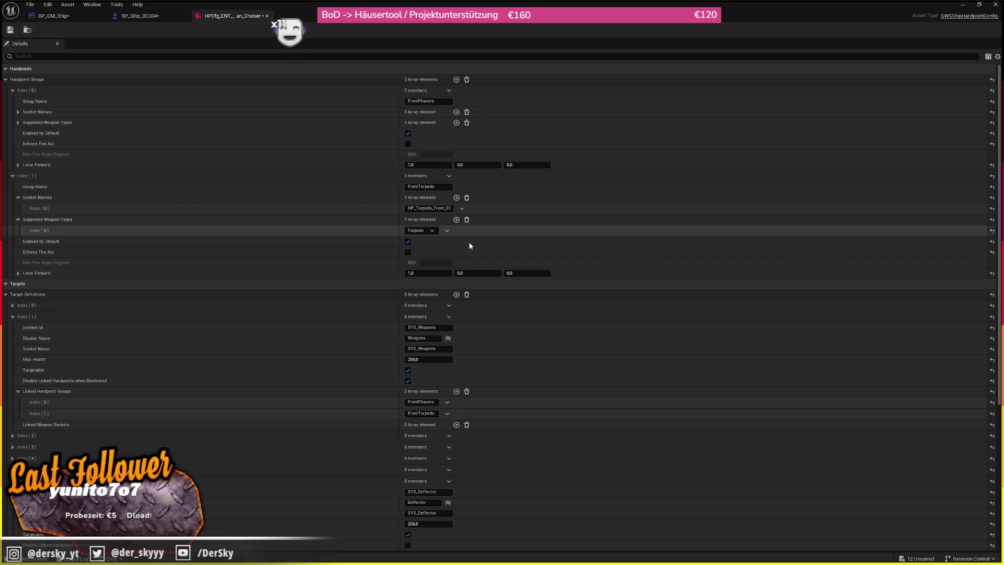
left_click(439, 100)
type("UpperGatlings")
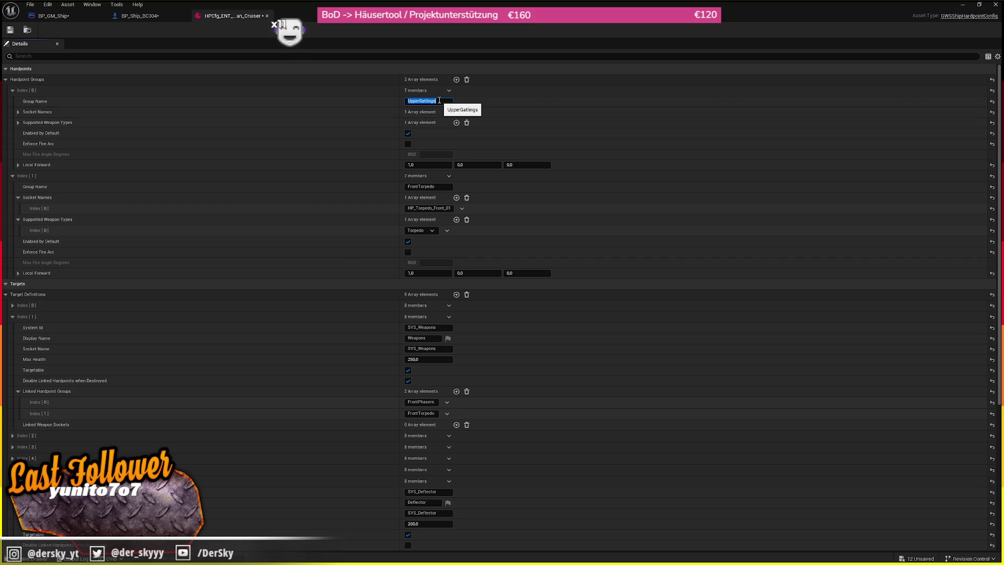
- Name the first group UpperGatlings and give it four HP_Gatling_Up socket names
key("Return")
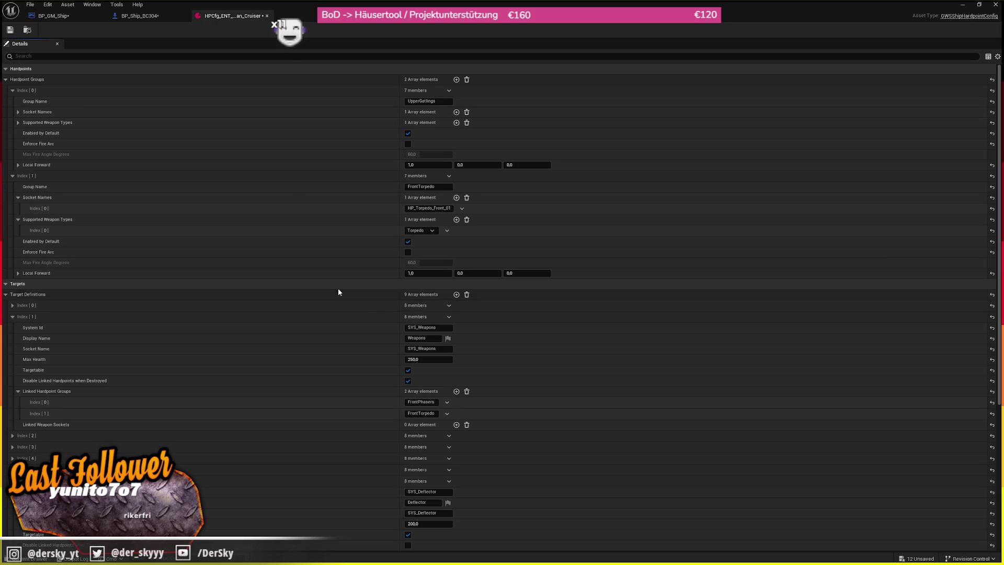
left_click(338, 289)
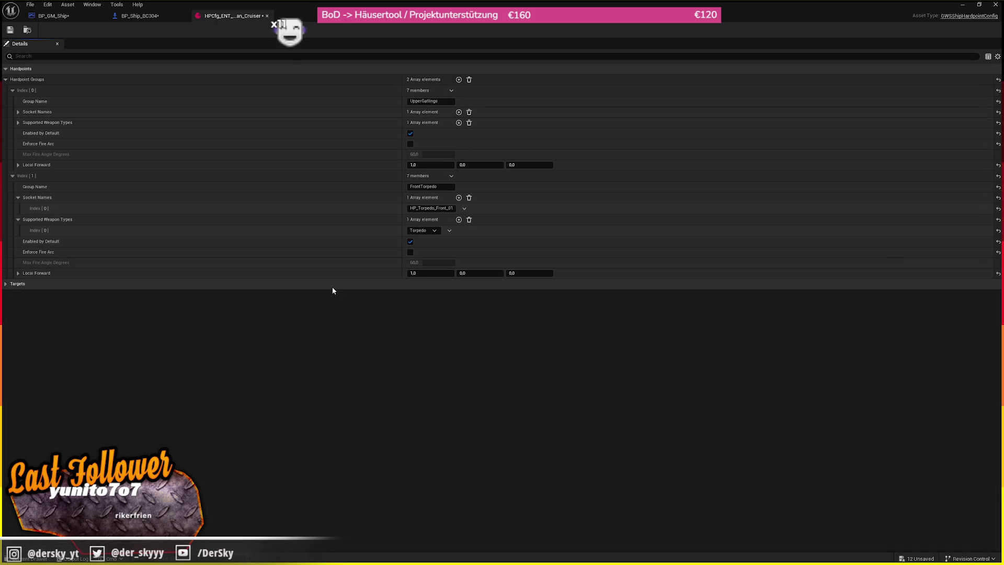
left_click(138, 110)
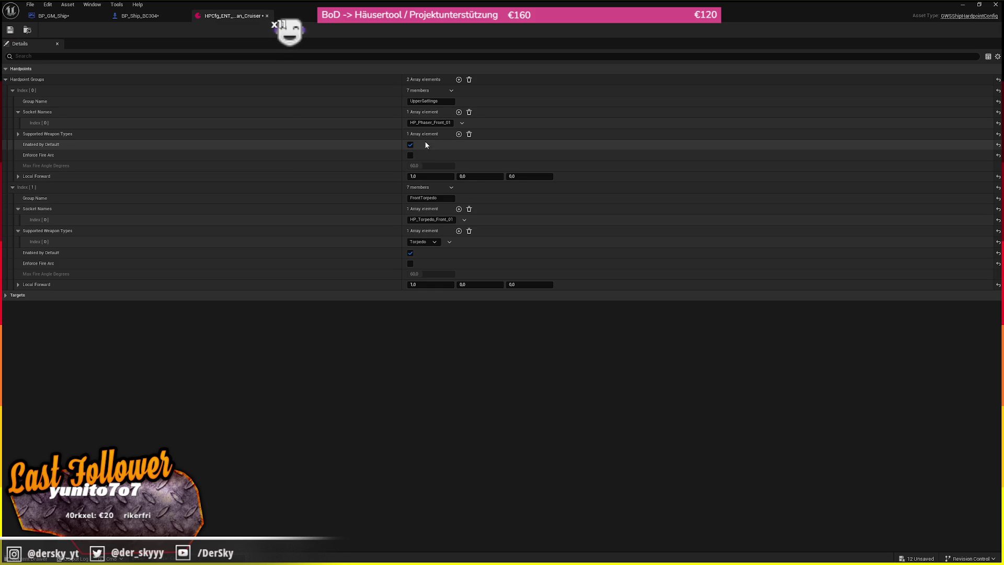
type("HP_Gatling_Up_1")
left_click(458, 112)
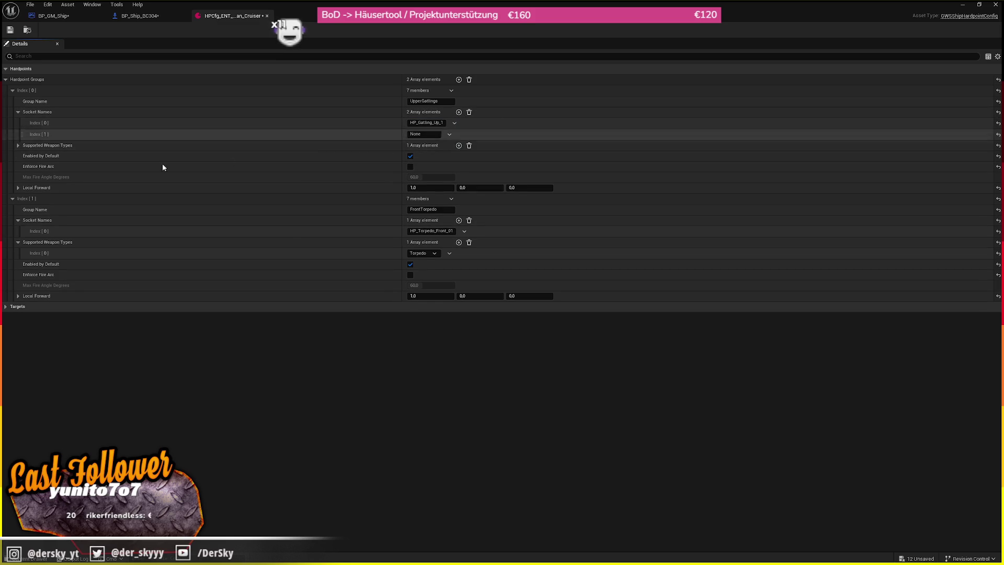
left_click(430, 134)
type("HP_Gatling_Up_2")
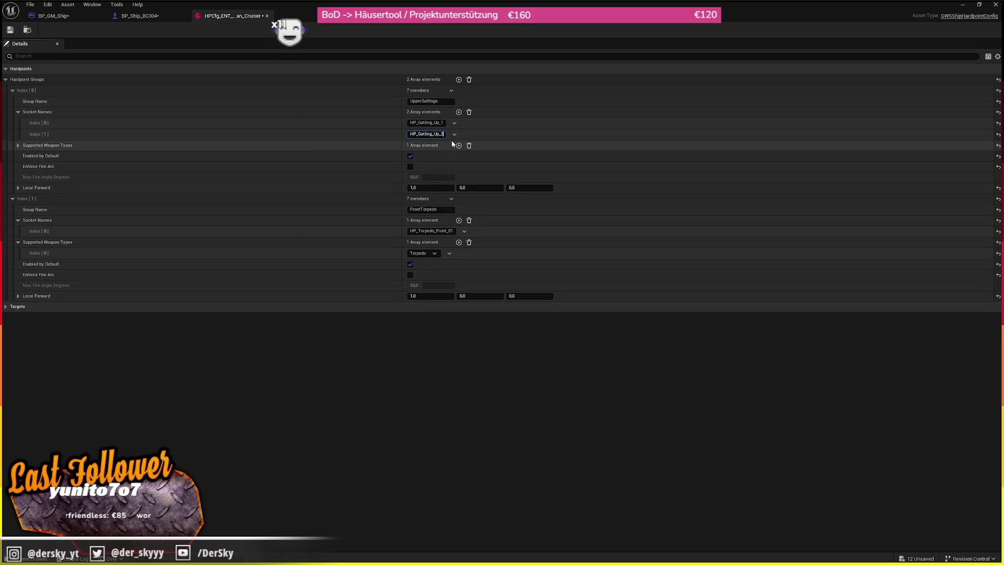
left_click(458, 112)
left_click(458, 112)
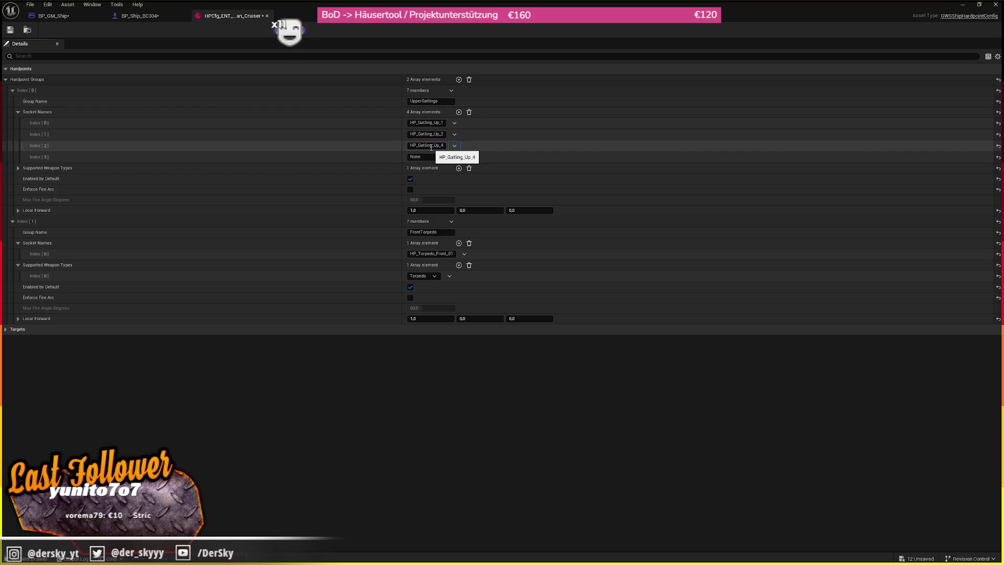
left_click(442, 147)
key("BackSpace")
type("1")
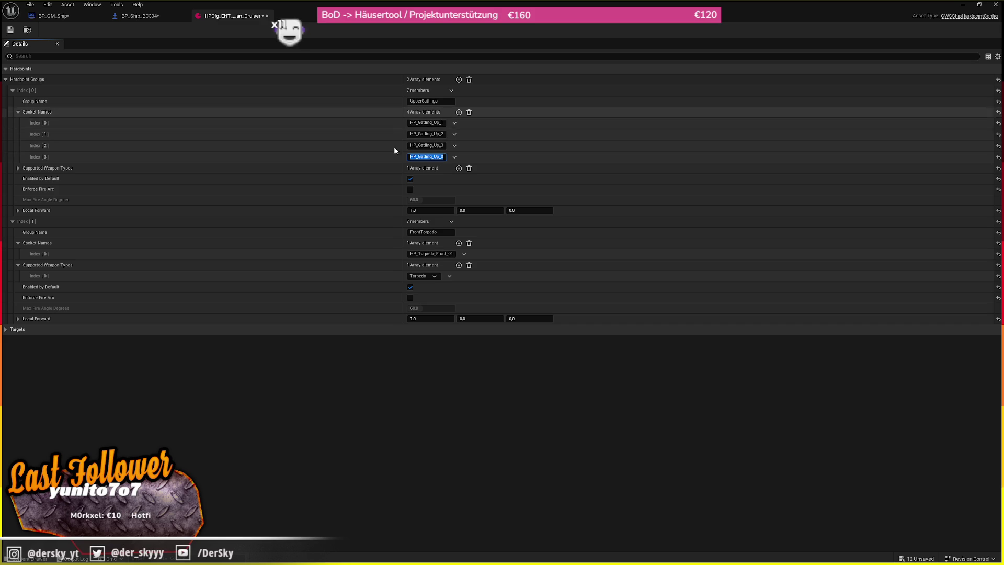
- Give UpperGatlings Gatling weapons and an enforced 90° fire arc, and rename the second group UpperMissiles
left_click(420, 168)
left_click(423, 178)
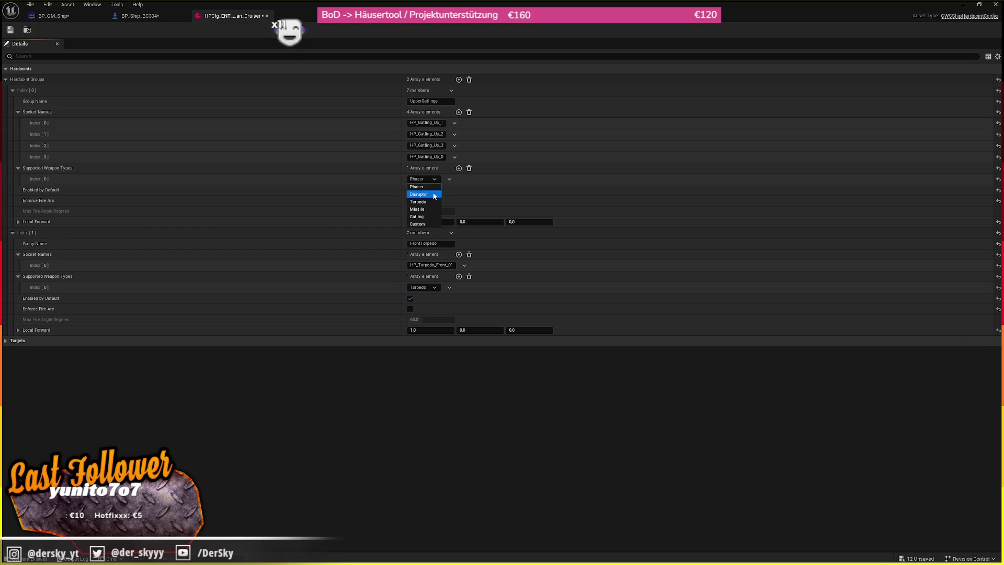
left_click(428, 215)
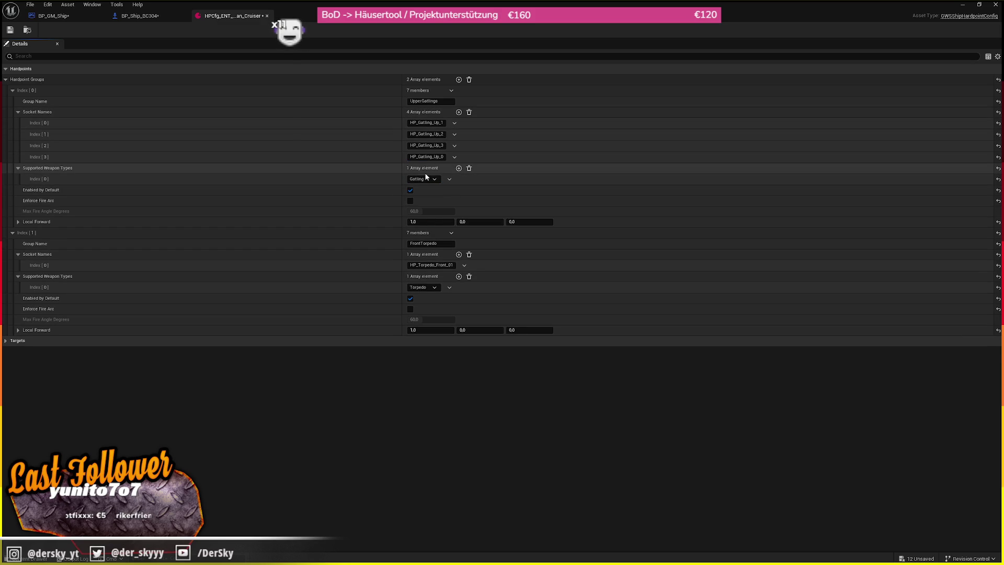
left_click(410, 201)
left_click(439, 211)
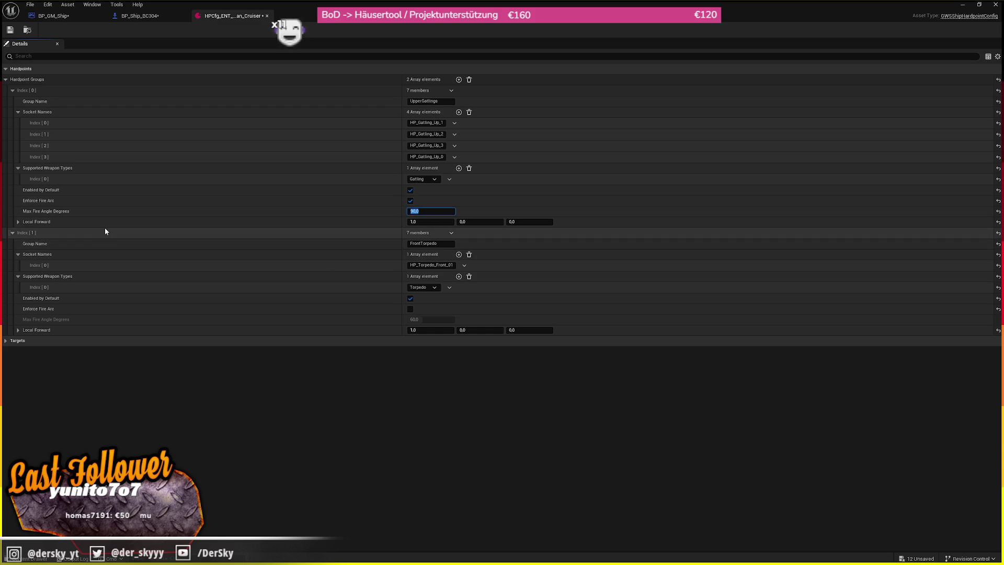
left_click(432, 244)
type("UpperMissiles")
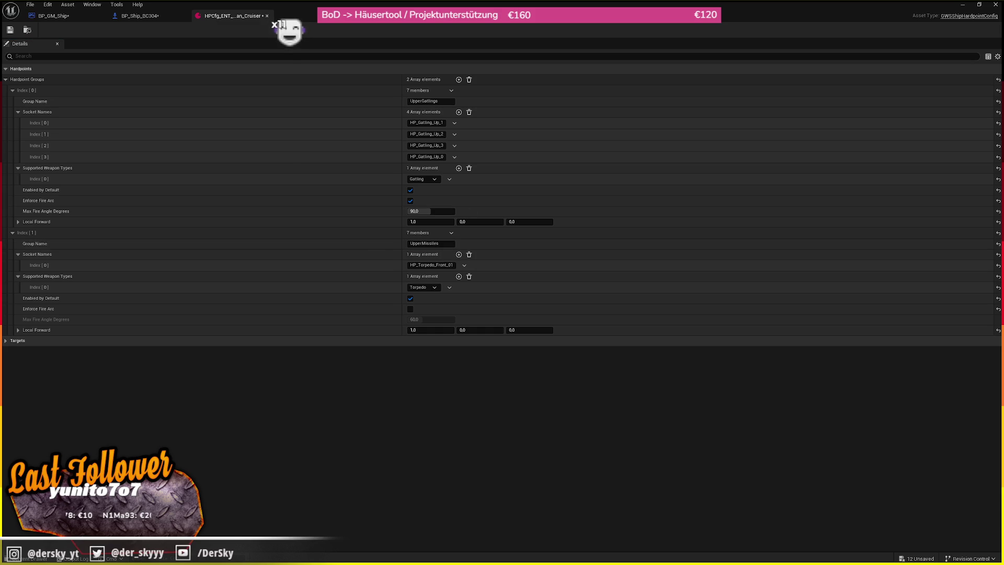
- Give UpperMissiles two sockets, HP_Gatling_Up_Missile_2 and HP_Gatling_Up_Missile_3
left_click(458, 254)
left_click(432, 276)
type("HP_Gatling_Up_Missile_1")
key("shift+Tab")
key("BackSpace")
type("2")
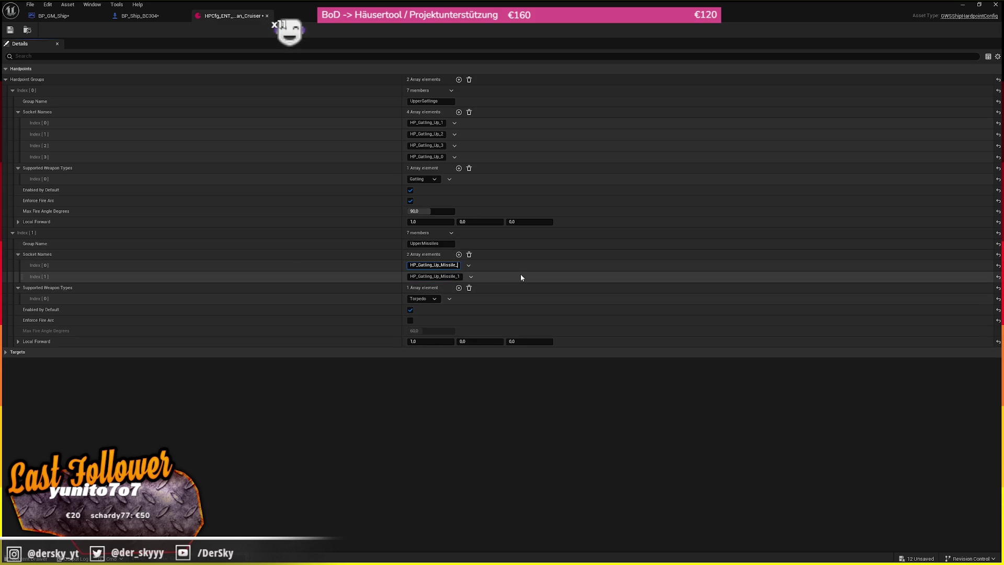
key("Return")
- Switch UpperMissiles to the Missile weapon type with fire arc unenforced, and add a third group
left_click(415, 299)
left_click(432, 331)
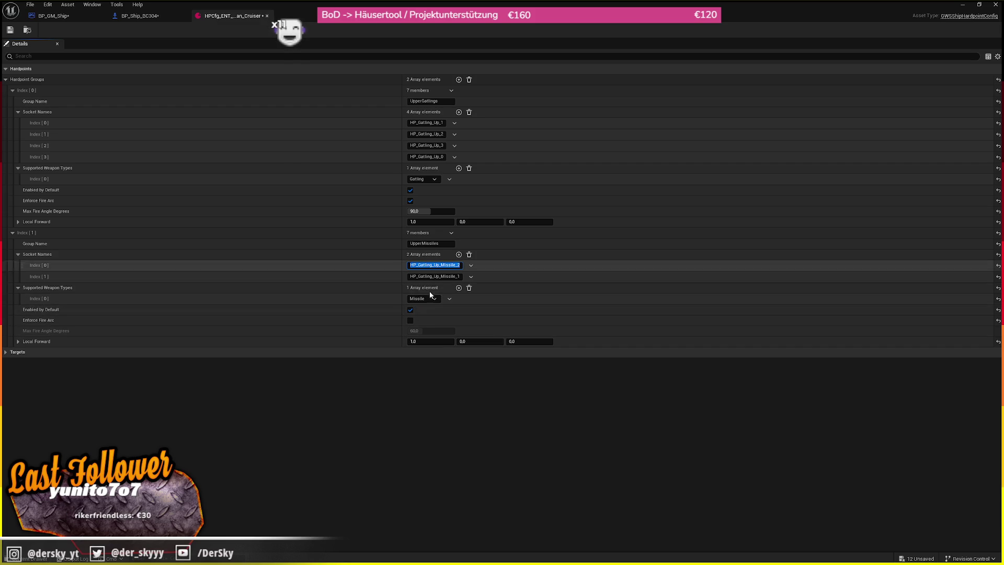
left_click(411, 322)
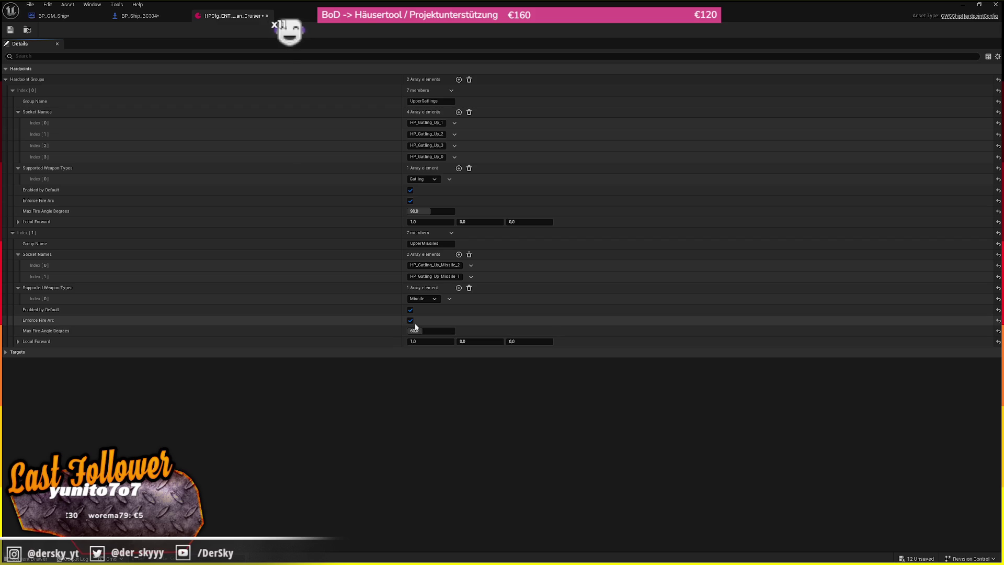
left_click(411, 320)
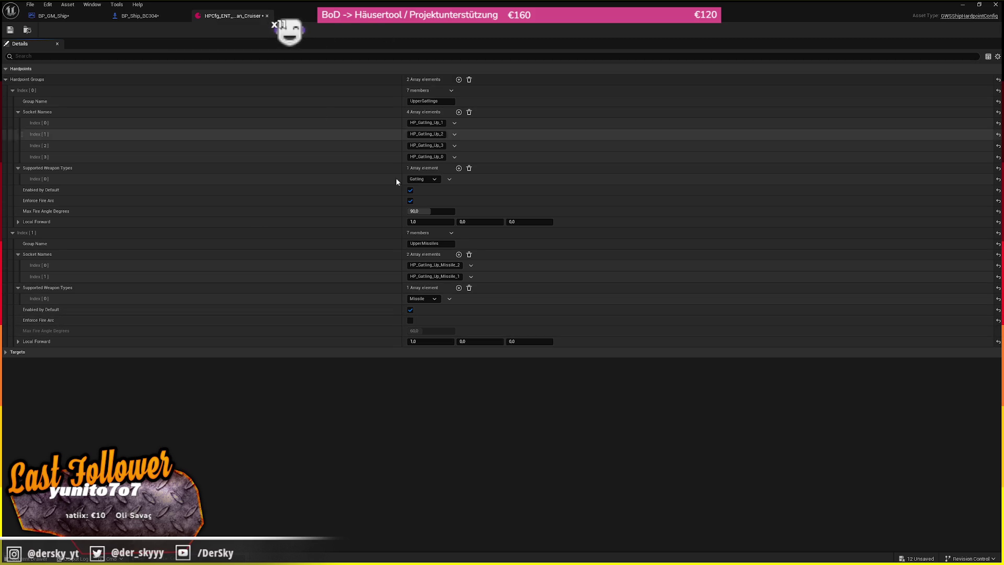
left_click(458, 79)
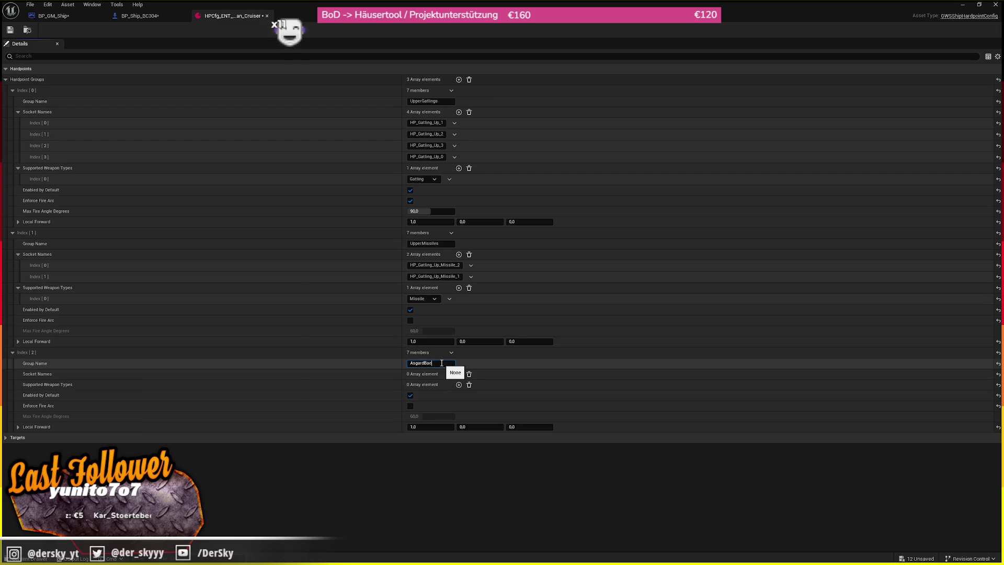
- Name the third group AsgardBeam with one HP_Gatling_Up_AsgardBeam socket and Phaser weapons
left_click(441, 363)
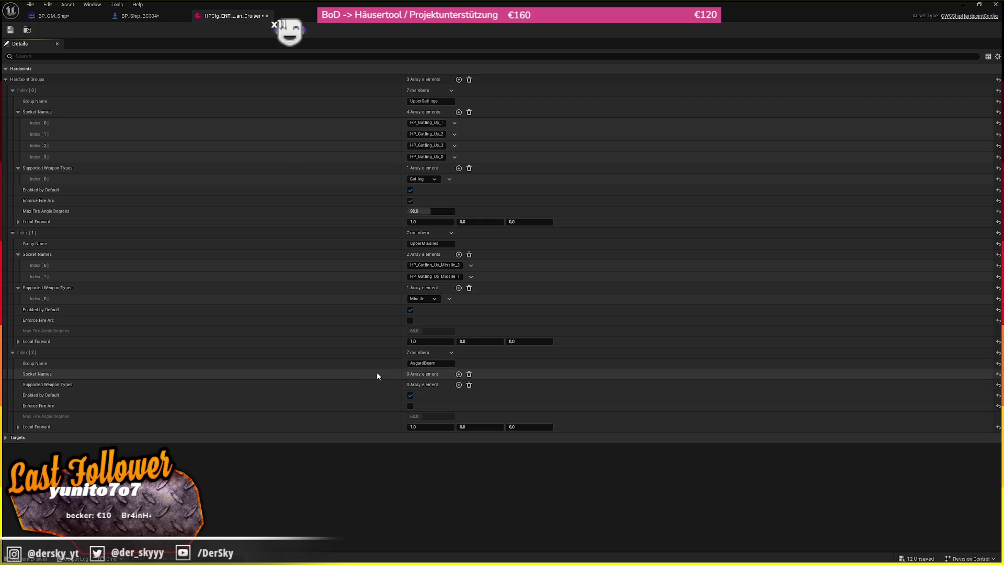
left_click(459, 374)
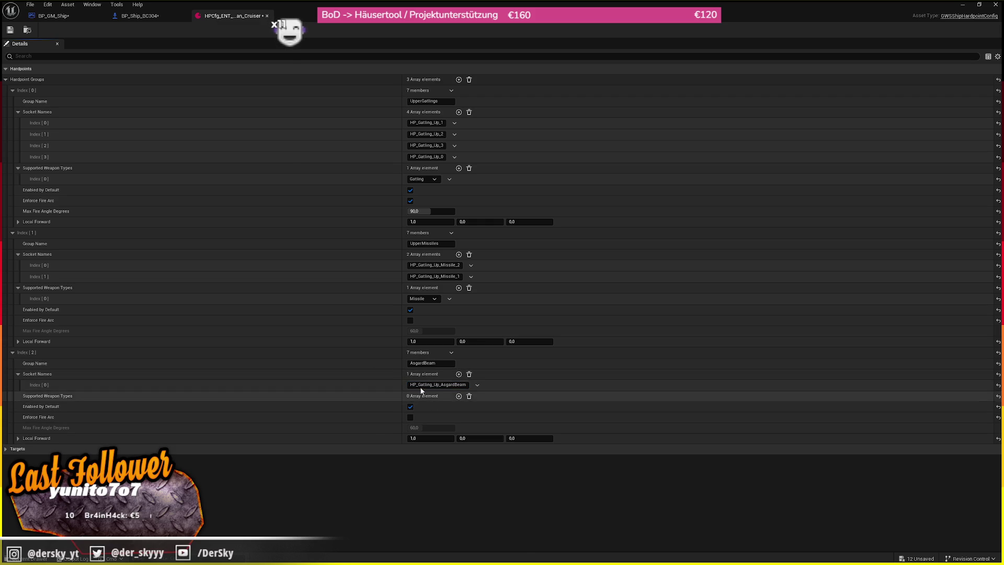
left_click(459, 395)
left_click(422, 406)
left_click(428, 423)
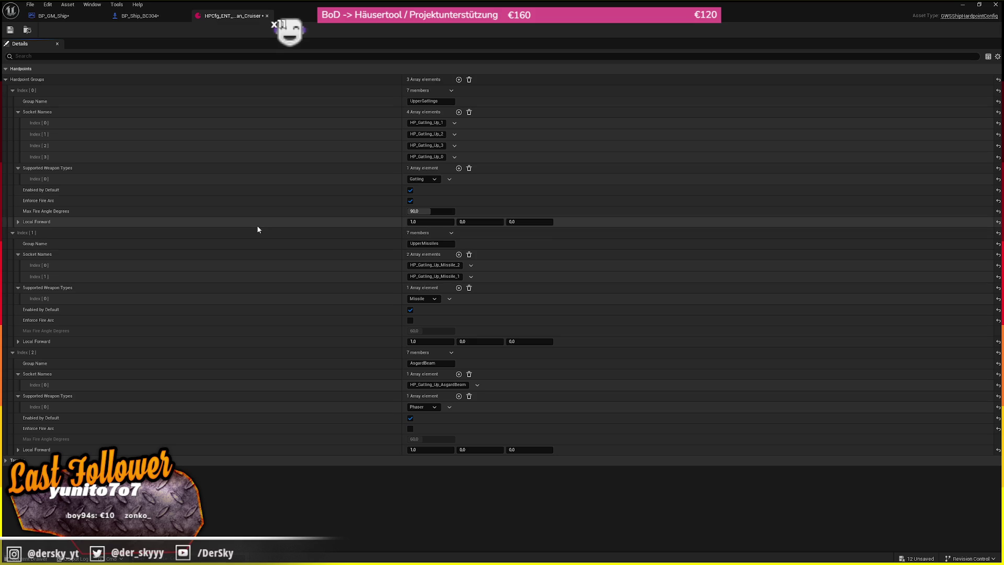
- Enforce a 60° fire arc on the AsgardBeam group
left_click(411, 429)
left_click(426, 439)
key("Return")
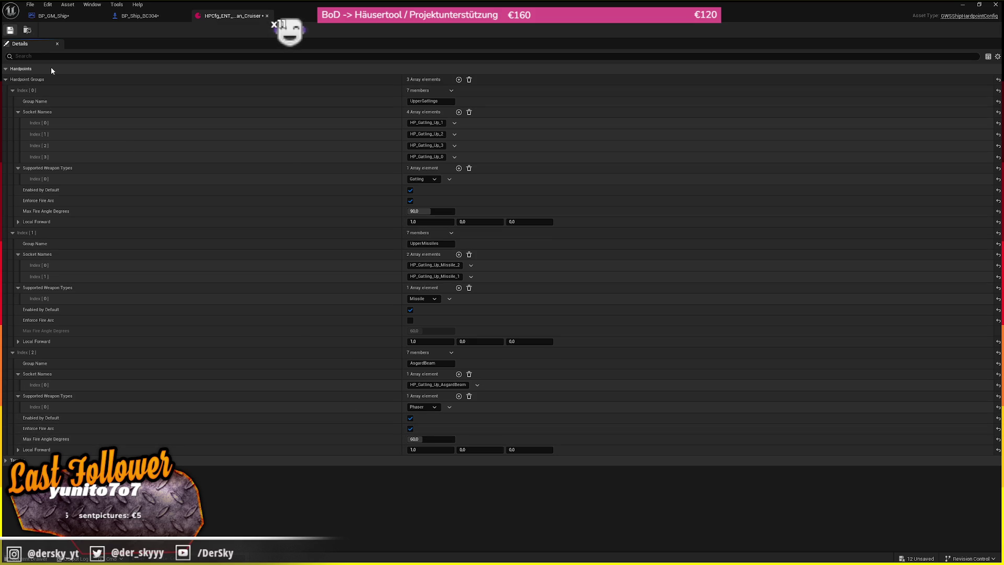
left_click(26, 30)
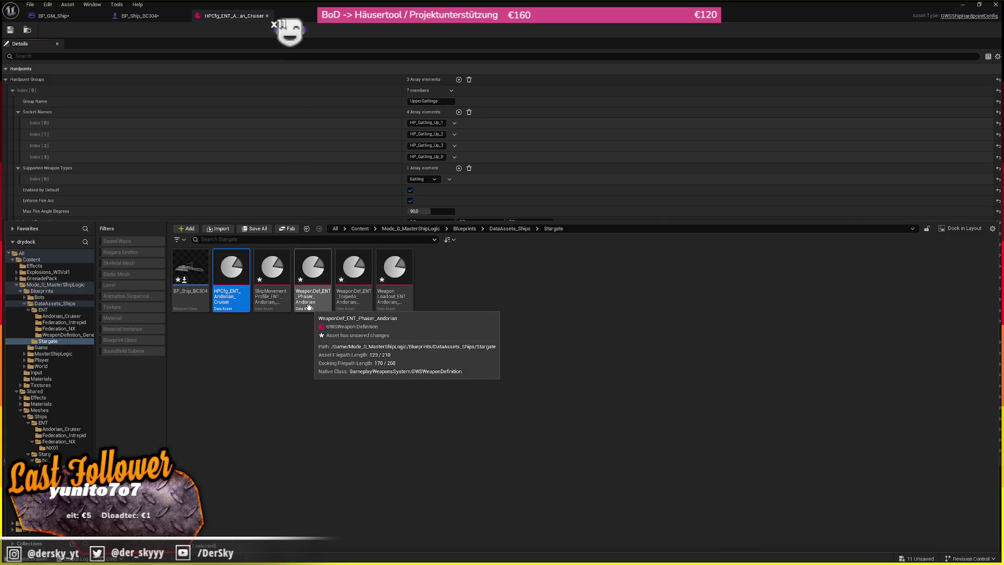
- Review WeaponDef_ENT_Phaser_Andorian, then open WeaponLoadout_ENT_Andorian_Cruiser from the Content Drawer
double_click(309, 306)
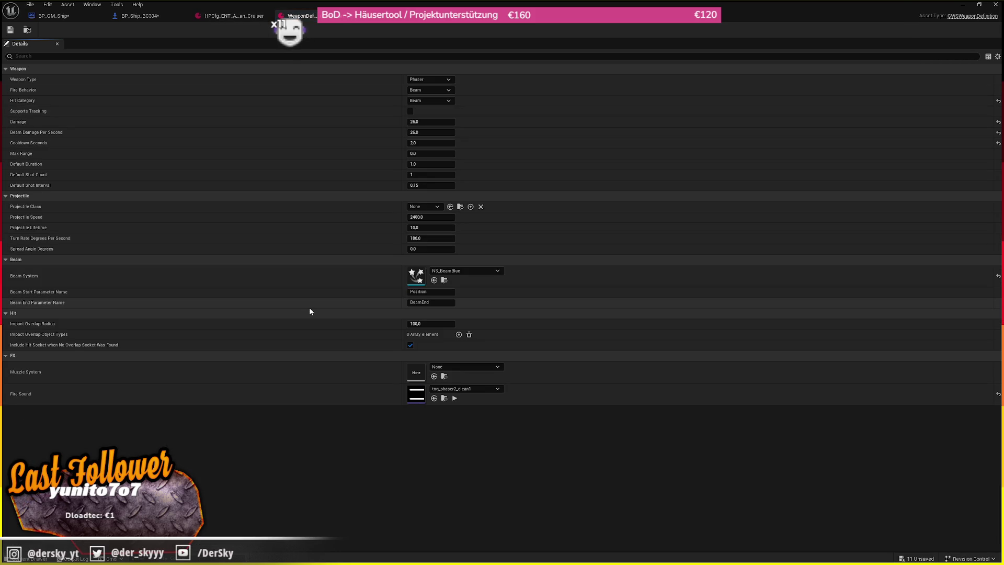
left_click(27, 30)
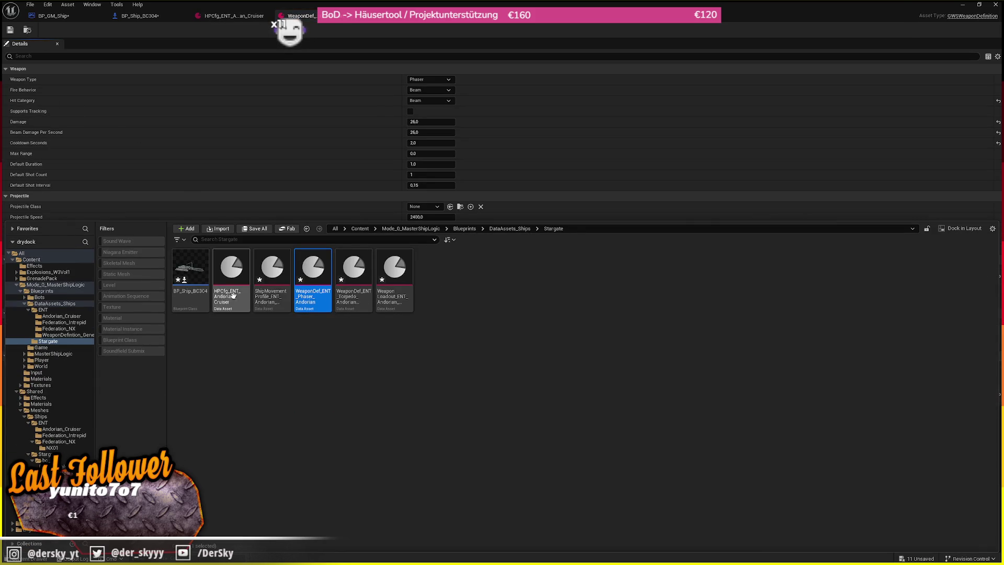
left_click(246, 301)
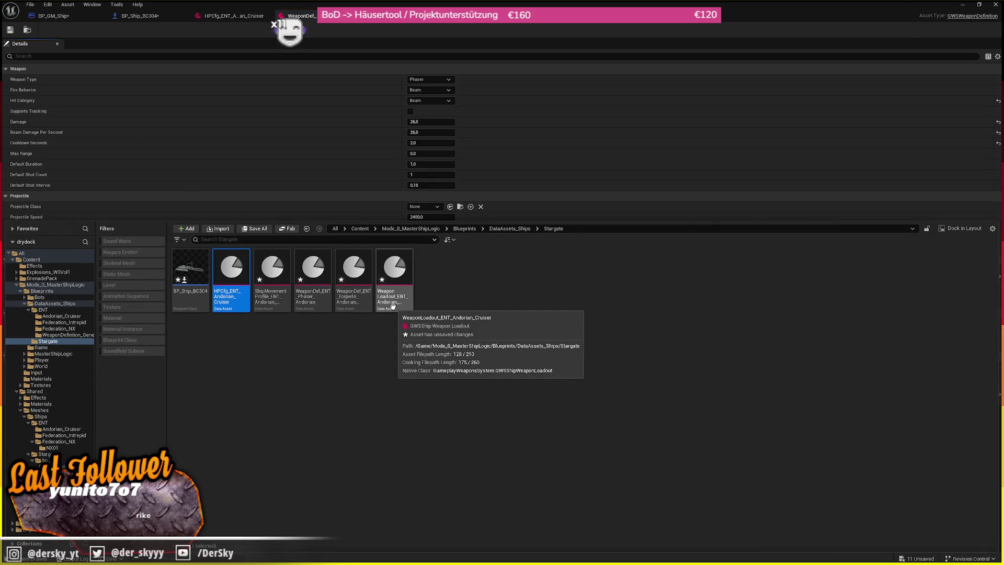
left_click(263, 97)
scroll(262, 97, "down", 1)
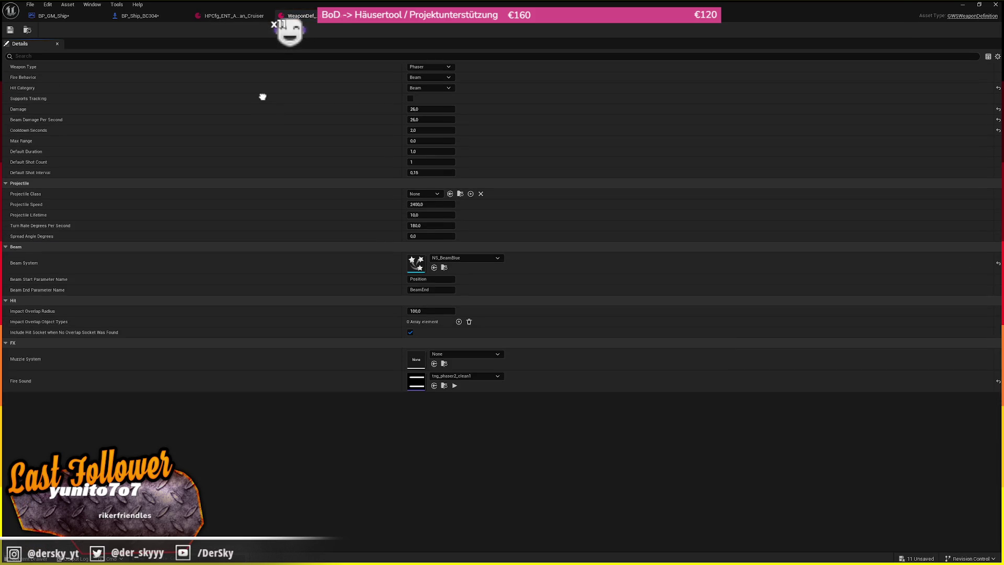
scroll(263, 96, "up", 2)
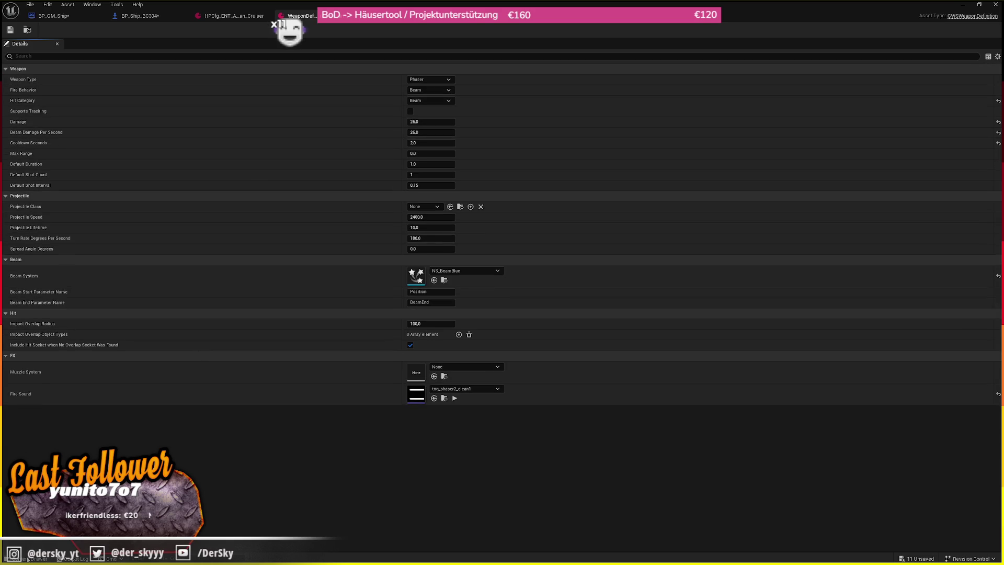
key("ctrl+space")
double_click(395, 285)
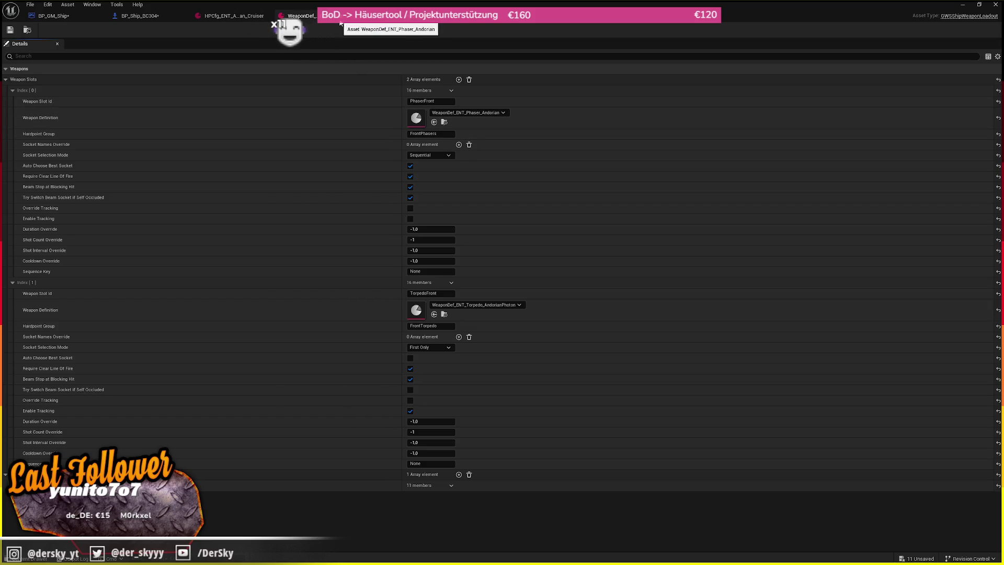
- Point the first slot at UpperGatlings, rename it GatlingsUpper, and fire all sockets simultaneously
left_click(317, 15)
left_click(267, 15)
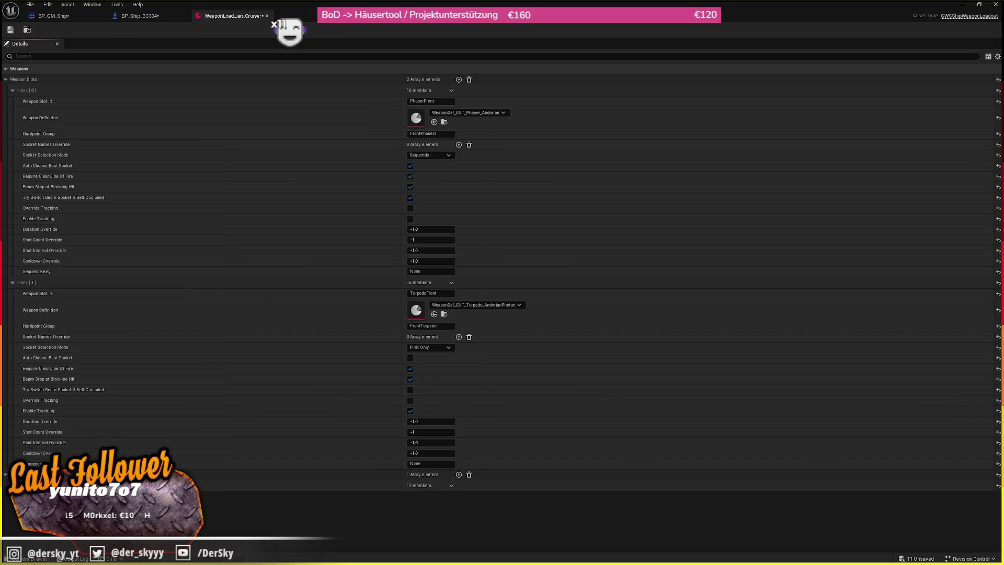
left_click(443, 135)
type("UpperGatlings")
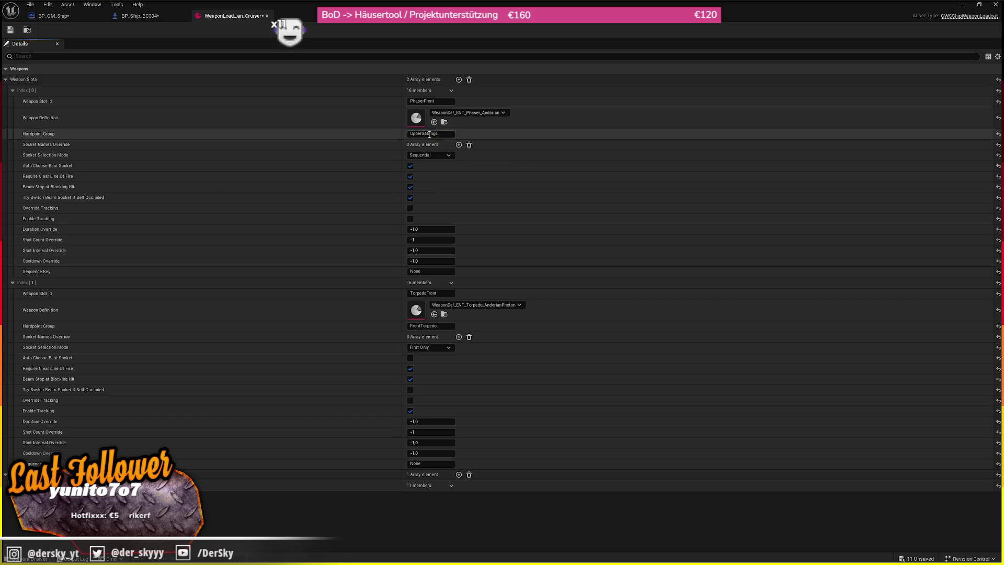
left_click(429, 100)
type("Gatk")
type("lingsUpper")
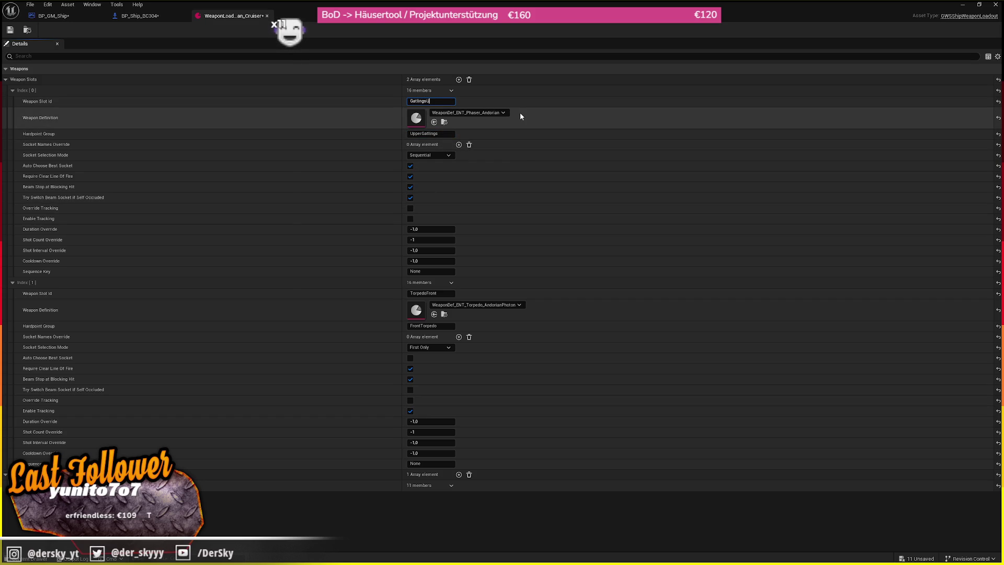
key("Return")
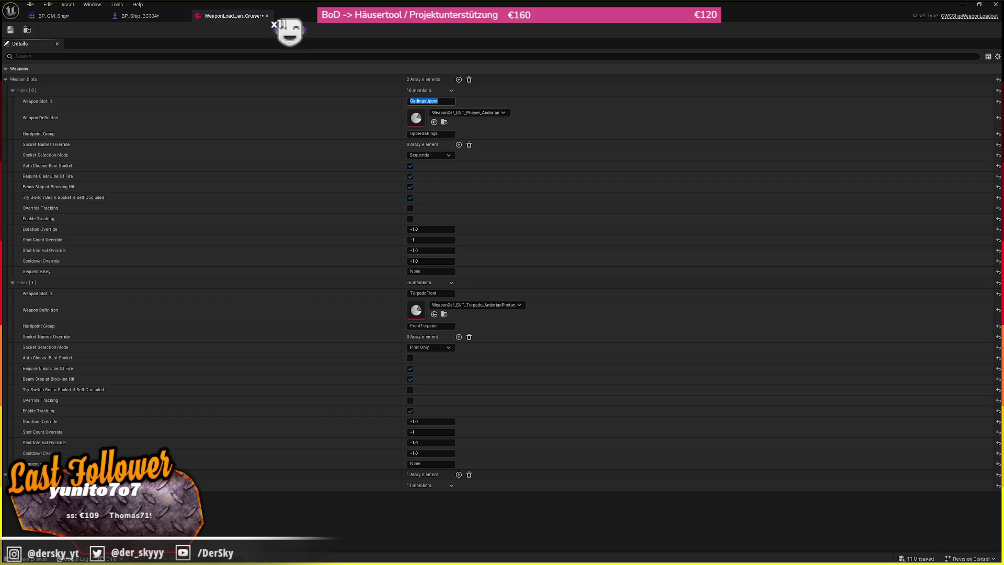
key("Escape")
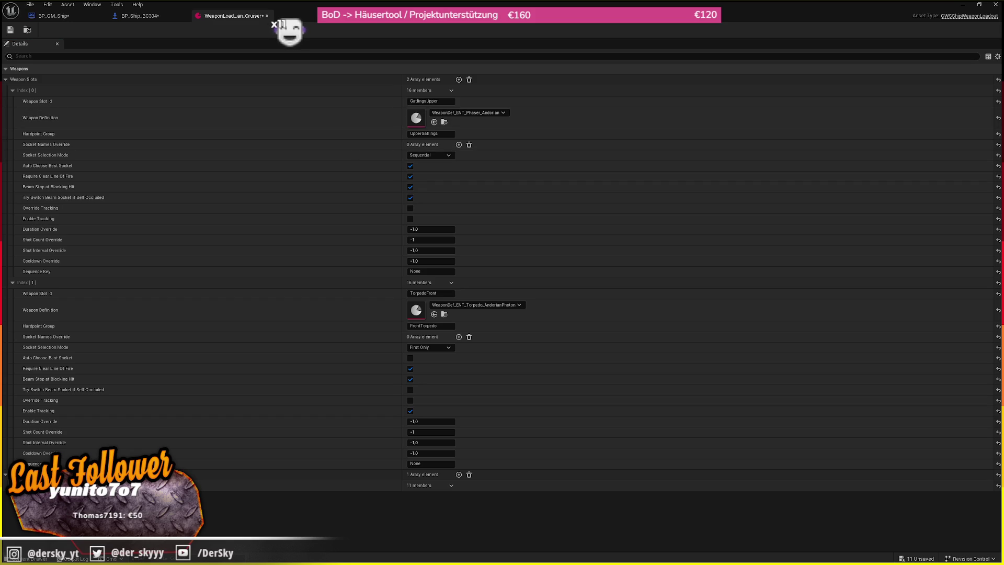
left_click(441, 155)
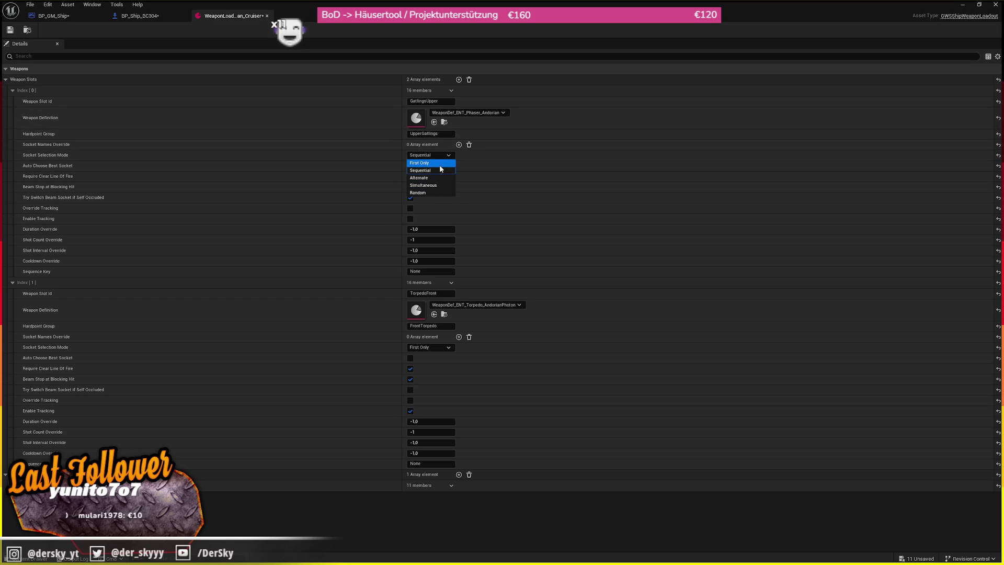
left_click(439, 185)
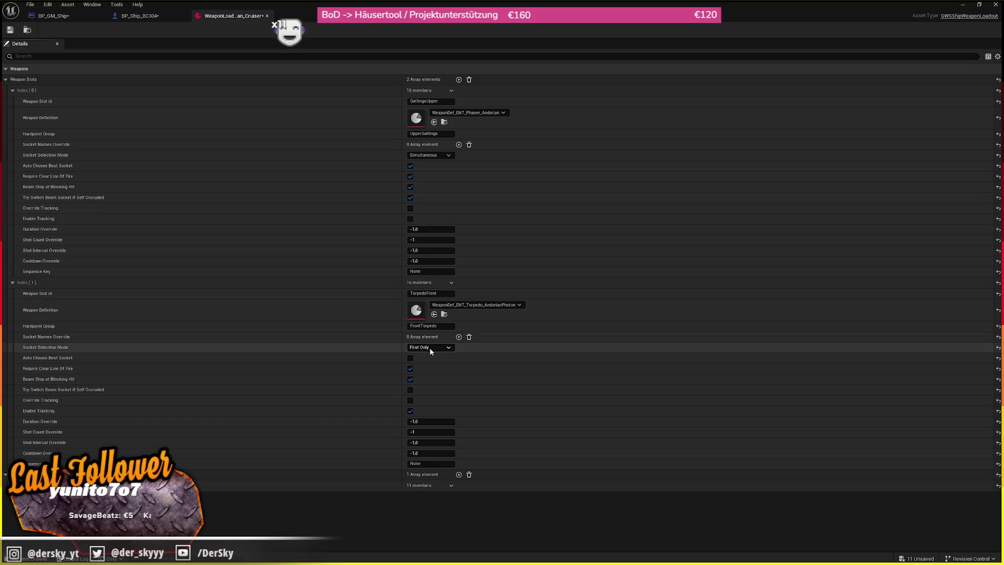
- Give the second slot hardpoint group UpperMissiles, id MissilesUpper, and Sequential socket selection
left_click(441, 326)
key("ctrl+v")
left_click(438, 294)
type("Mis")
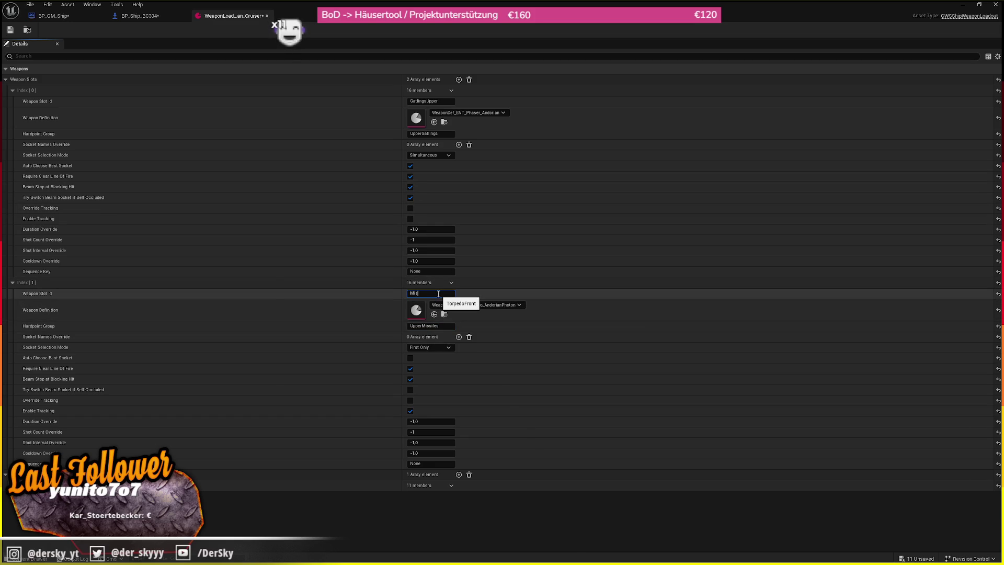
type("silesUpper")
key("Return")
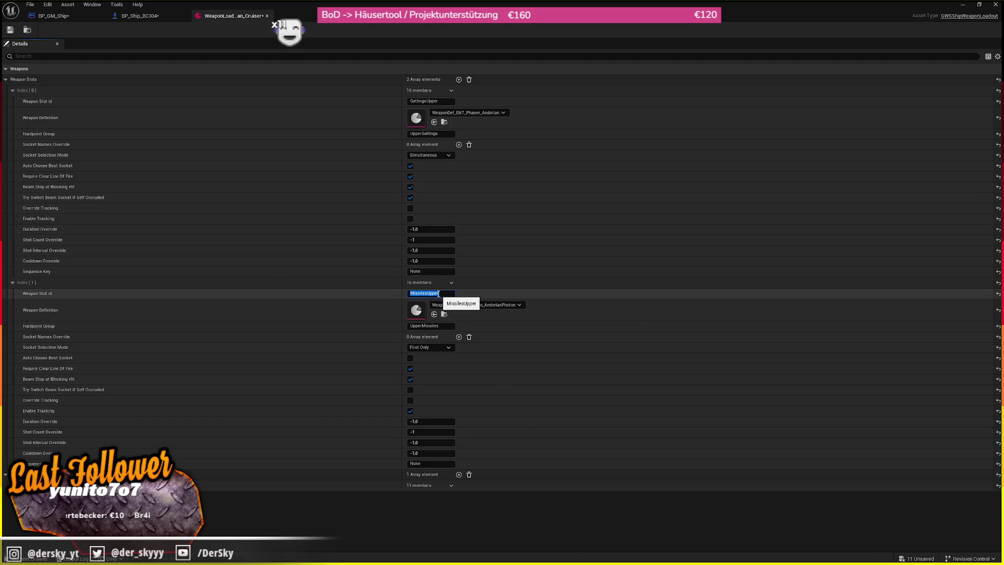
left_click(507, 229)
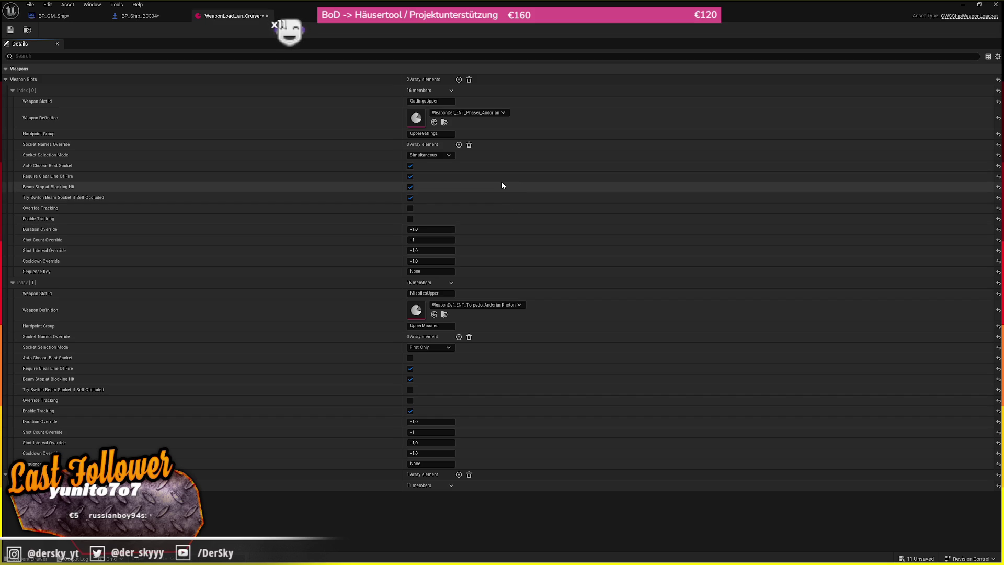
left_click(429, 348)
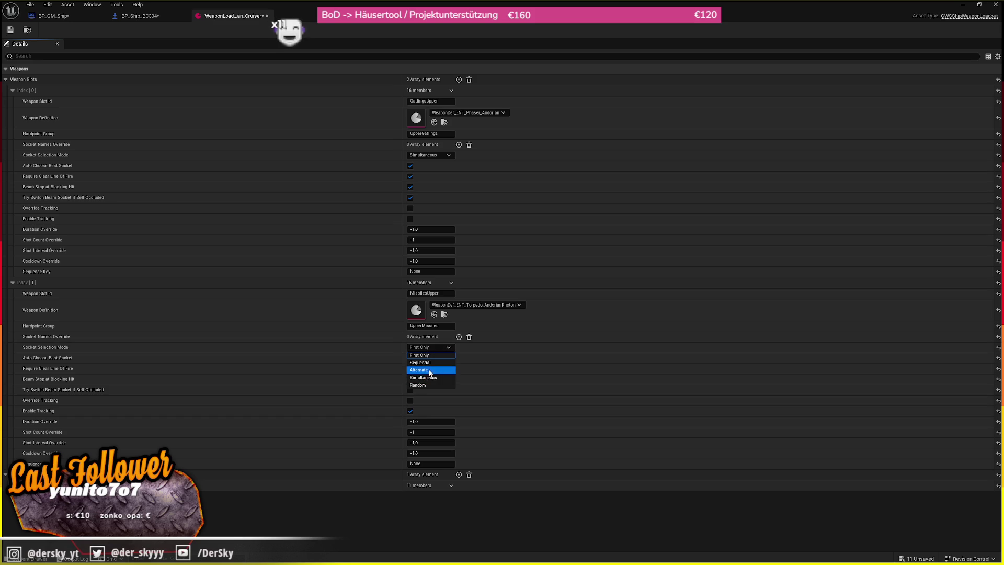
left_click(432, 363)
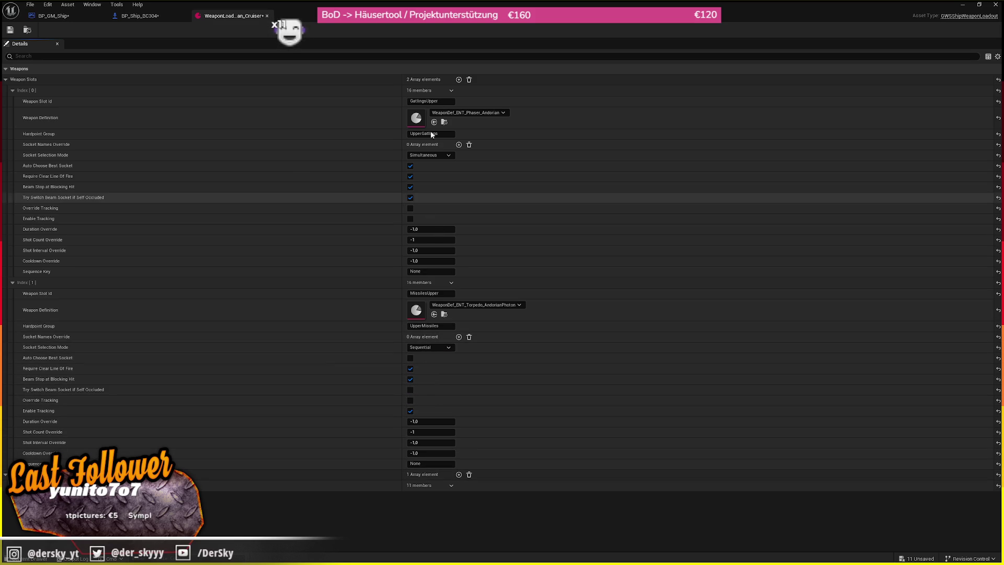
- Add a third weapon slot and copy the first slot's settings into it
left_click(458, 80)
scroll(227, 439, "down", 3)
scroll(227, 439, "down", 2)
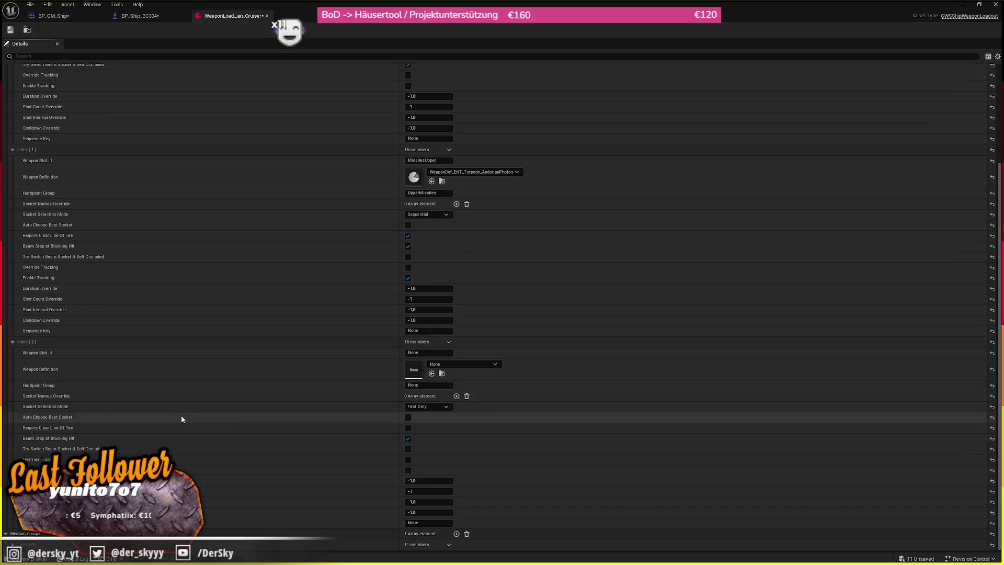
scroll(262, 246, "up", 5)
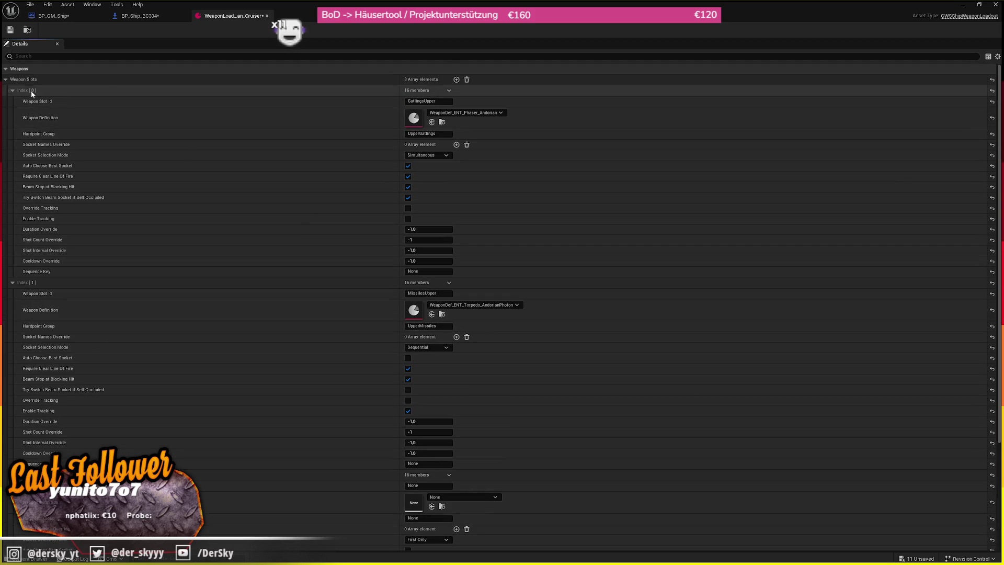
right_click(31, 90)
left_click(63, 128)
scroll(46, 390, "down", 4)
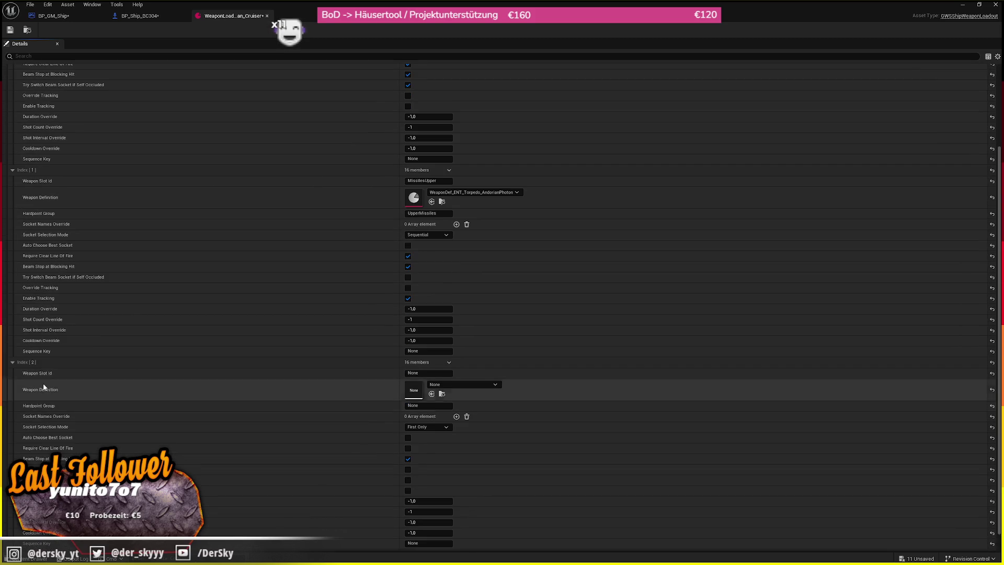
right_click(44, 365)
left_click(57, 404)
scroll(245, 370, "down", 1)
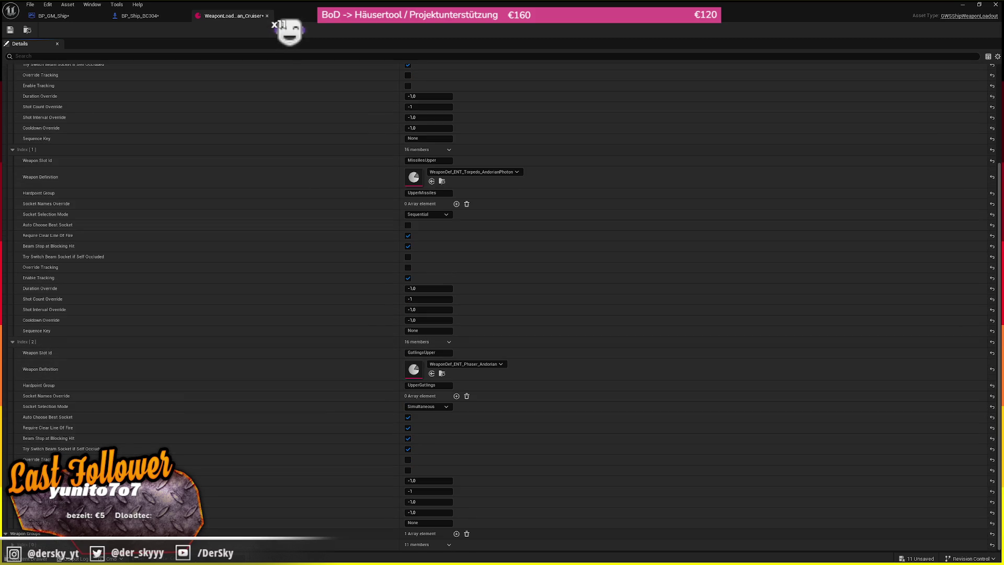
- Set the third slot's id to BeamAsgard, hardpoint group AsgardBeam, and socket mode First Only
left_click(440, 353)
type("AsgardBeam")
left_click(427, 385)
type("AsgardBeam")
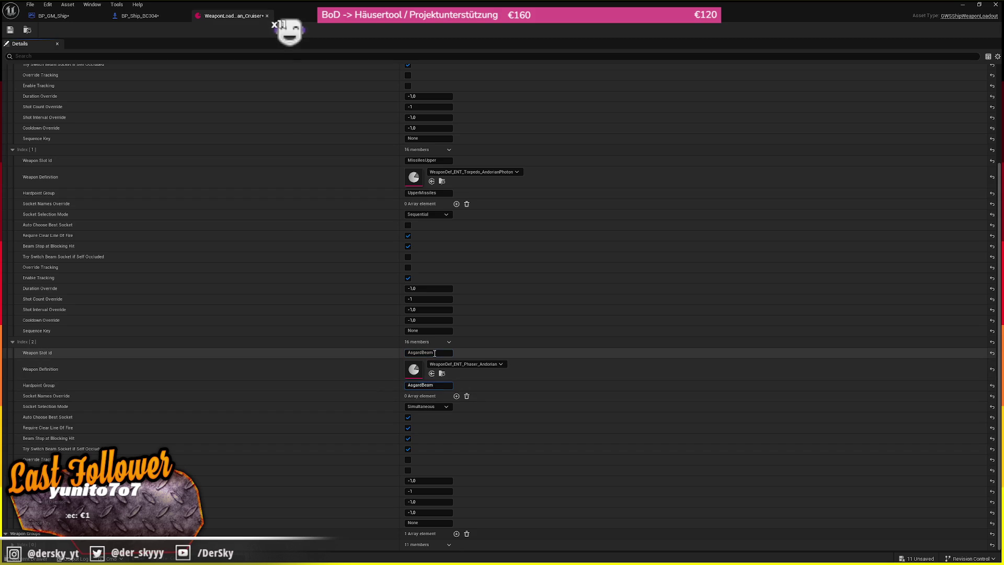
left_click(434, 353)
double_click(434, 353)
type("BeamAsgard")
left_click(582, 374)
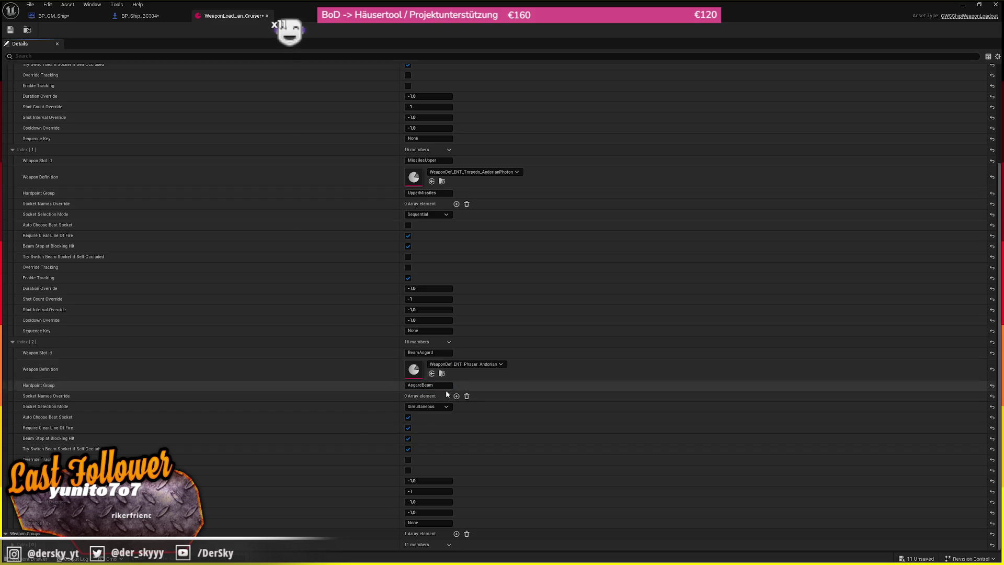
left_click(426, 407)
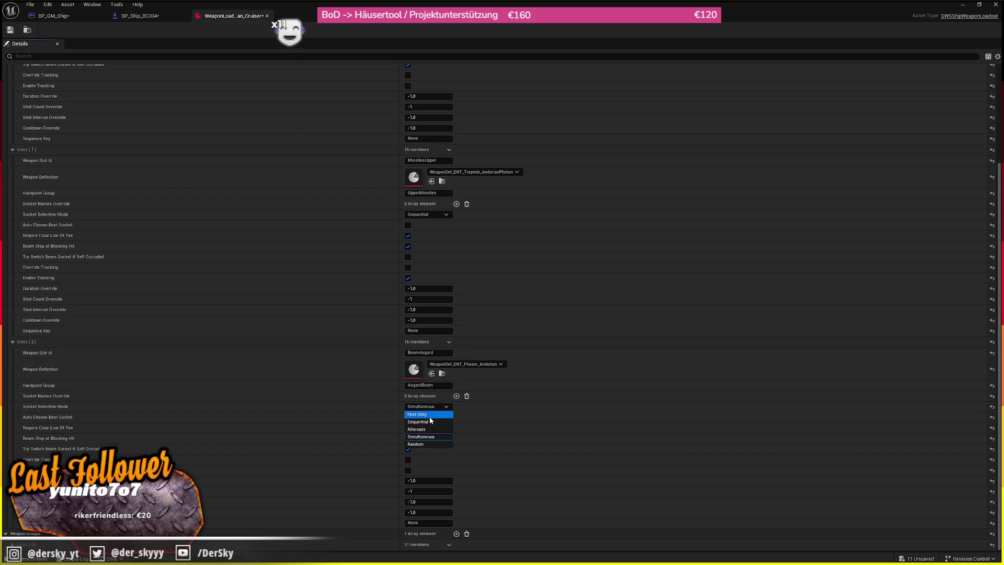
left_click(429, 415)
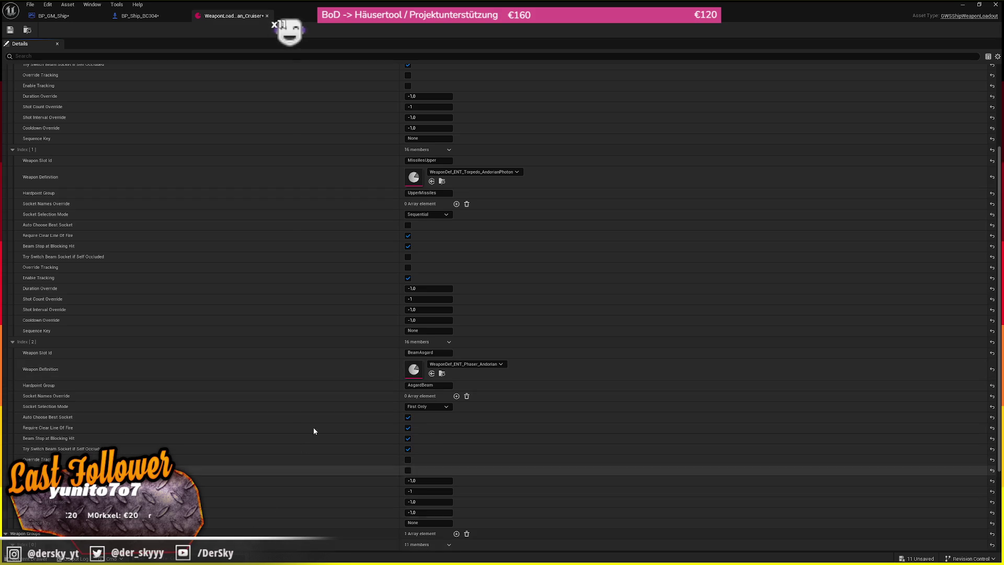
scroll(313, 455, "down", 4)
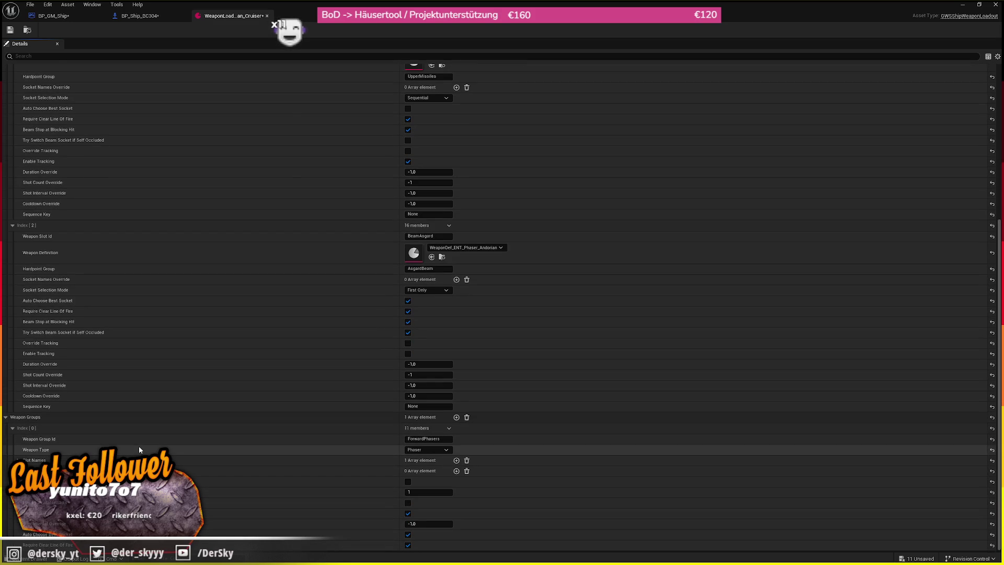
- Rename the first weapon group from ForwardPhasers to GatlingsUpper and make it Gatling type
scroll(556, 278, "up", 9)
left_click(426, 101)
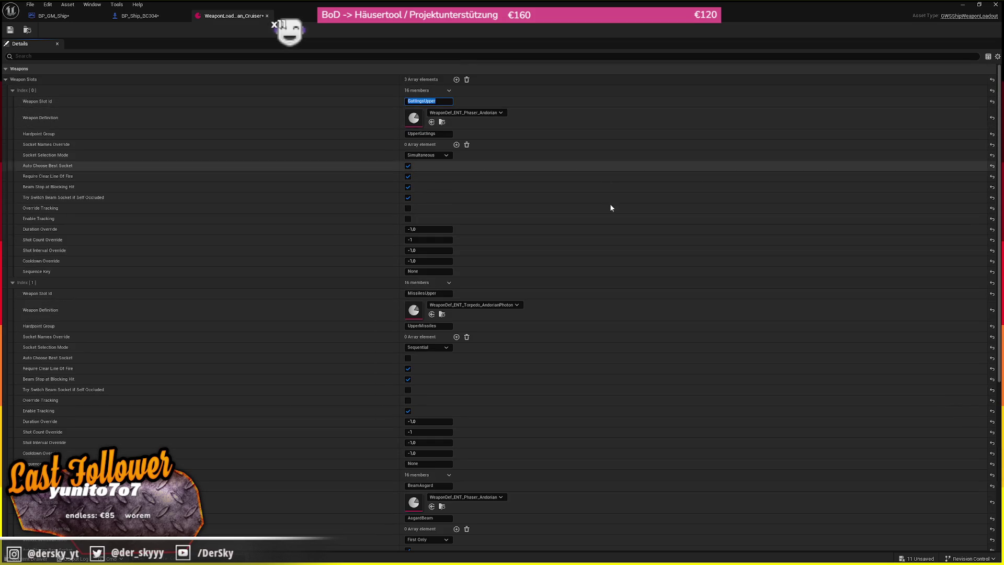
scroll(601, 278, "down", 9)
left_click(446, 439)
type("GatlingsUpper")
left_click(426, 447)
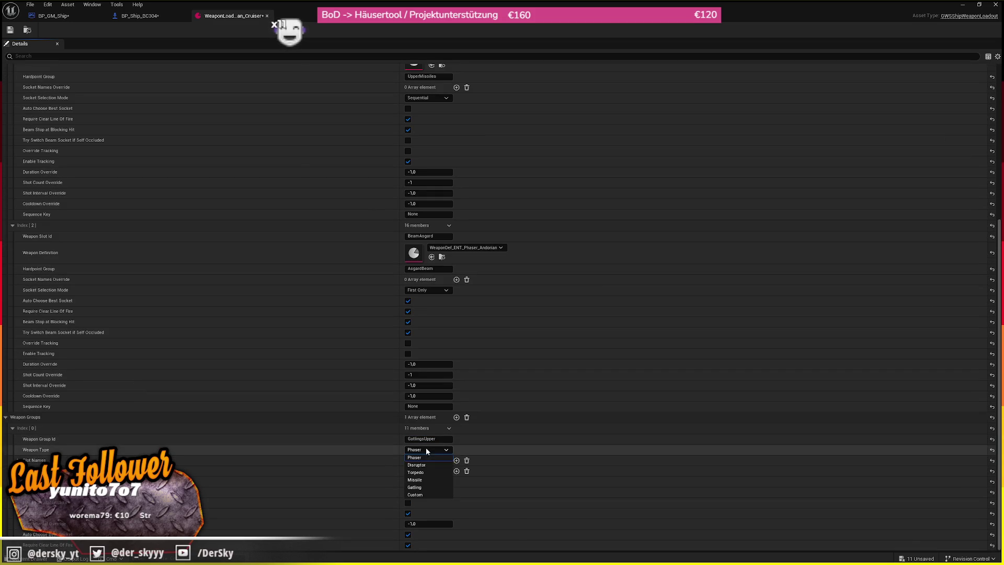
left_click(423, 487)
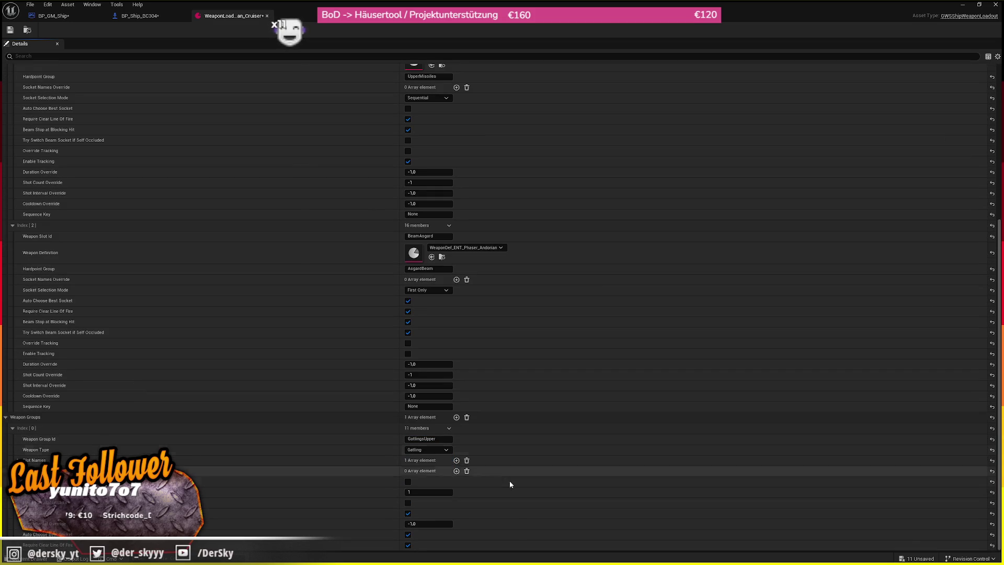
- Remove the PhaserFront slot name entry, save the loadout, and add a second weapon group
left_click(314, 462)
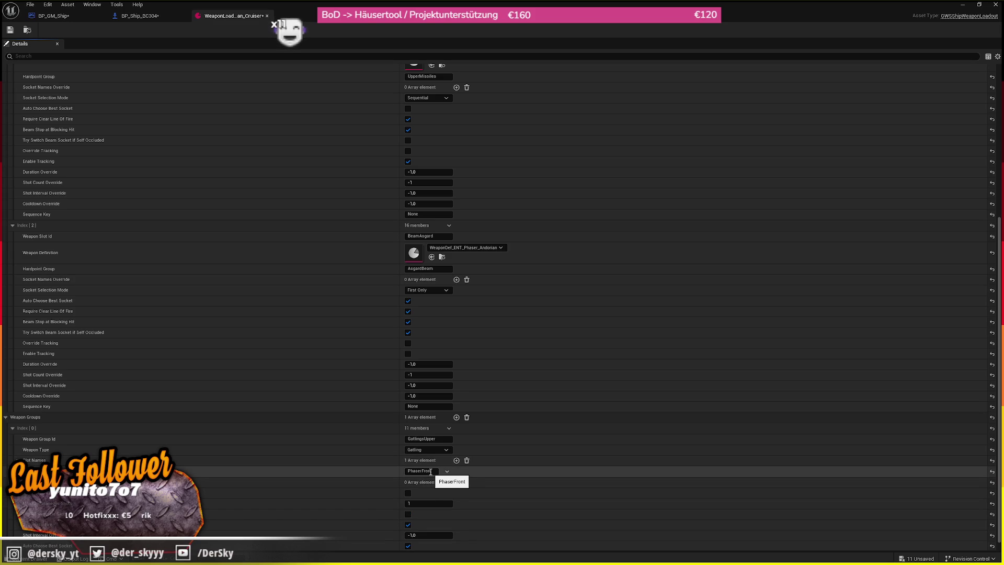
scroll(429, 470, "down", 1)
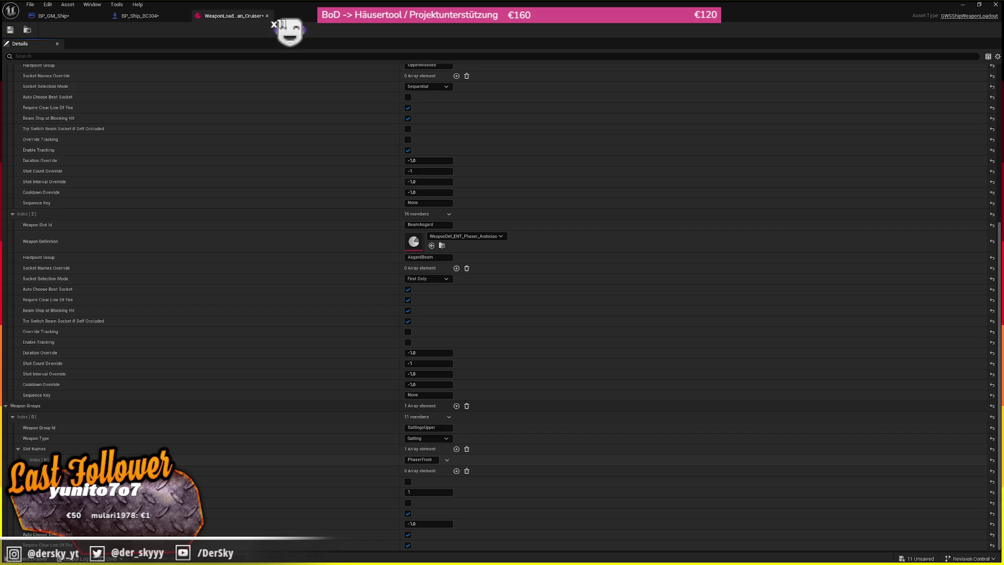
scroll(284, 320, "down", 2)
scroll(298, 313, "up", 2)
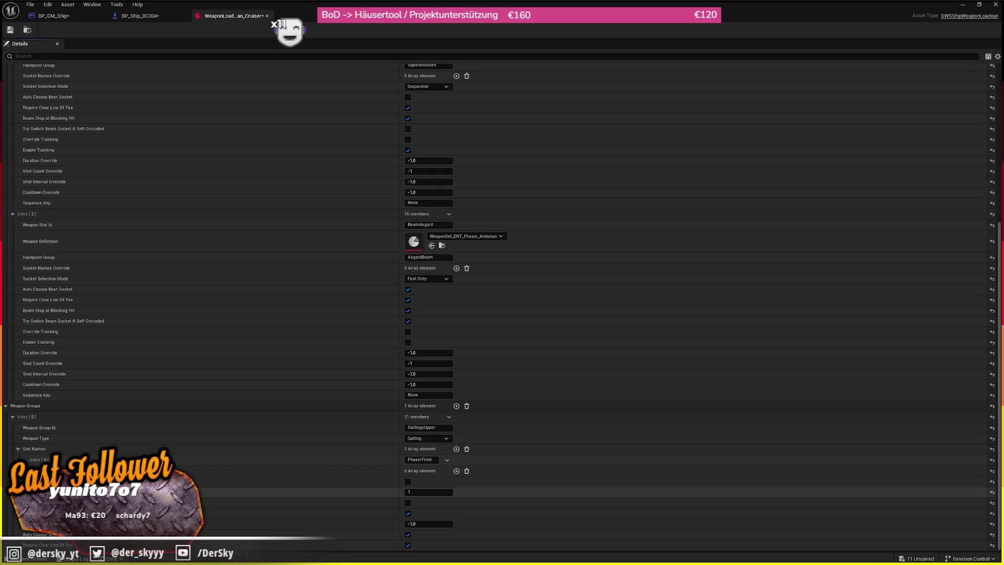
left_click(428, 460)
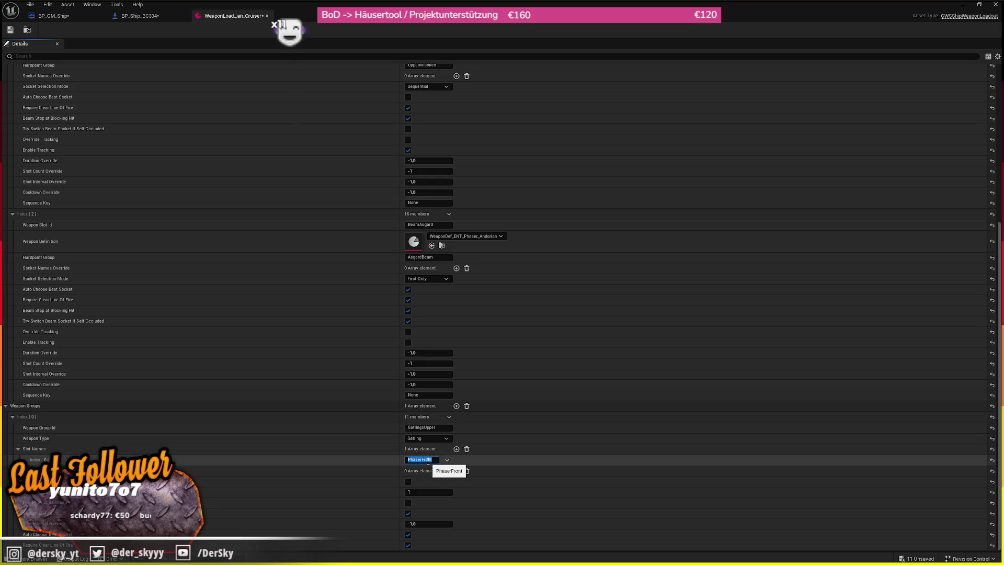
left_click(467, 448)
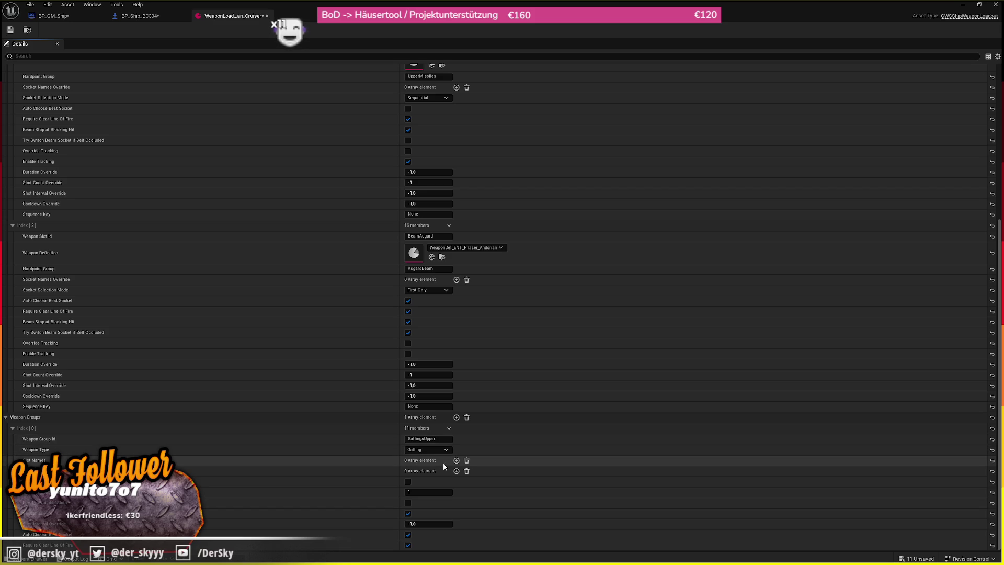
left_click(10, 30)
scroll(465, 327, "up", 2)
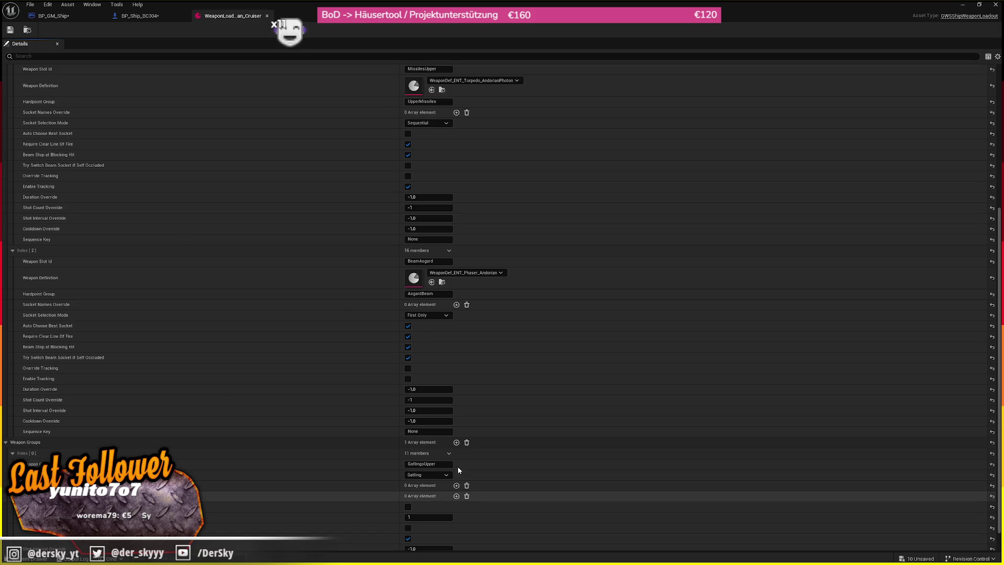
left_click(455, 443)
- Name the second weapon group MissilesUpper and add a third weapon group
scroll(359, 478, "down", 6)
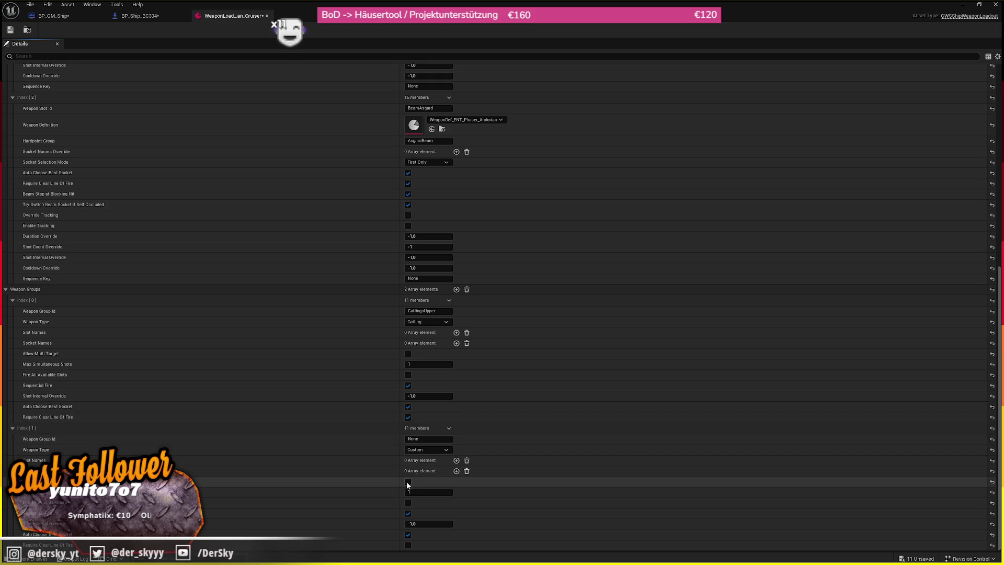
left_click(427, 449)
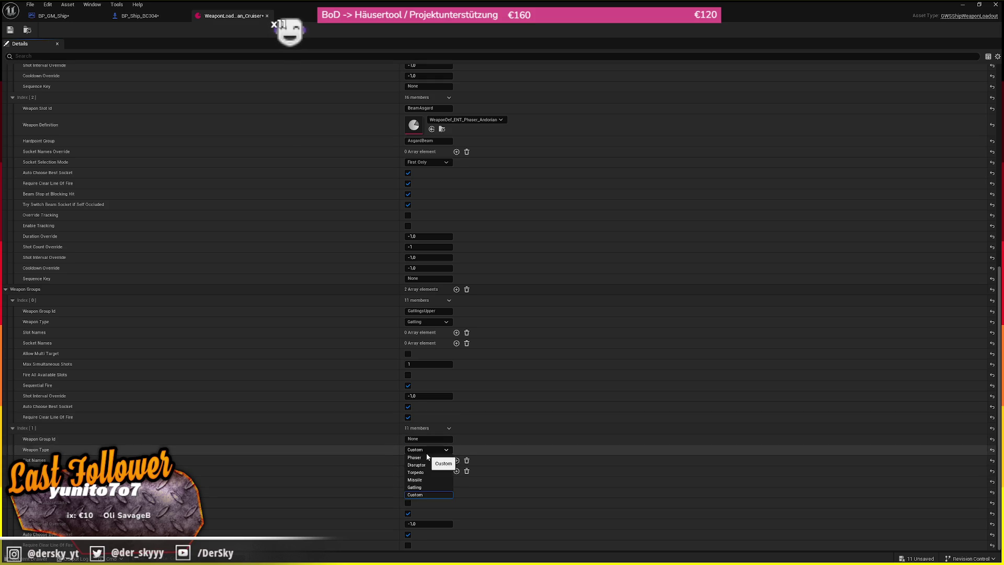
scroll(535, 166, "up", 8)
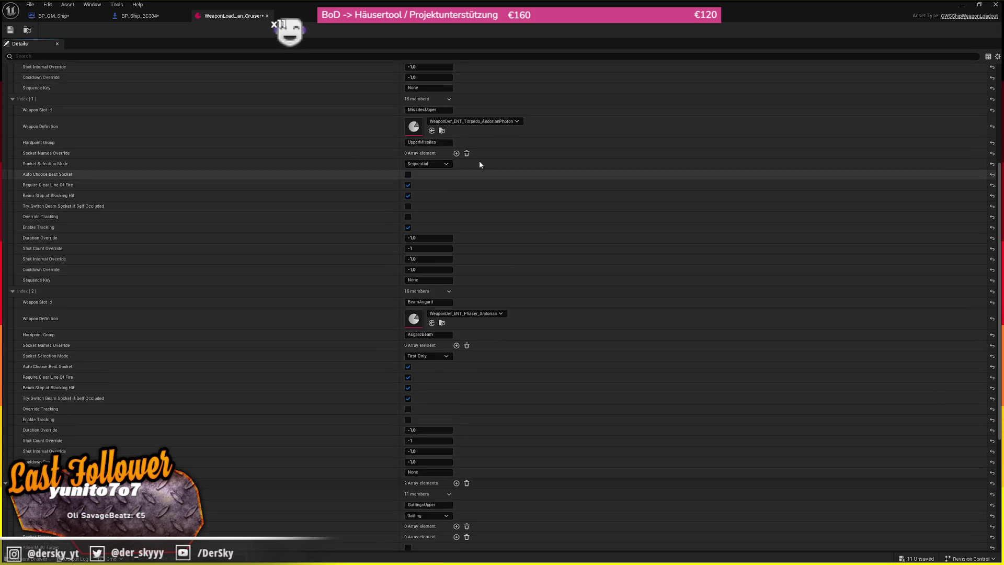
scroll(619, 287, "down", 8)
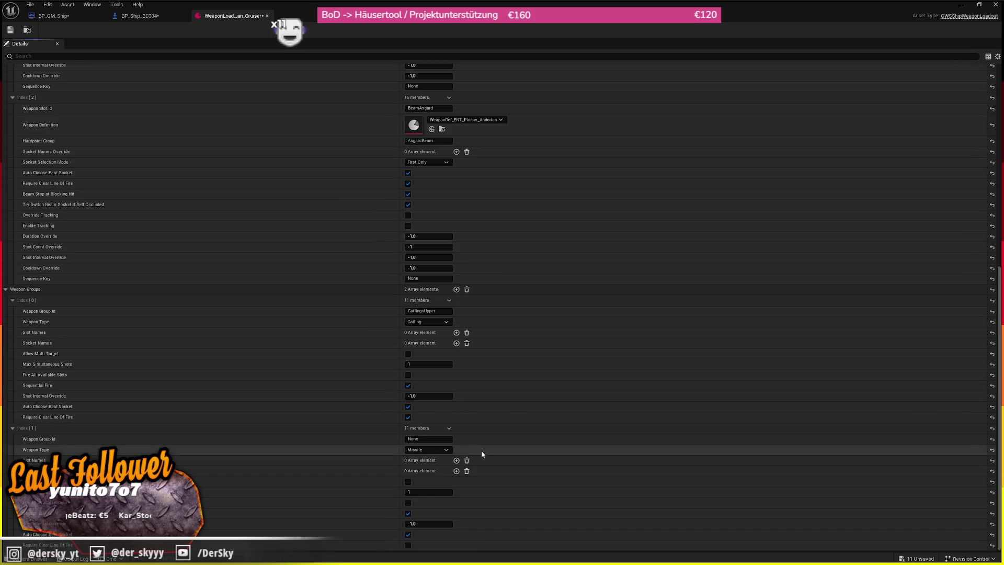
left_click(428, 438)
type("MissilesUpper")
key("Return")
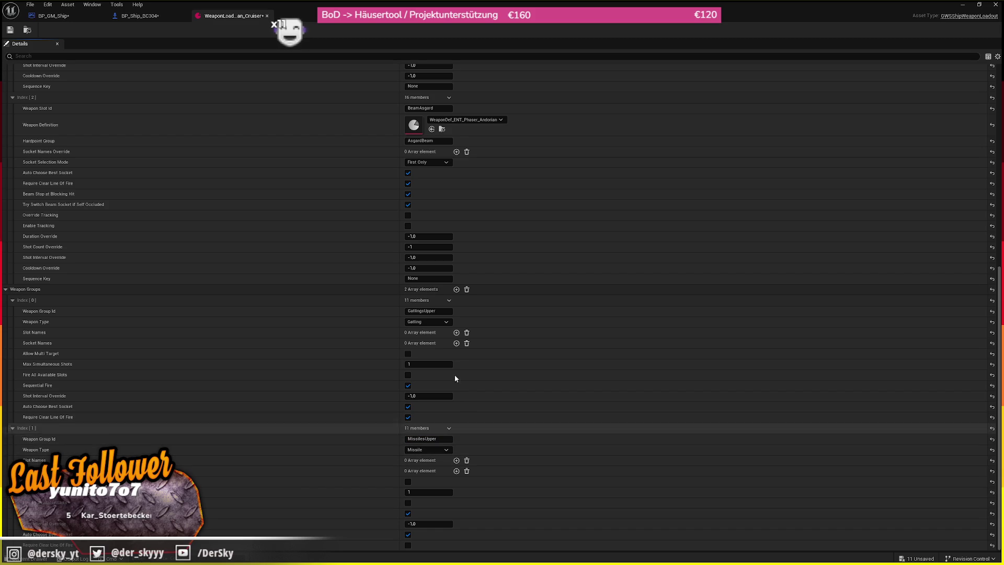
left_click(456, 289)
- Make the third weapon group Phaser type with the id BeamAsgard
scroll(563, 215, "up", 7)
left_click(428, 284)
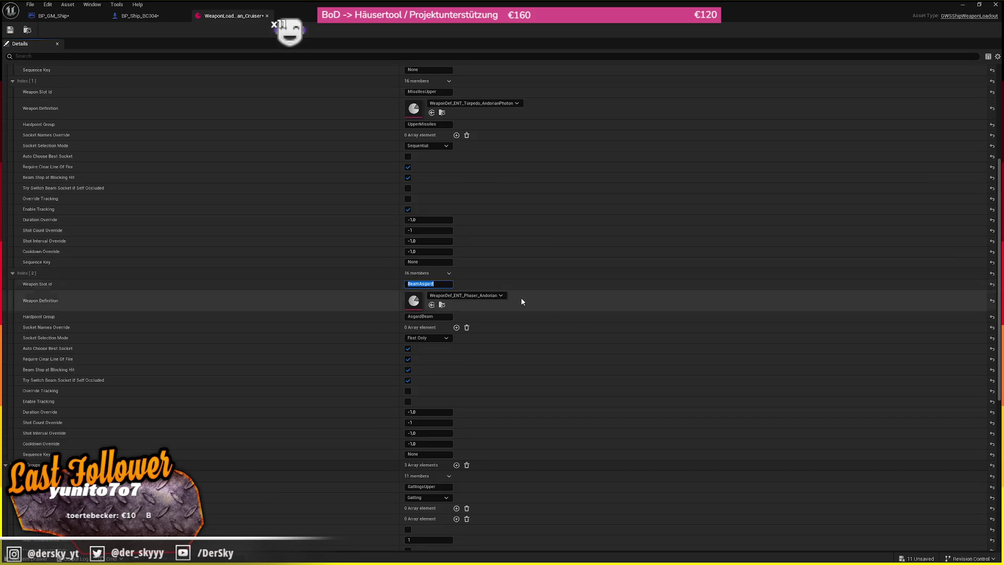
scroll(564, 358, "down", 12)
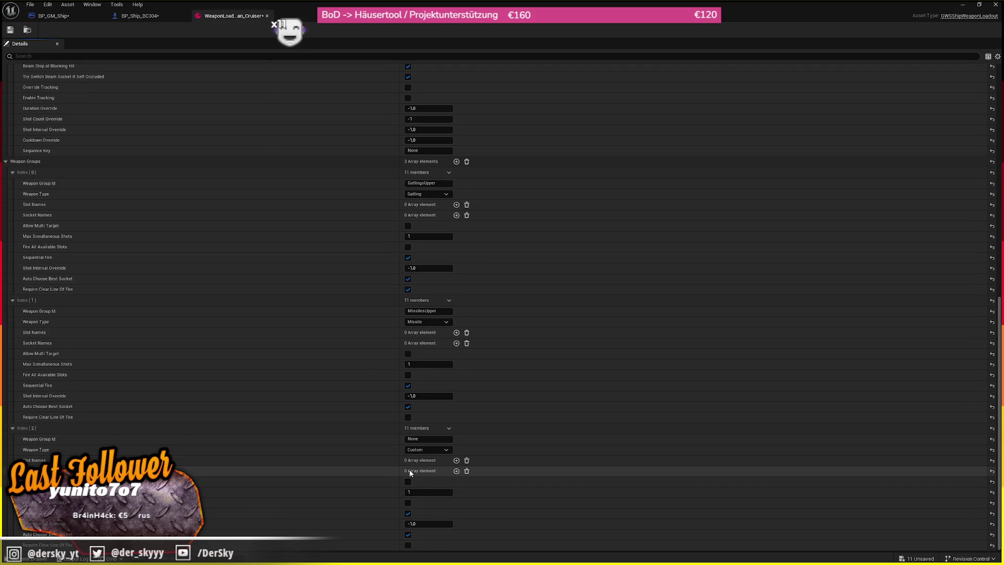
left_click(421, 450)
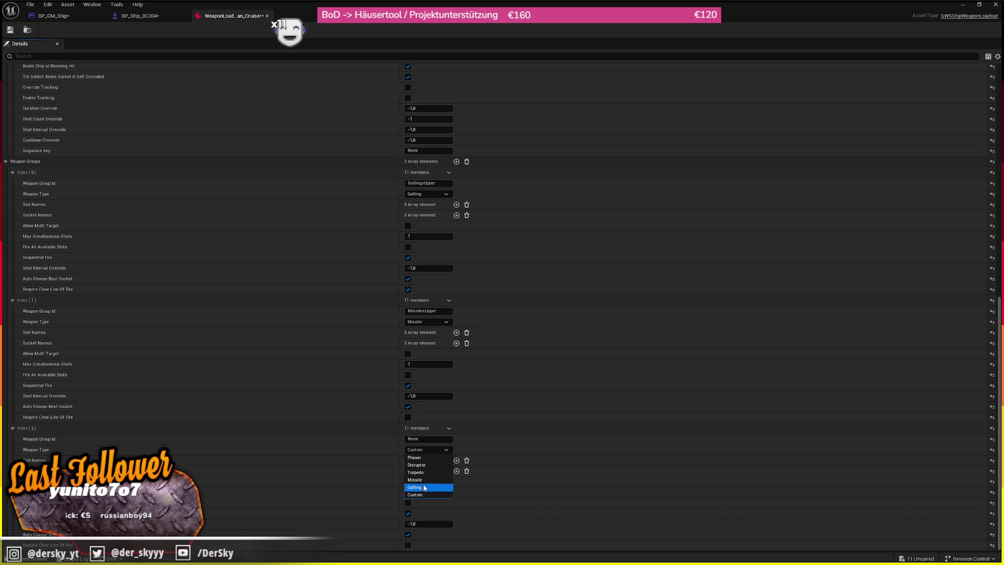
left_click(428, 457)
left_click(432, 439)
type("BeamAsgard")
key("Return")
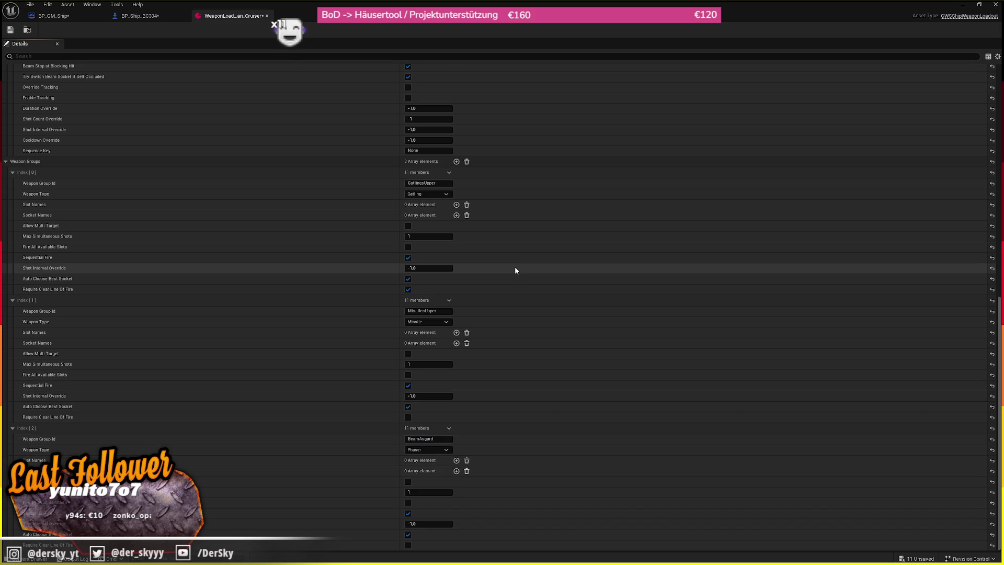
- Save the weapon loadout asset and review the weapon slots
scroll(515, 271, "up", 10)
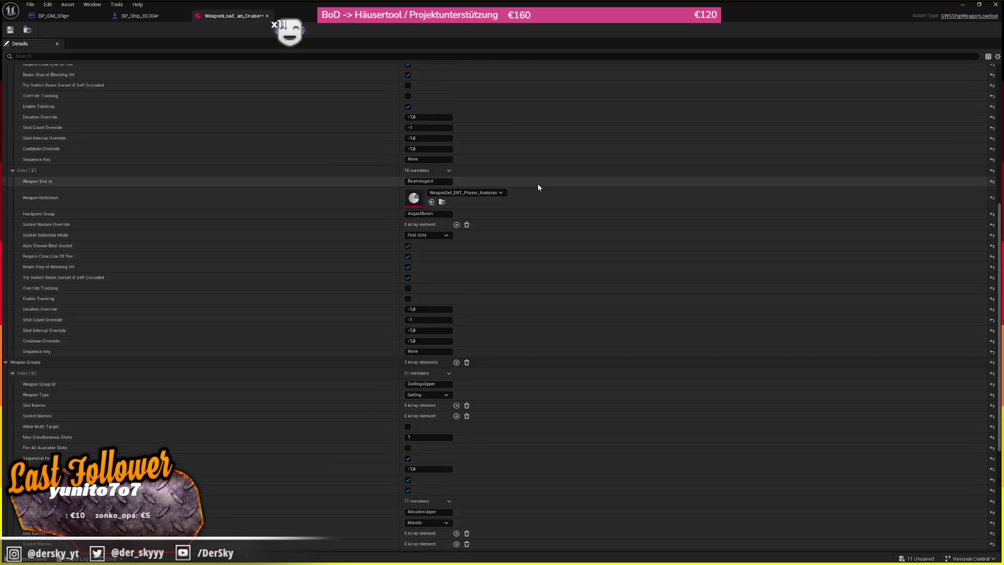
left_click(10, 28)
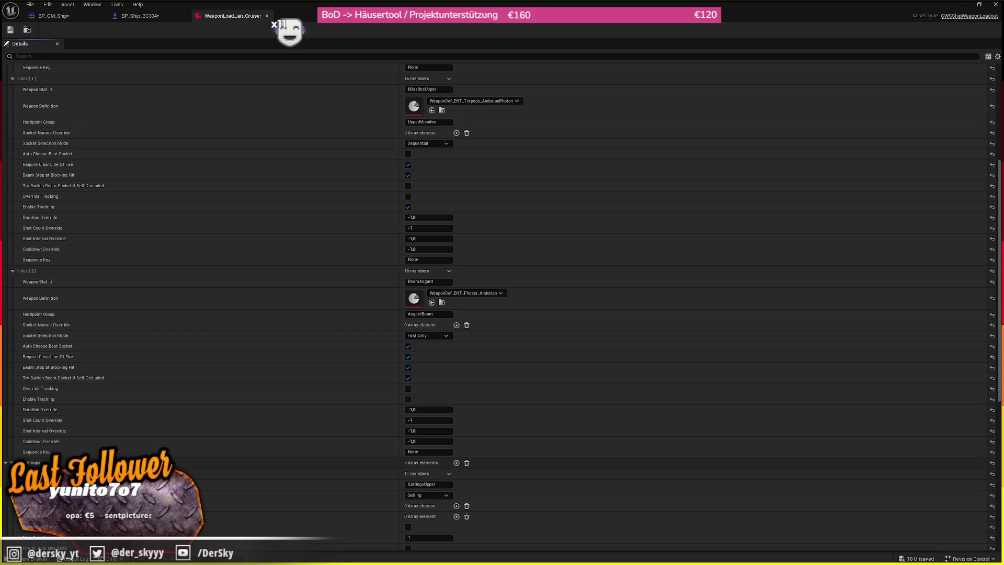
scroll(507, 229, "up", 5)
scroll(507, 232, "up", 1)
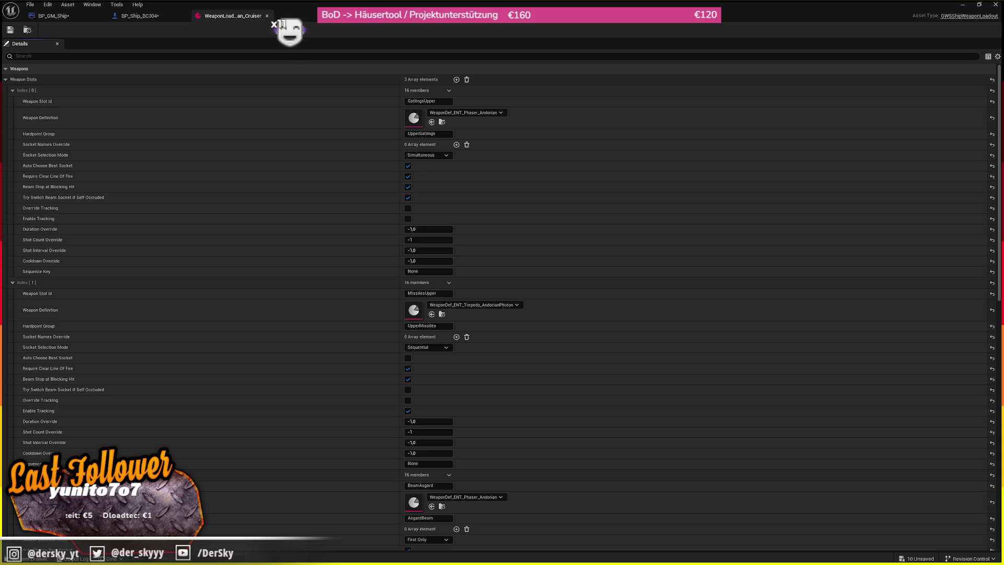
- Rename the copied phaser definition in Stargate to WeaponDef_Gatlings
left_click(442, 121)
key("ctrl+b")
left_click(313, 277)
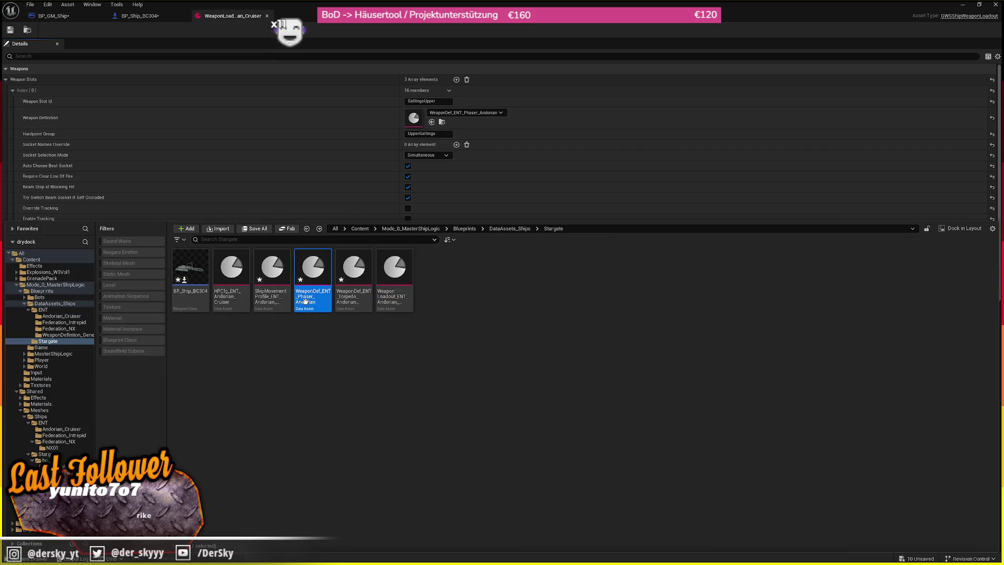
key("F2")
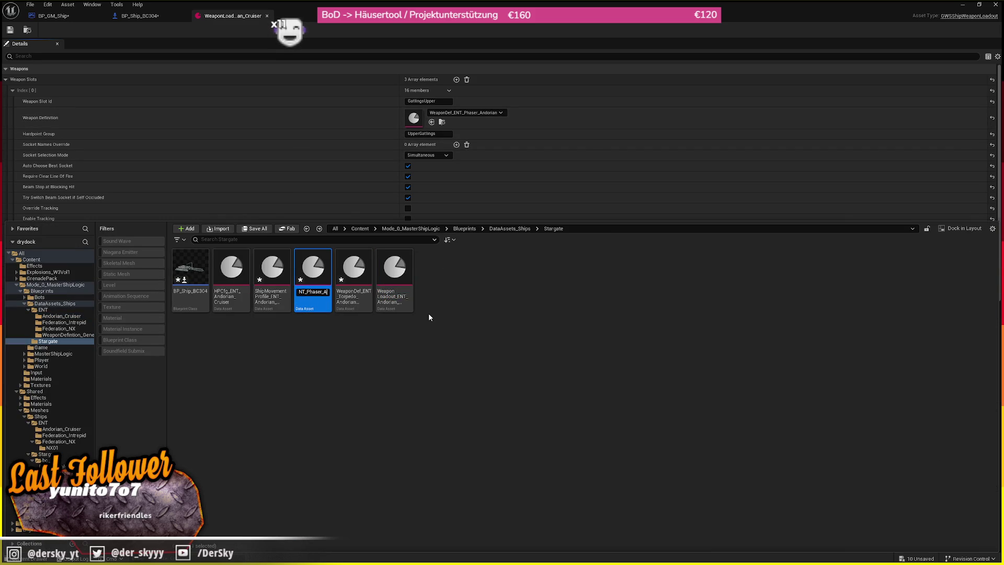
type("_Gatlings")
key("Return")
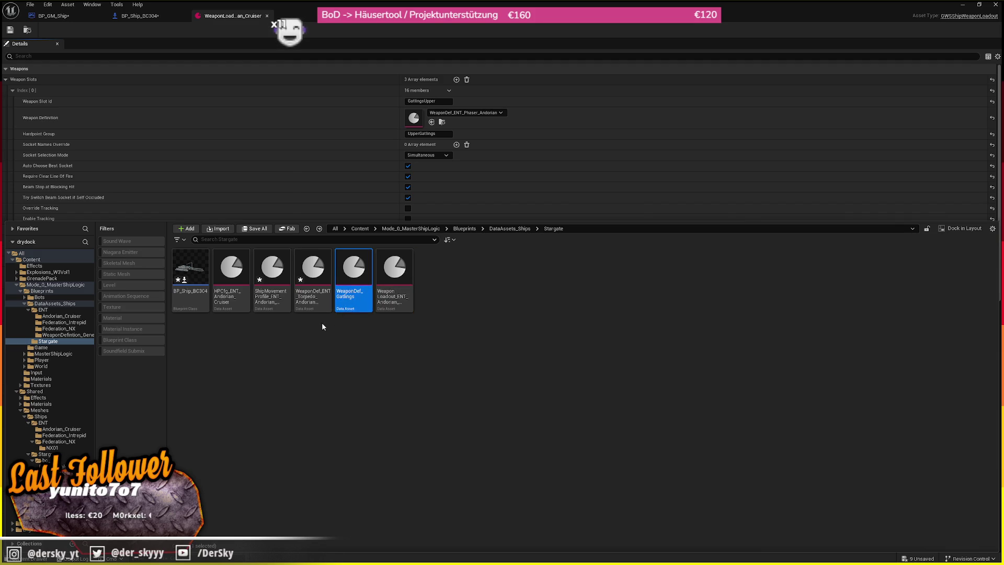
- Rename the copied torpedo definition to WeaponDef_Missiles
left_click(323, 297)
key("F2")
type("WeaponDef_ENT_Torpedo")
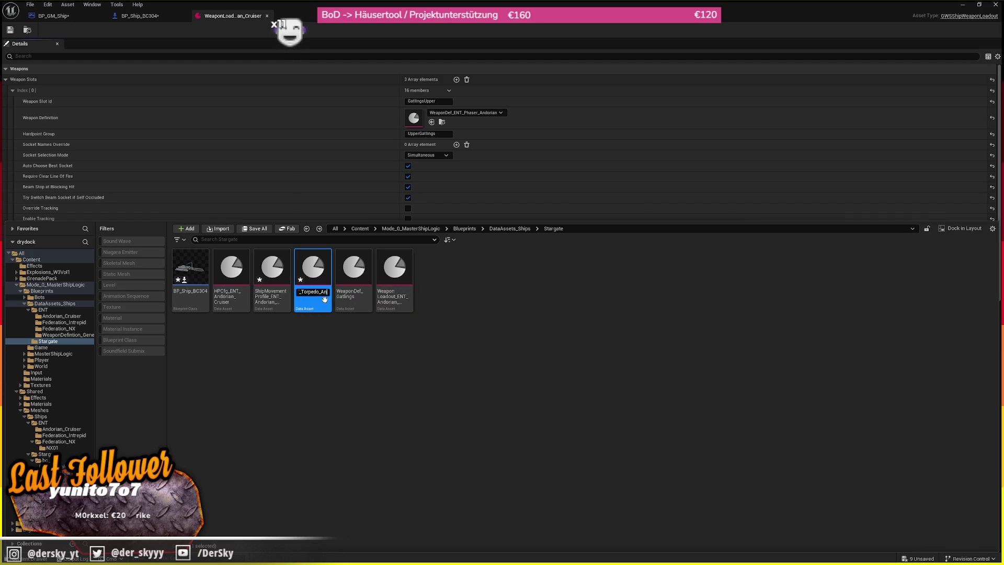
key("BackSpace")
key("BackSpace")
key("BackSpace")
type("Missiles")
key("Return")
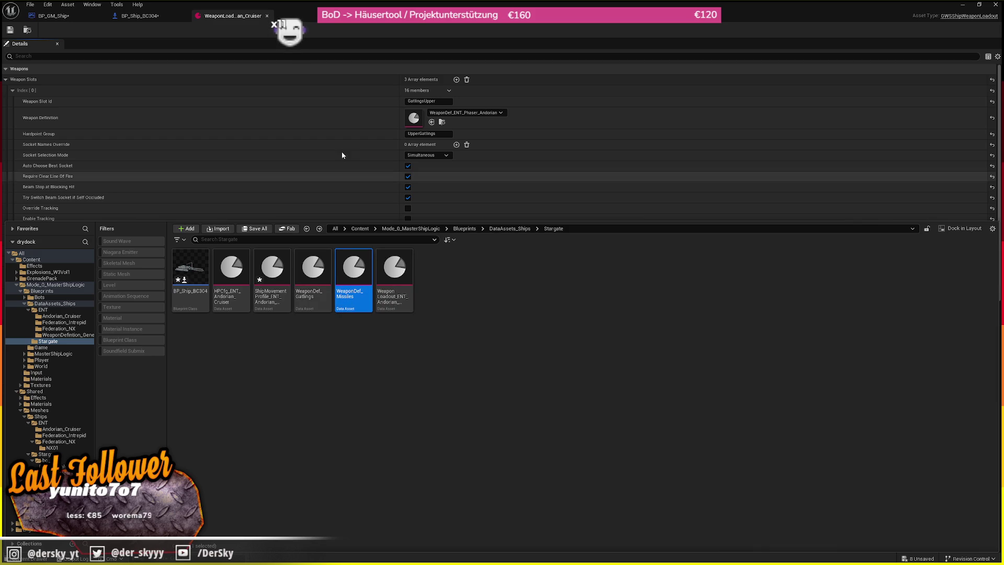
- Back in the loadout, browse the assets for the first slot's weapon definition
left_click(291, 132)
scroll(292, 132, "down", 3)
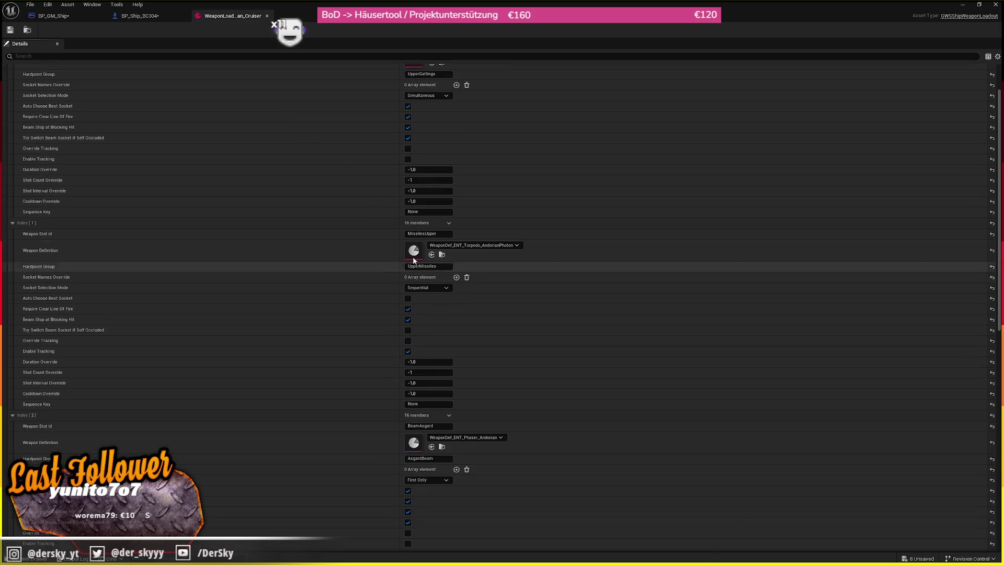
left_click(442, 254)
- Assign WeaponDef_Gatlings as the GatlingsUpper slot's weapon definition
left_click(312, 277)
left_click(431, 92)
key("ctrl+space")
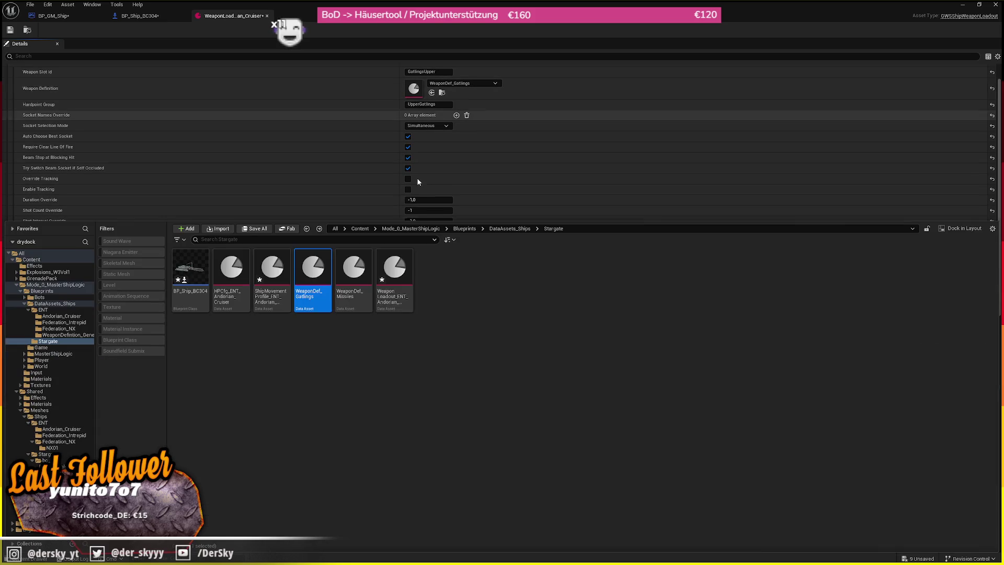
left_click(353, 277)
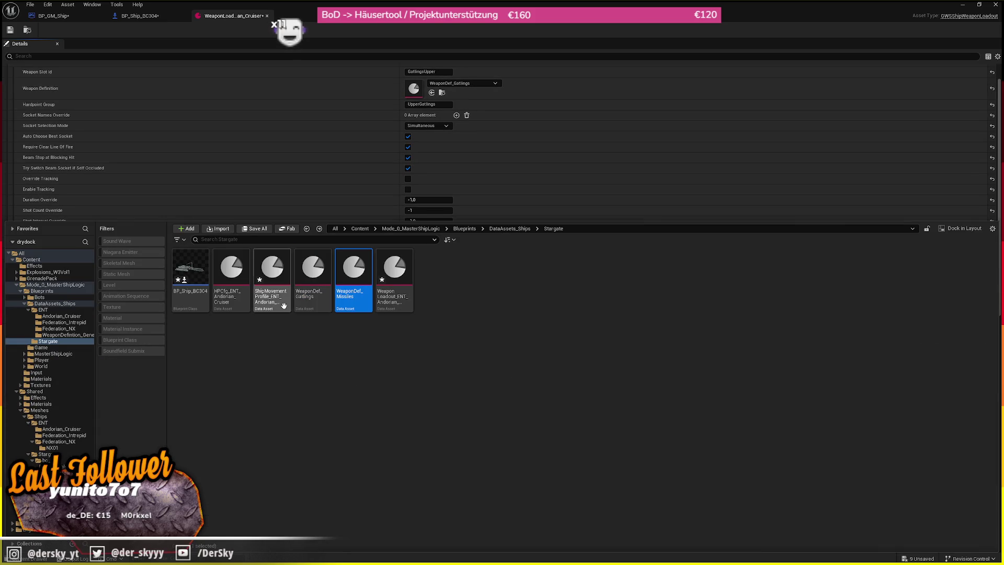
- Copy the Andorian_Cruiser phaser definition into the Stargate folder
left_click(69, 330)
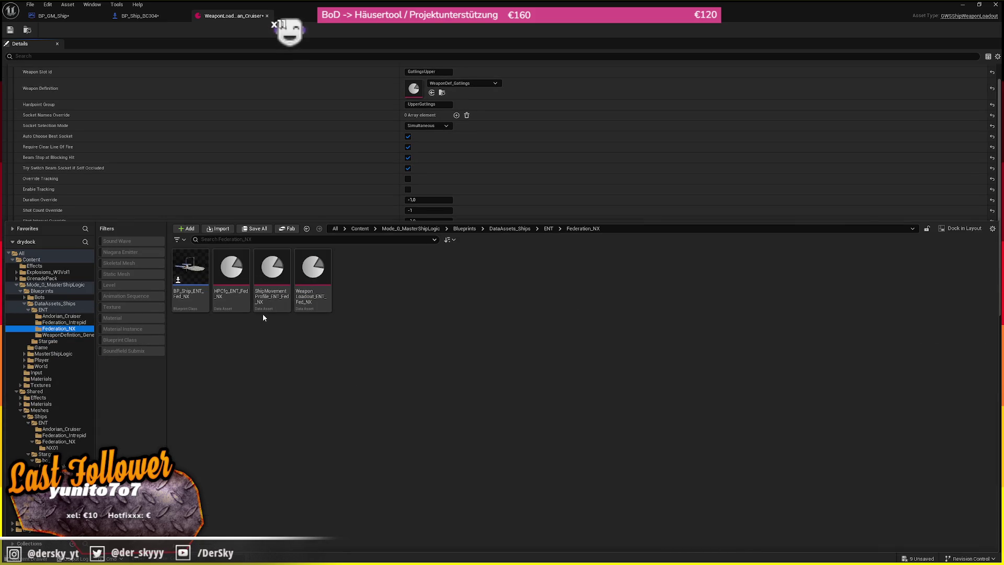
left_click(65, 316)
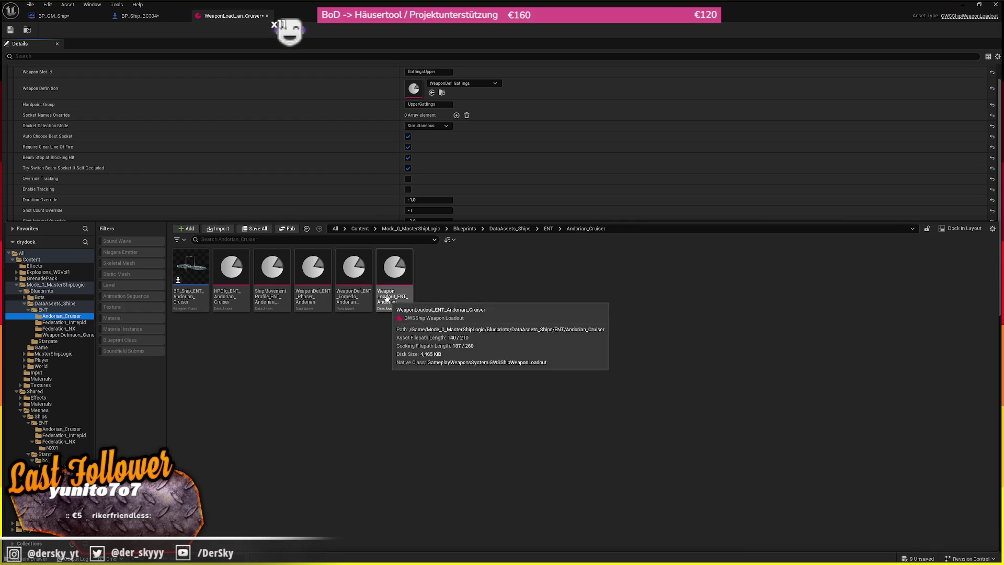
mouse_move(313, 270)
left_mouse_down()
mouse_move(74, 375)
mouse_move(68, 339)
mouse_move(48, 341)
left_mouse_up()
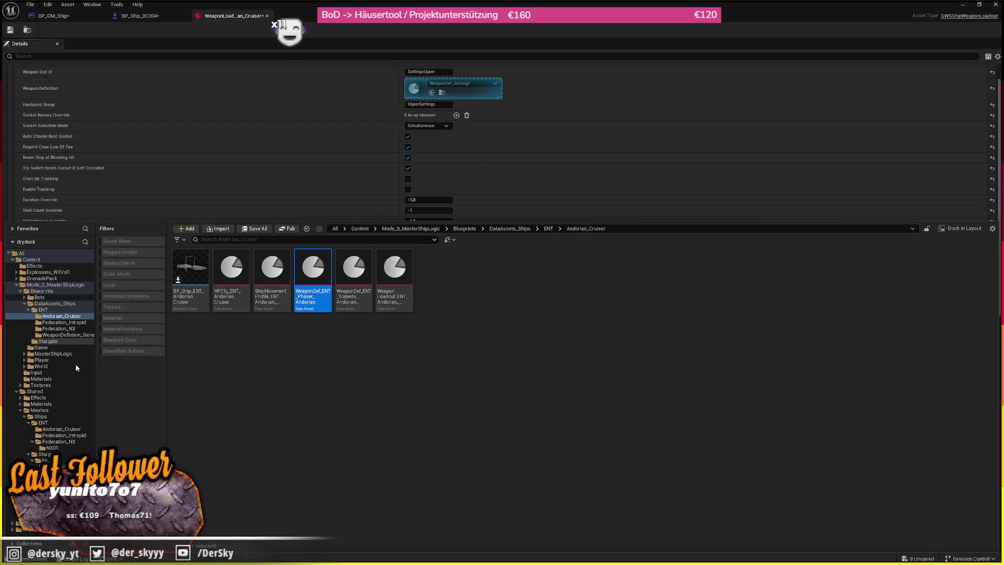
left_click(75, 362)
left_click(49, 341)
left_click(58, 340)
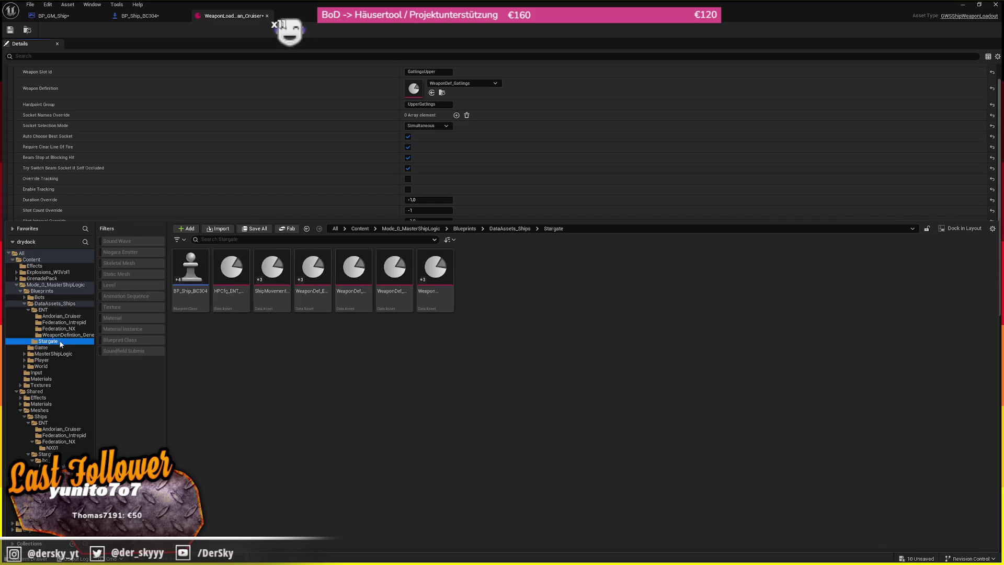
left_click(195, 359)
- Rename the copied phaser definition to WeaponDef_AsgardBeam and open it
left_click(442, 310)
key("F2")
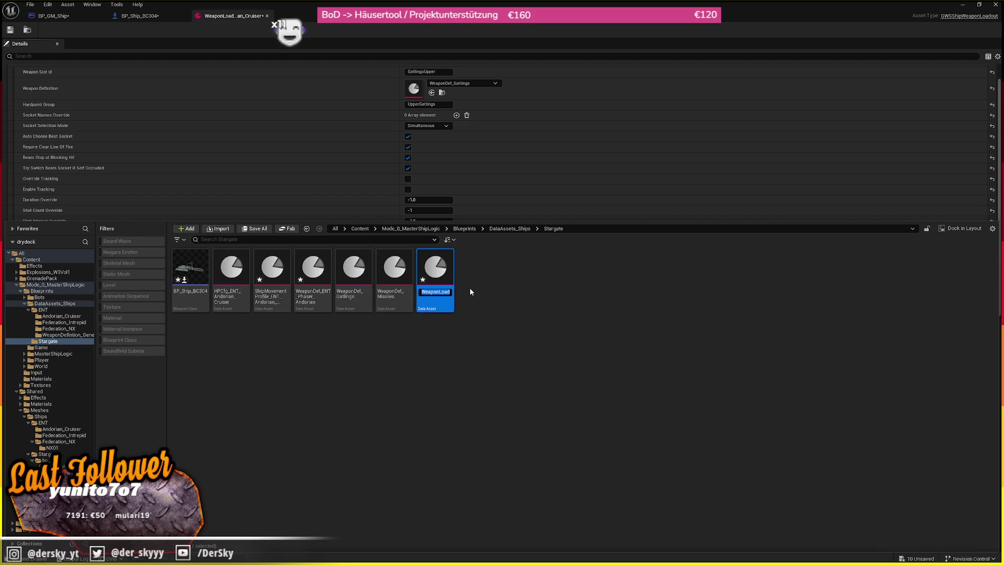
left_click(314, 300)
key("F2")
key("BackSpace")
key("BackSpace")
key("BackSpace")
key("BackSpace")
key("BackSpace")
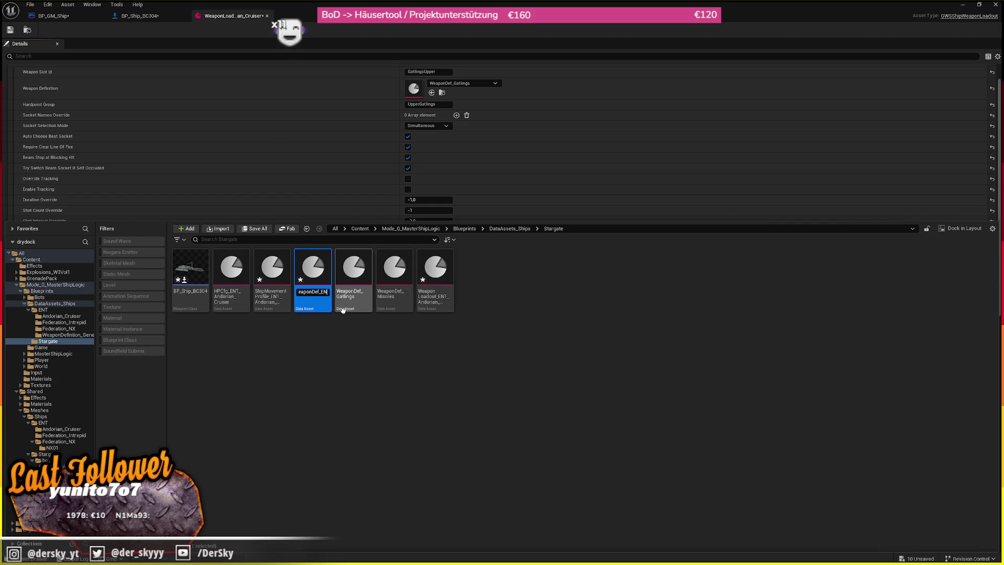
type("Asfa")
key("BackSpace")
key("BackSpace")
type("gard")
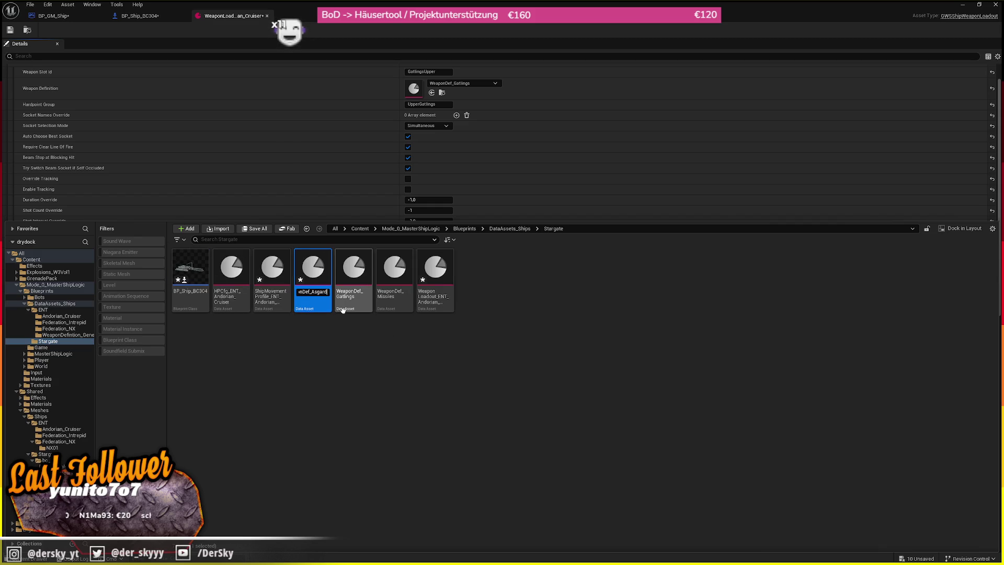
type("Beam")
key("Return")
double_click(316, 267)
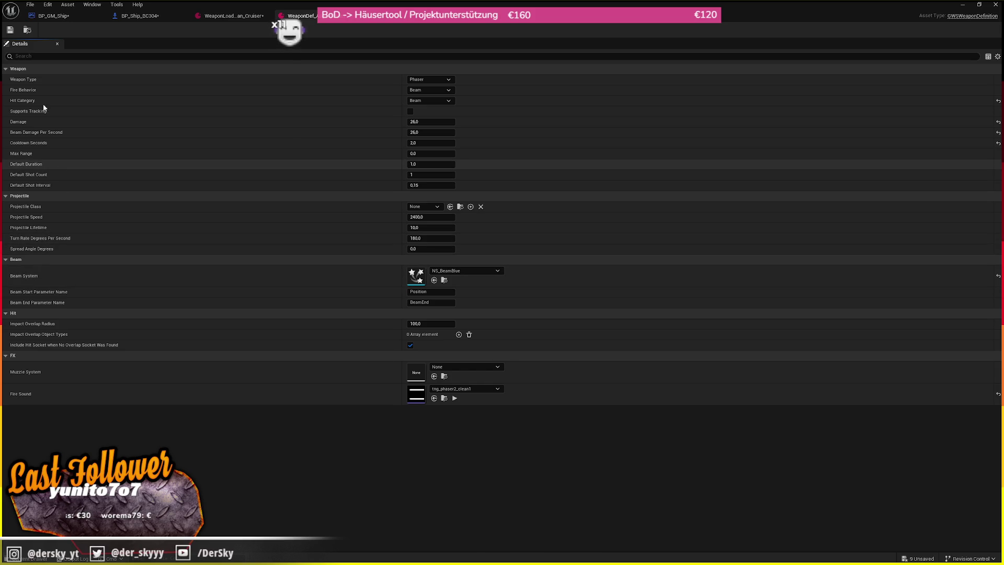
- Clear the fire sound on WeaponDef_AsgardBeam and return to the asset list
left_click(455, 388)
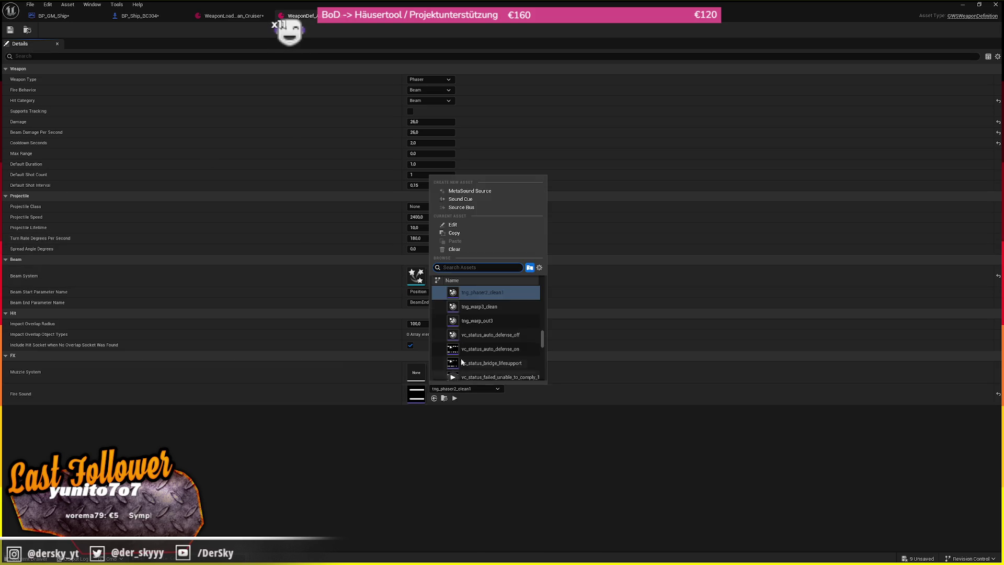
left_click(472, 249)
left_click(27, 30)
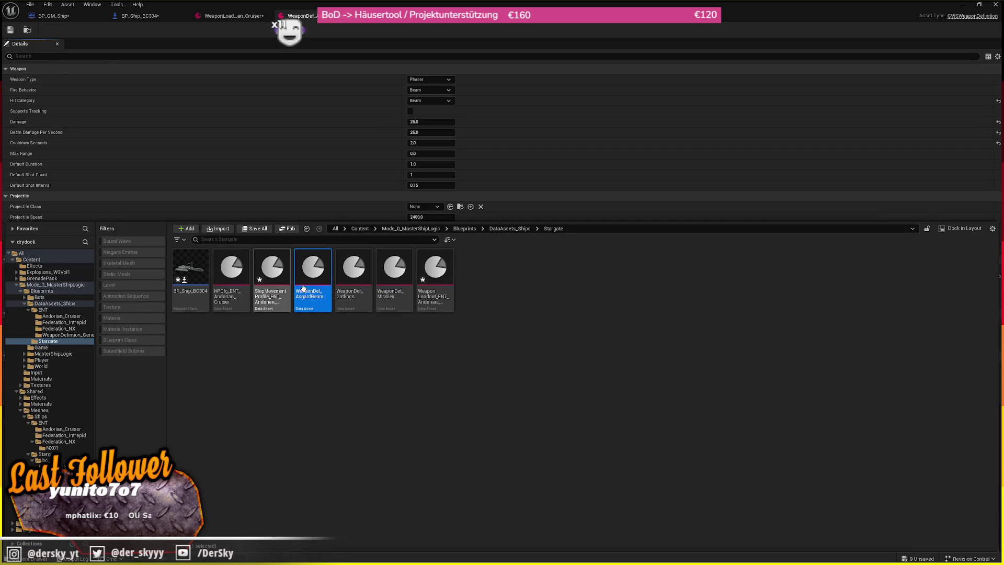
- Set WeaponDef_Missiles' weapon type and hit category to Missile
double_click(387, 291)
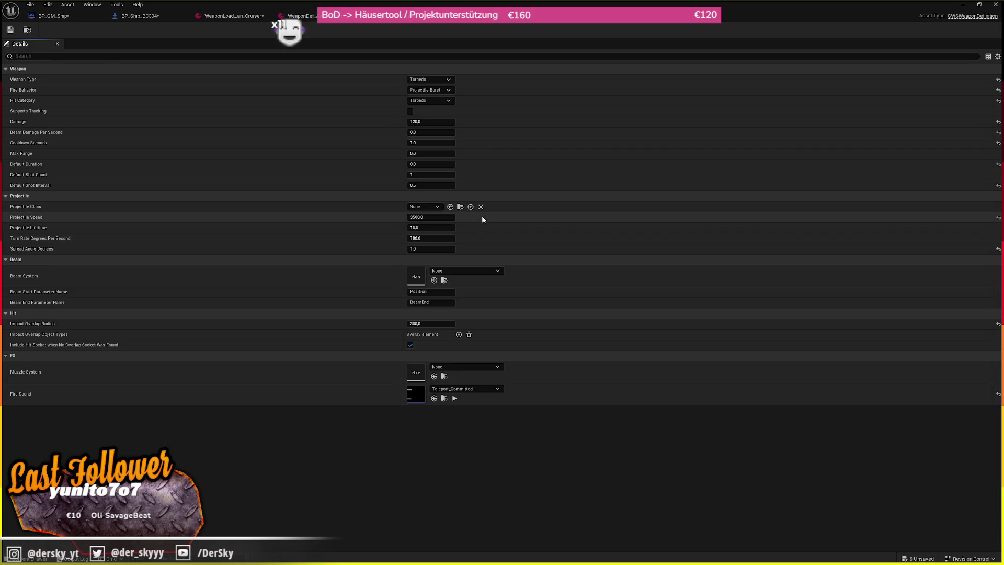
left_click(455, 397)
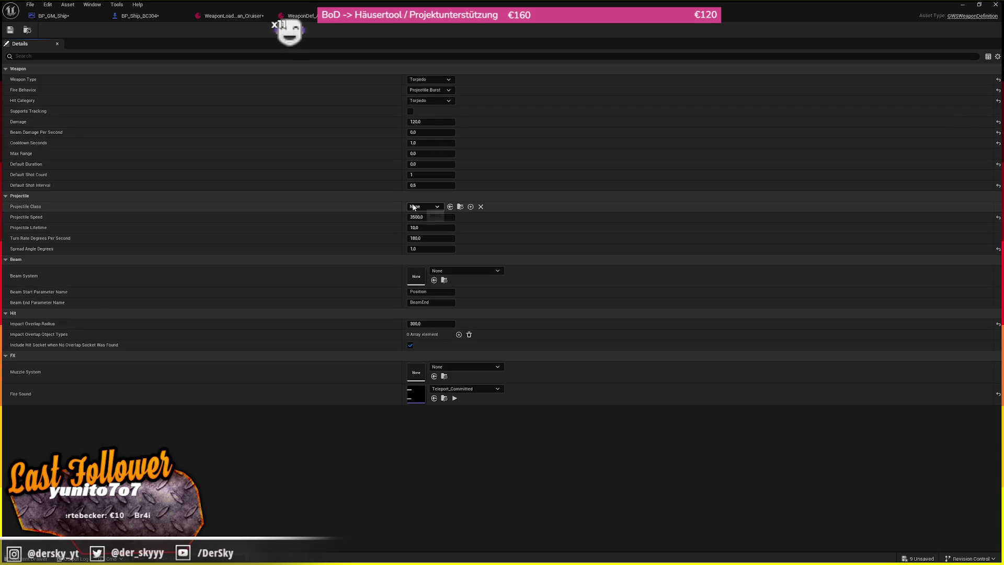
left_click(434, 80)
left_click(434, 108)
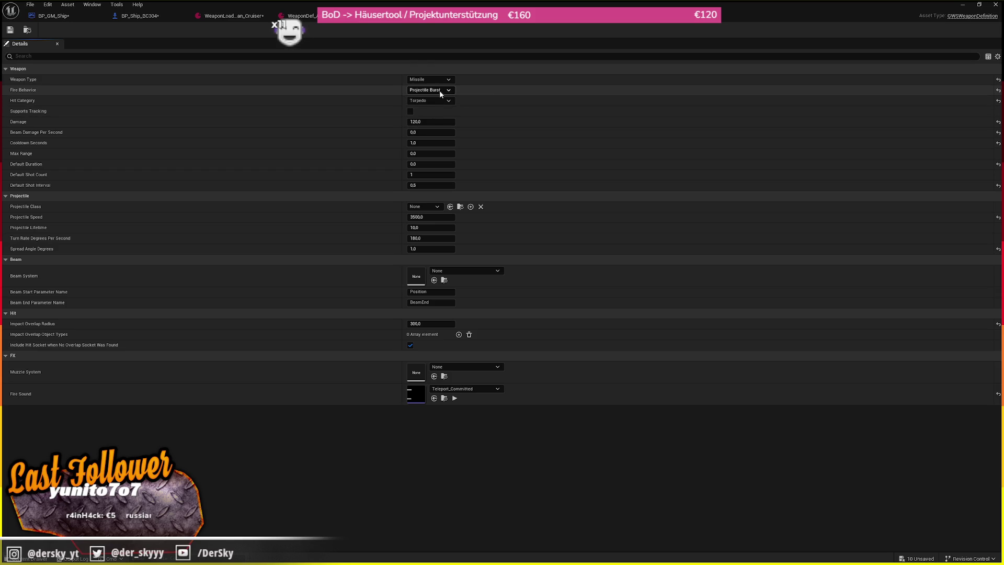
left_click(439, 101)
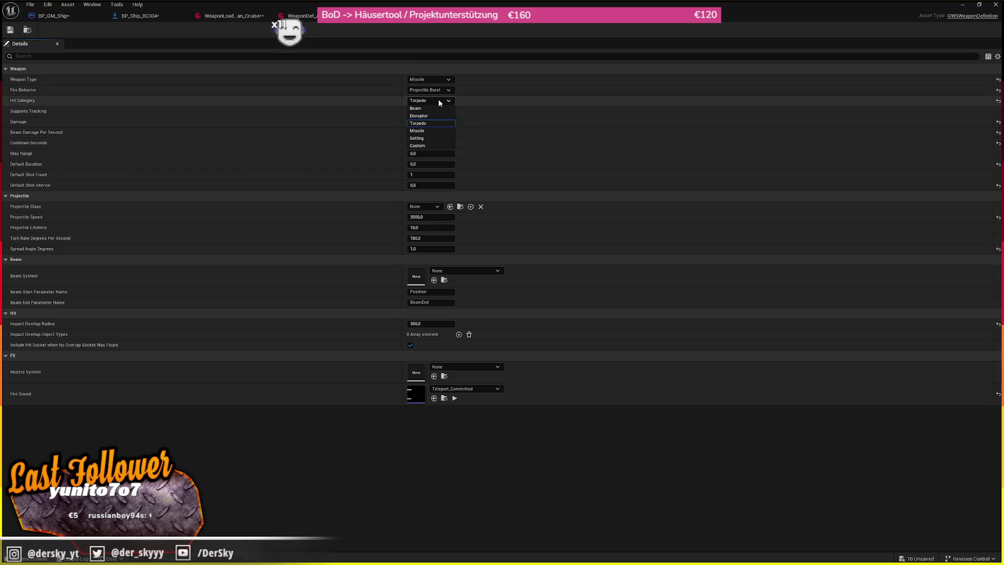
left_click(435, 130)
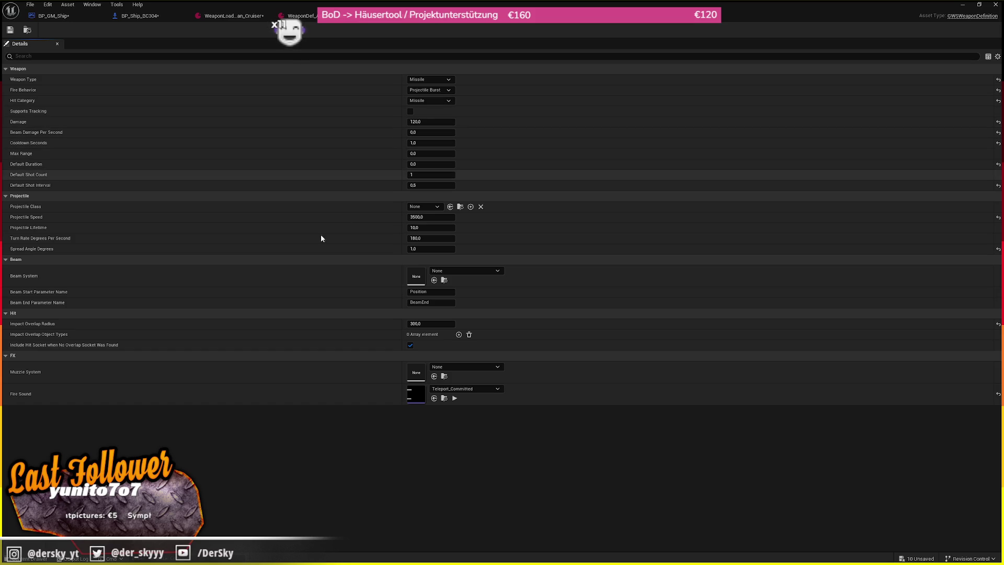
- Set the missile's turn rate to 60, projectile speed 2500 and damage 50
left_click(433, 236)
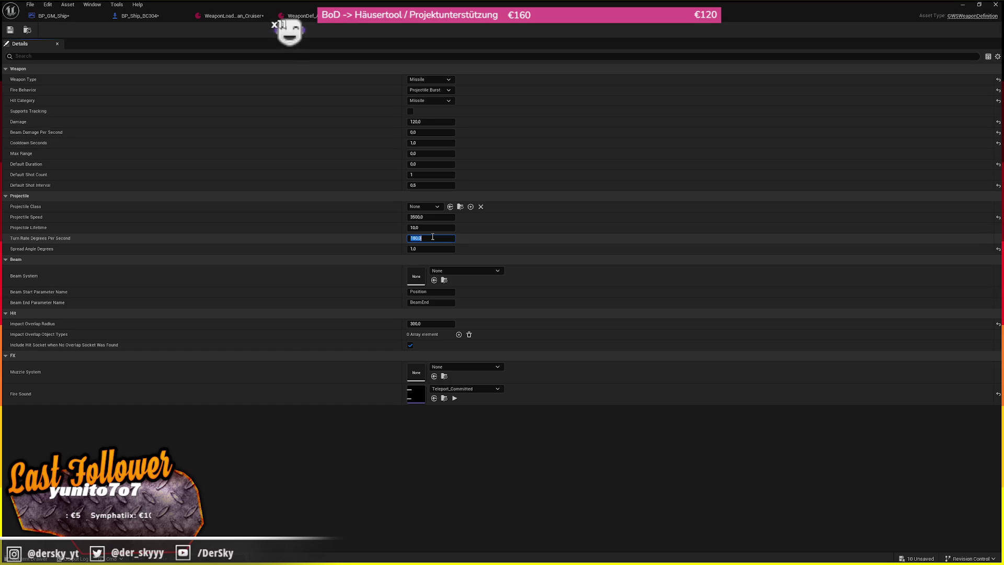
type("5")
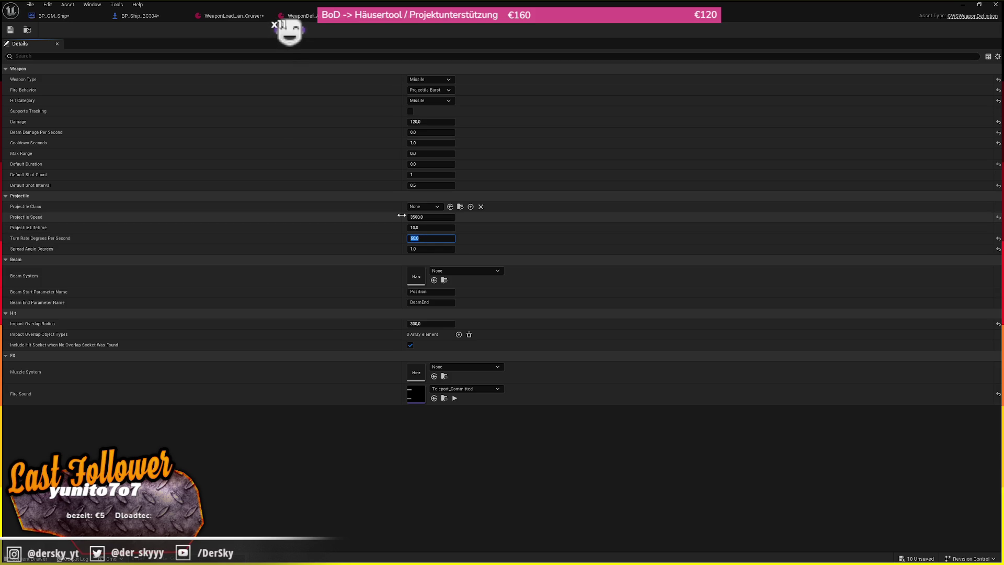
left_click(435, 214)
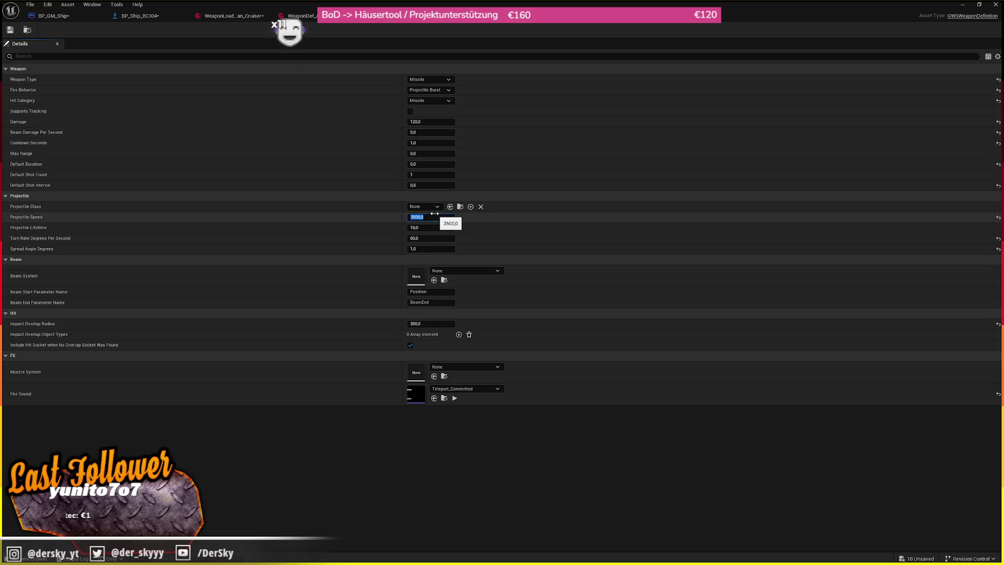
type("5")
key("BackSpace")
key("BackSpace")
key("BackSpace")
type("0")
key("Return")
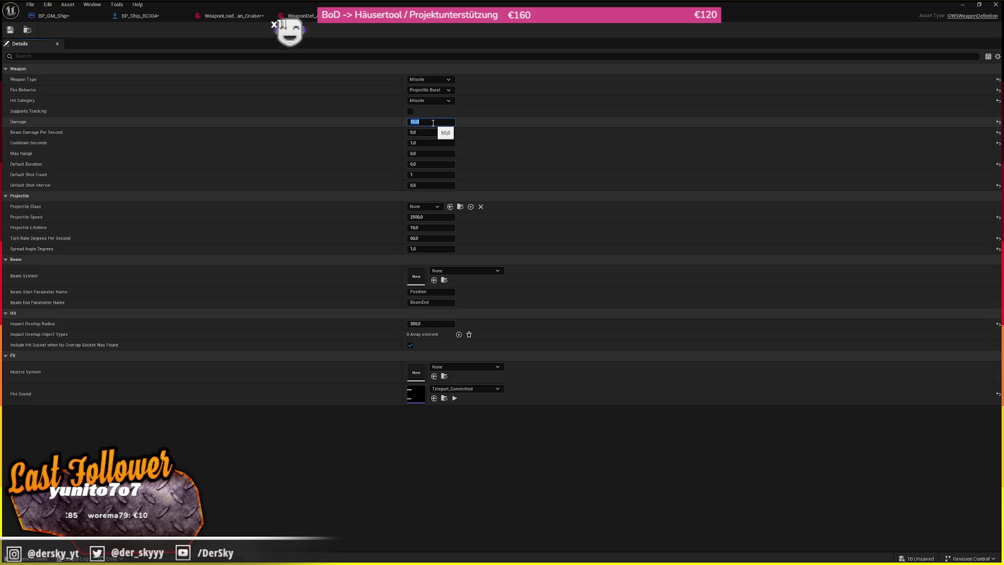
key("Return")
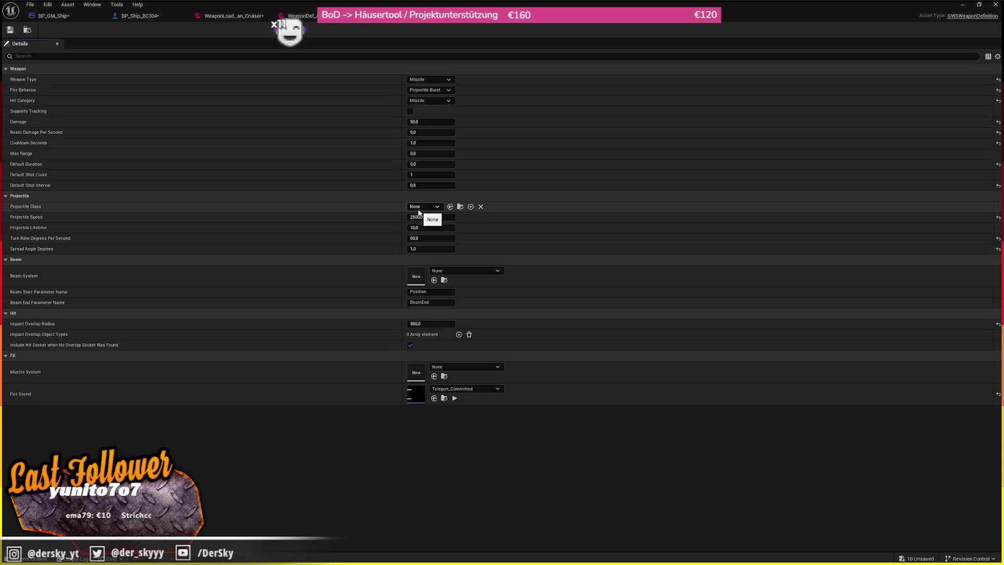
key("ctrl+space")
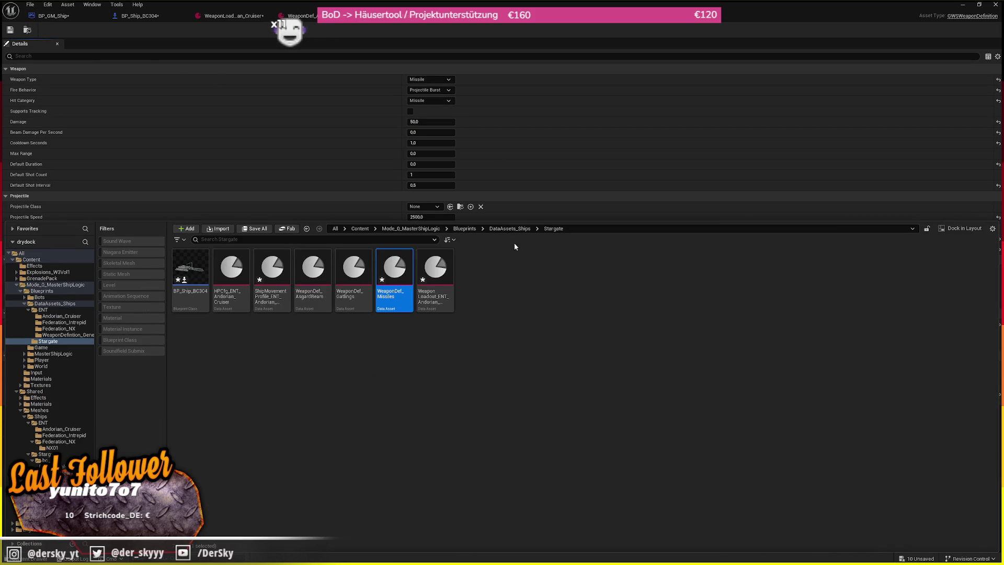
left_click(494, 228)
- Open the photon torpedo weapon definition in WeaponDefintion_General and locate its projectile blueprint
double_click(191, 269)
double_click(265, 285)
left_click(306, 228)
double_click(313, 269)
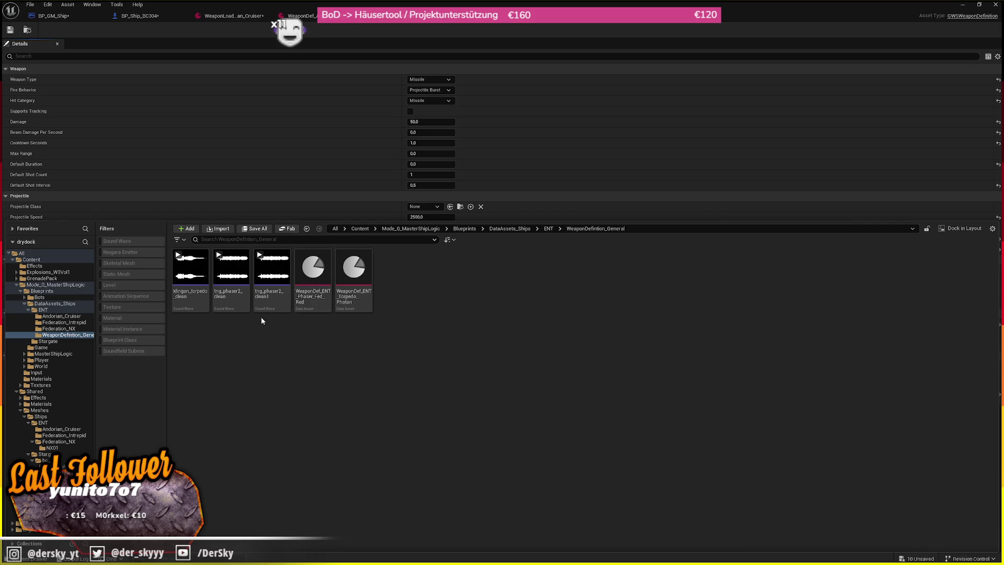
double_click(352, 294)
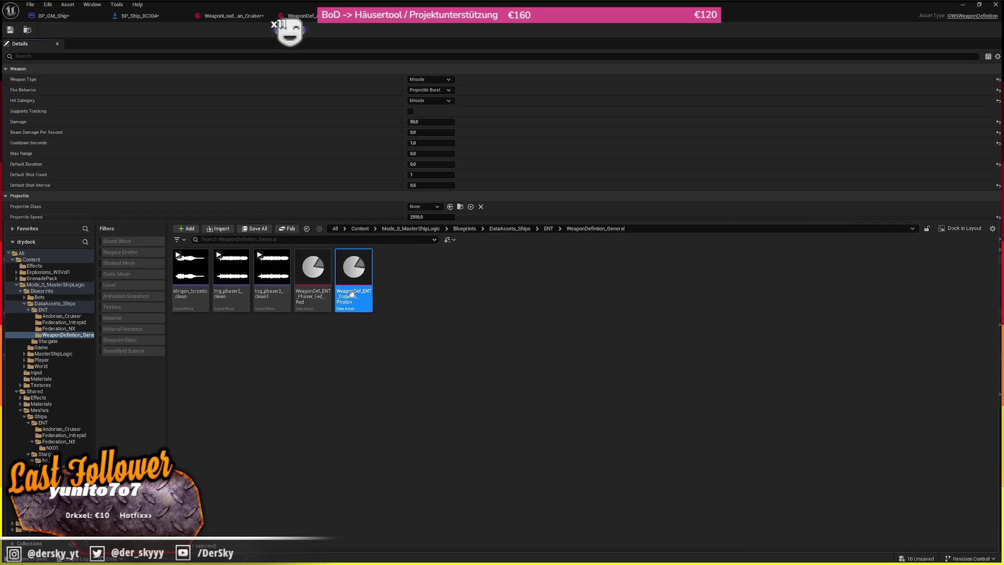
left_click(478, 207)
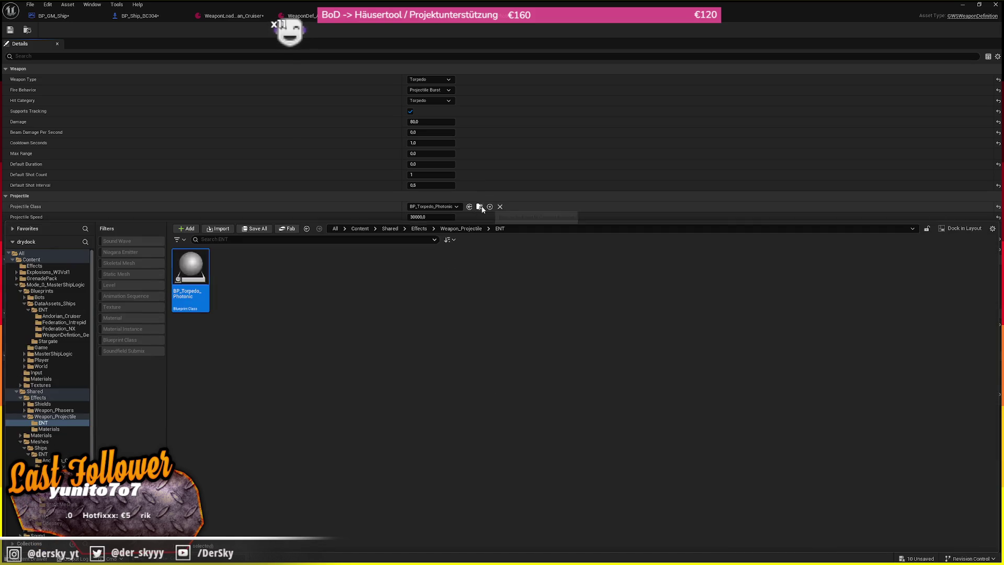
- Copy BP_Torpedo_Photonic into Weapon_Projectile, rename it BP_Missile, and open its preview
mouse_move(190, 276)
left_mouse_down()
mouse_move(125, 406)
mouse_move(72, 416)
left_mouse_up()
left_click(81, 434)
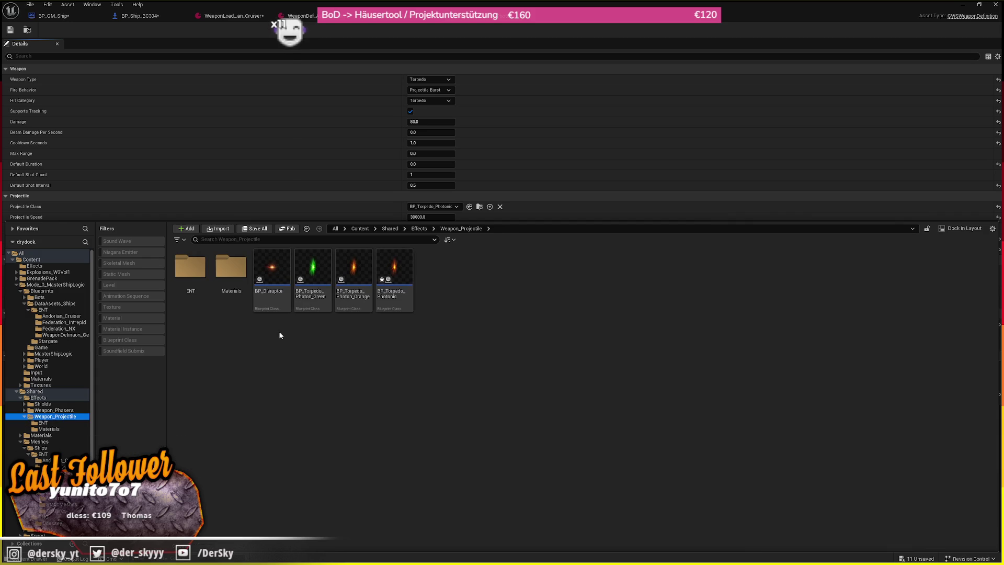
type("BP_")
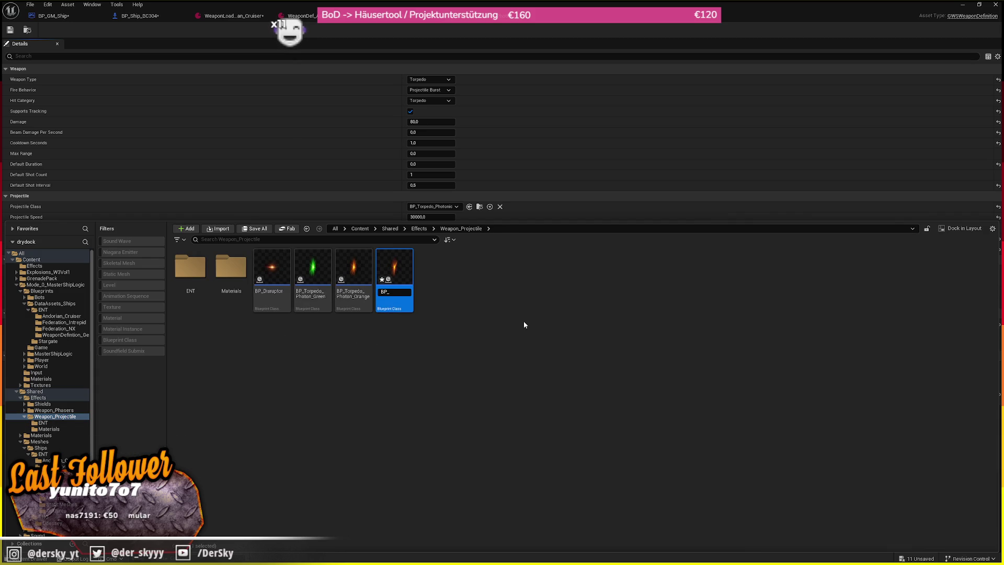
type("Missile")
key("Return")
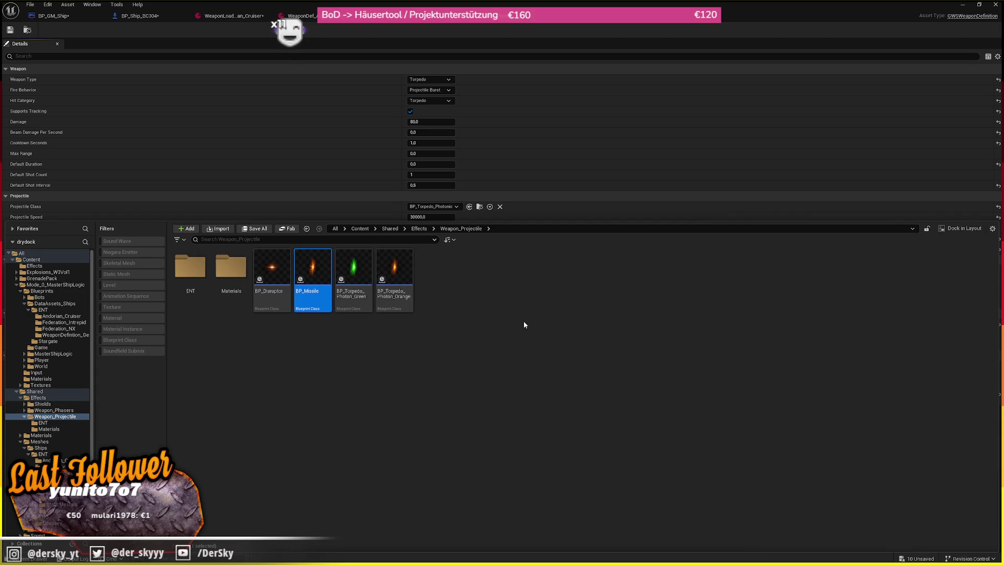
key("Return")
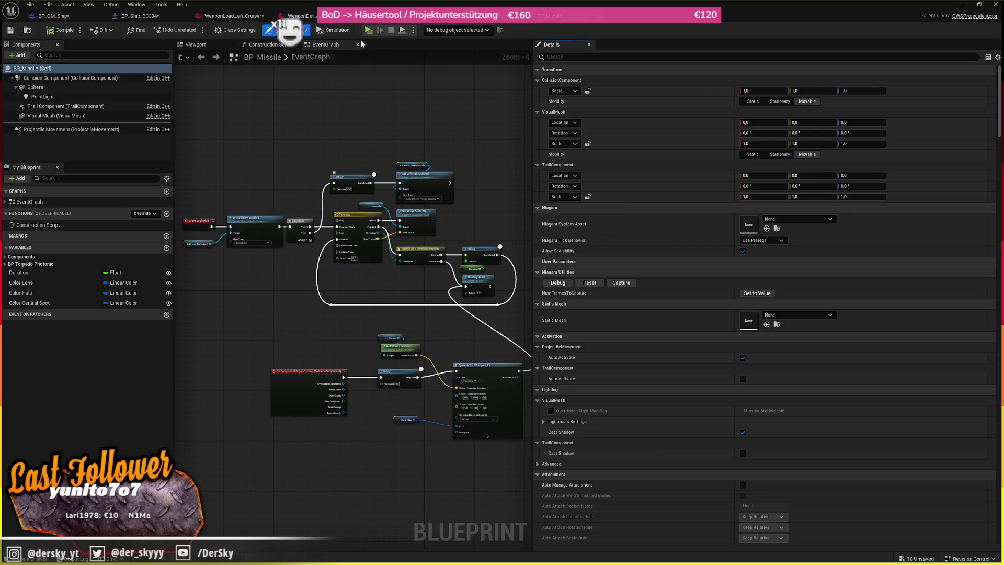
left_click(207, 46)
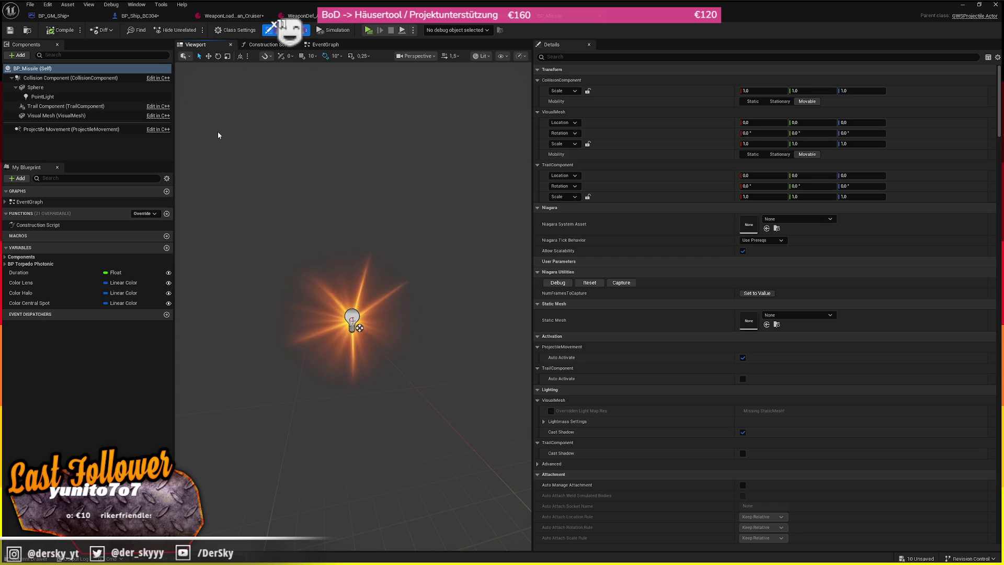
- Select the Trail Component and browse its Niagara System list for a suitable effect
key("ctrl+space")
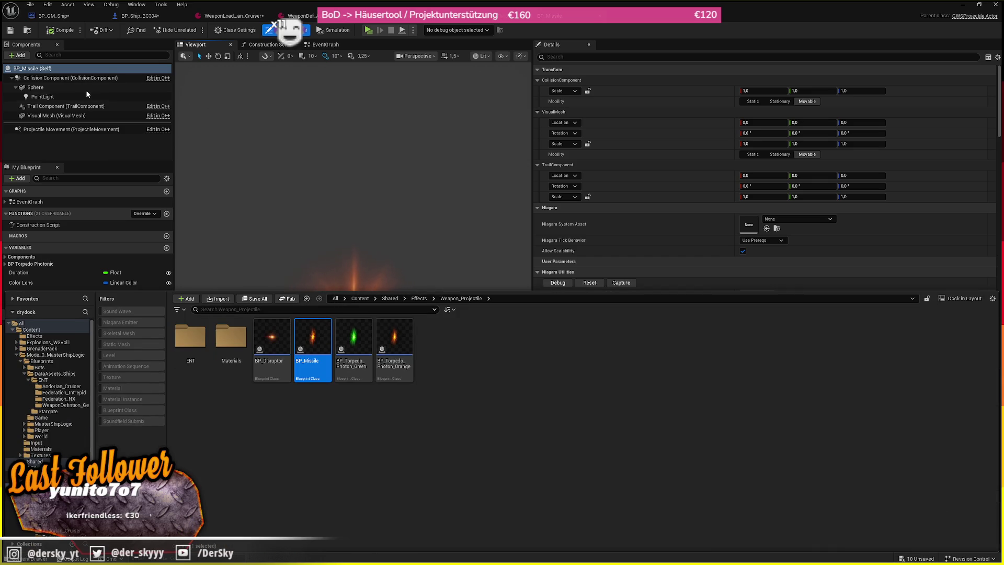
left_click(65, 106)
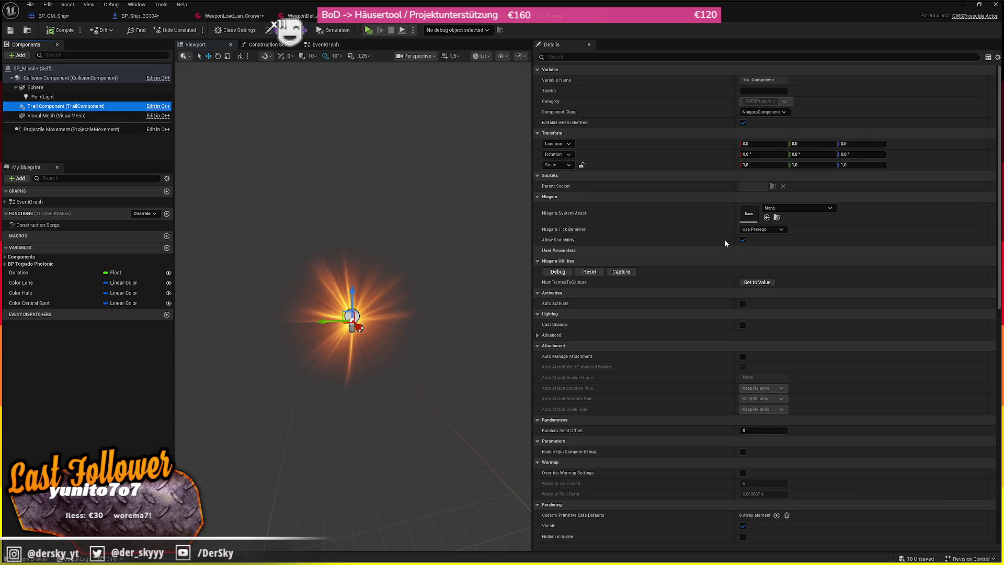
left_click(784, 208)
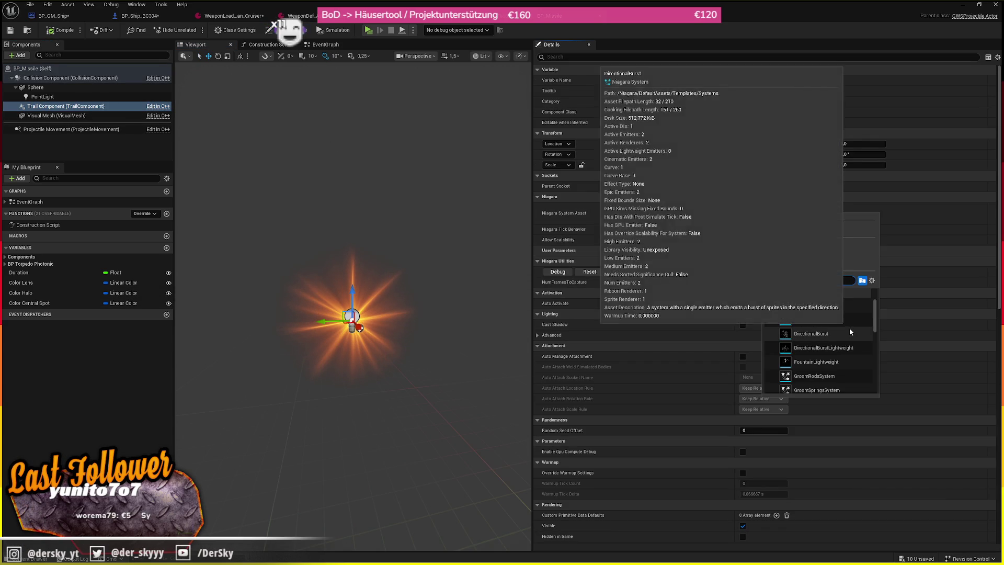
scroll(860, 318, "down", 3)
scroll(862, 321, "down", 1)
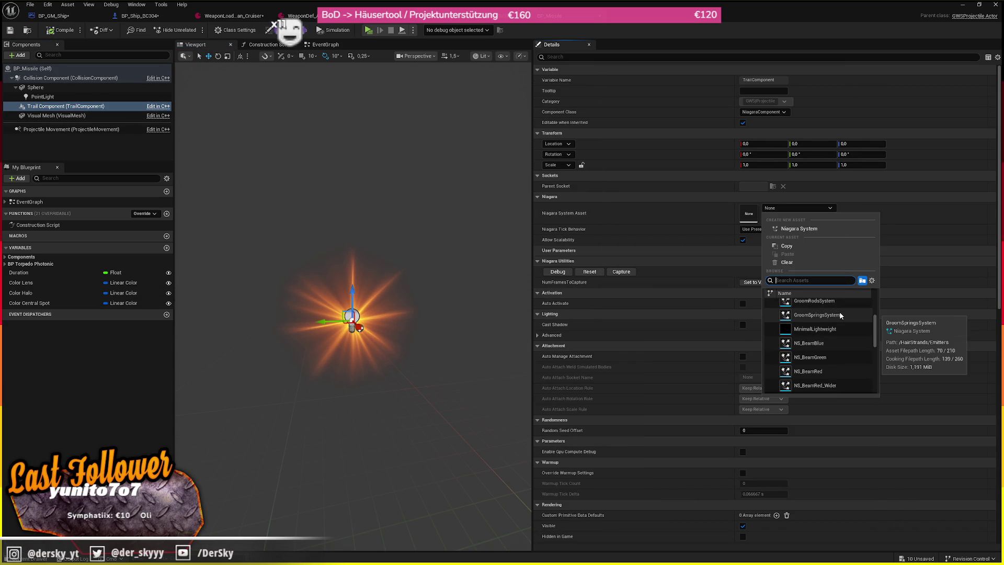
scroll(839, 313, "down", 5)
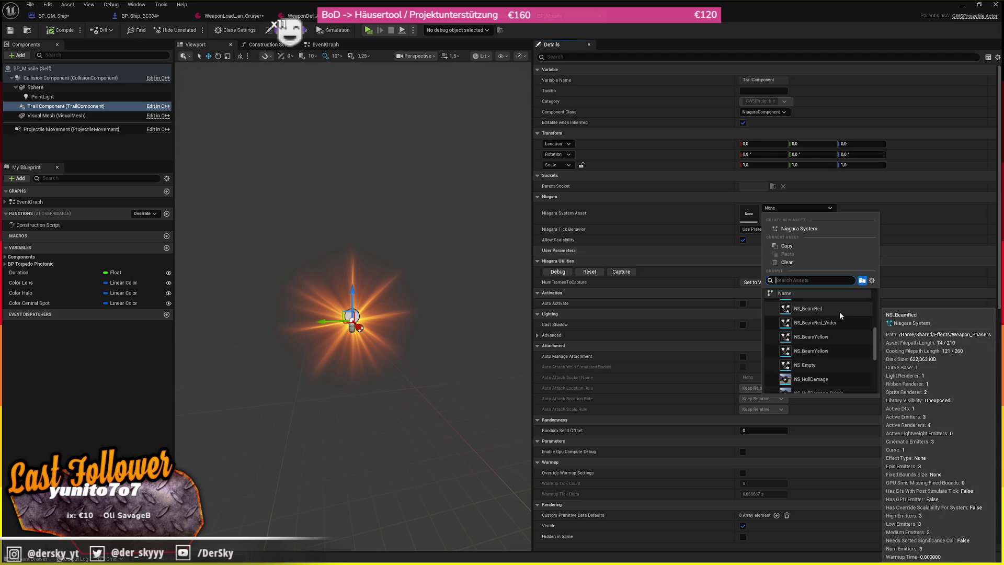
scroll(830, 320, "down", 10)
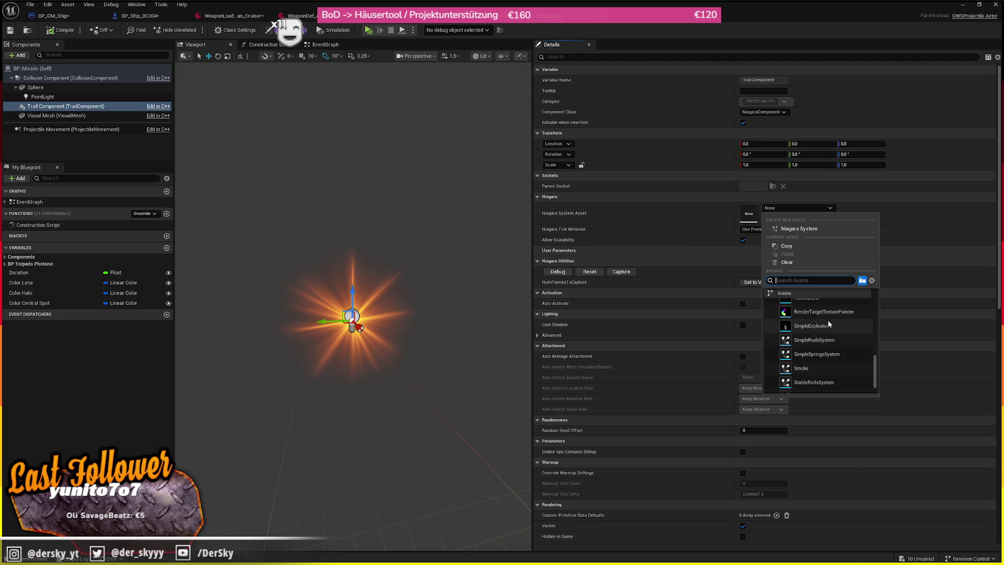
scroll(828, 322, "up", 10)
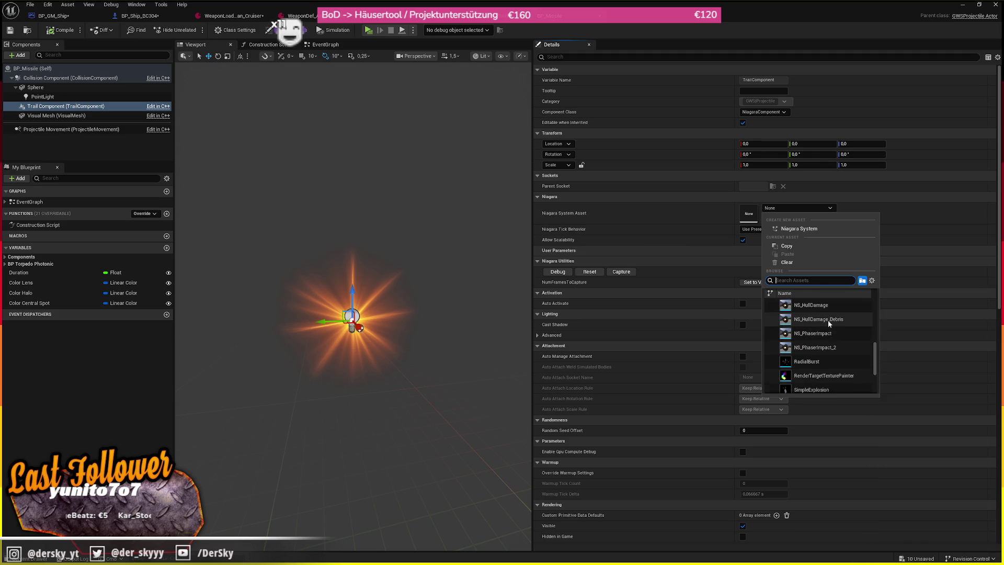
scroll(828, 323, "up", 1)
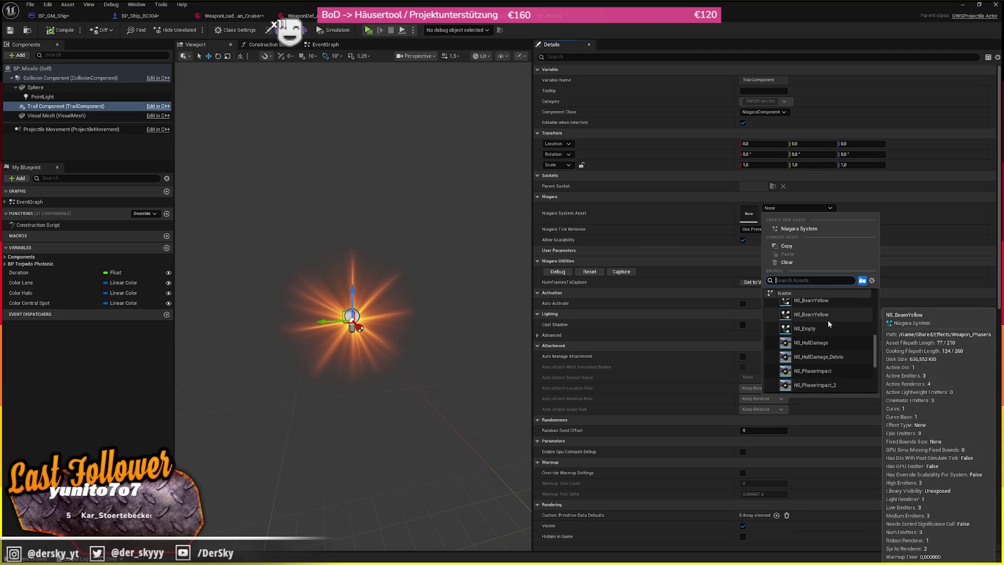
scroll(820, 337, "up", 3)
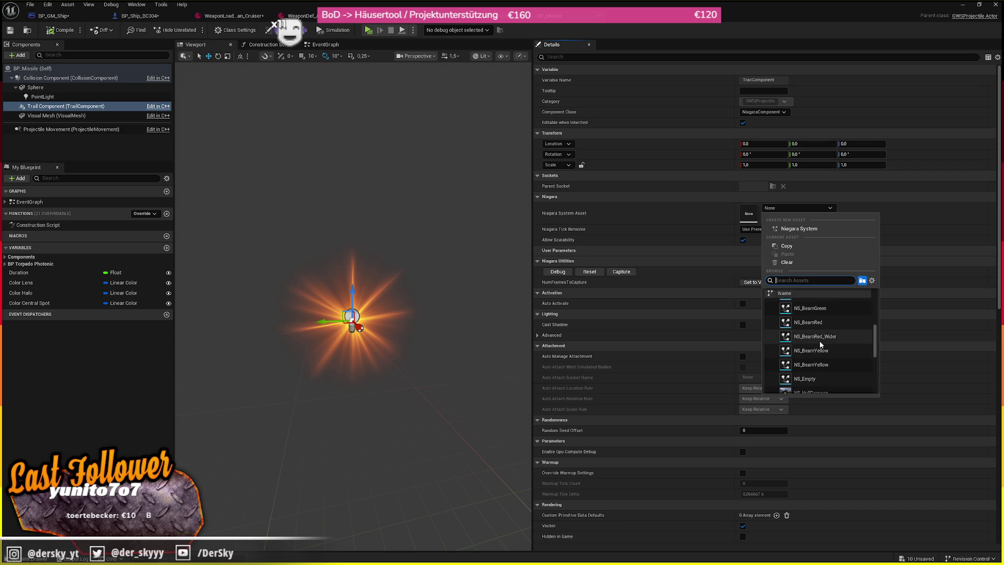
scroll(828, 337, "up", 4)
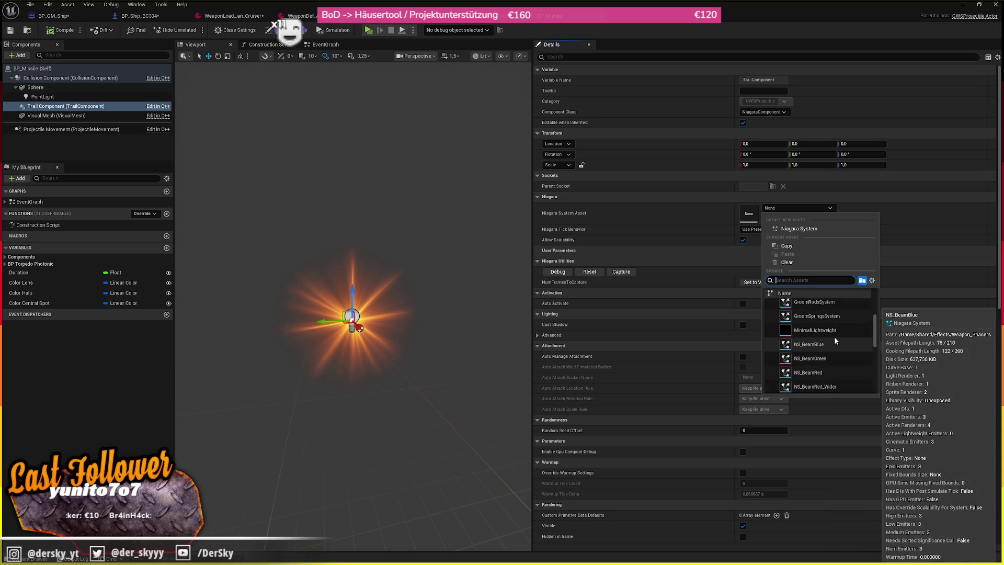
scroll(834, 340, "up", 5)
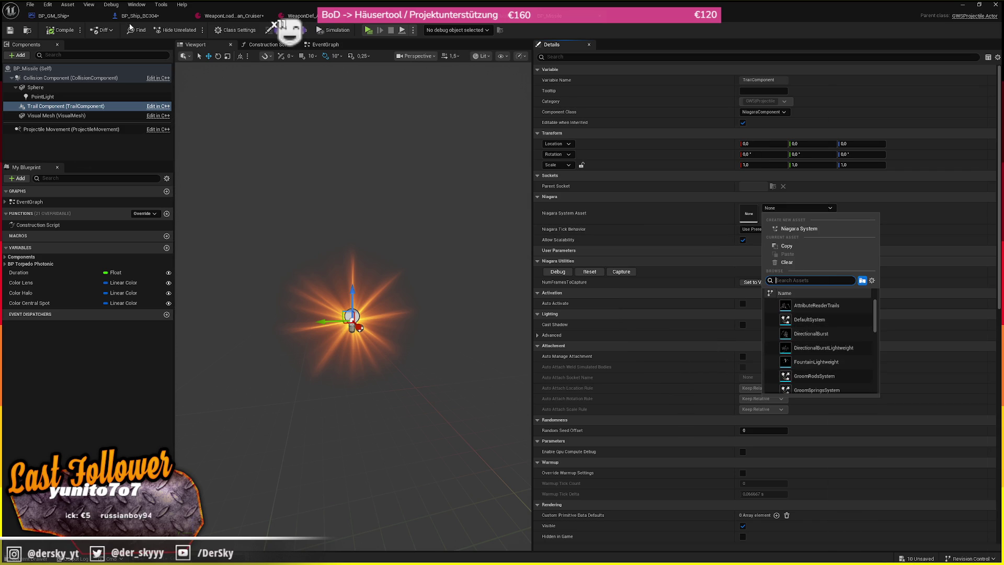
- Drag the Smoke Niagara system from Content/Effects onto the trail's Niagara System Asset slot
left_click(21, 31)
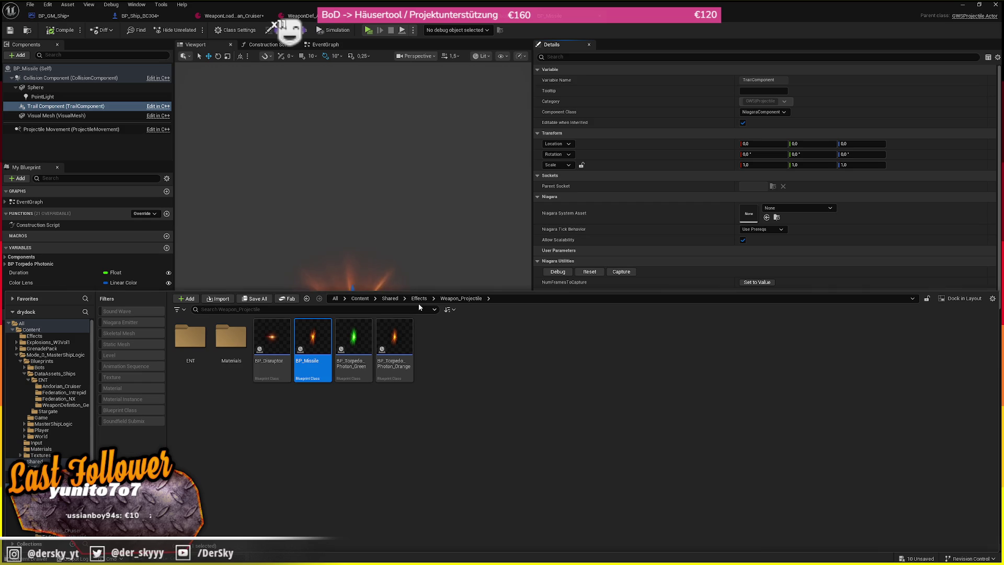
left_click(418, 299)
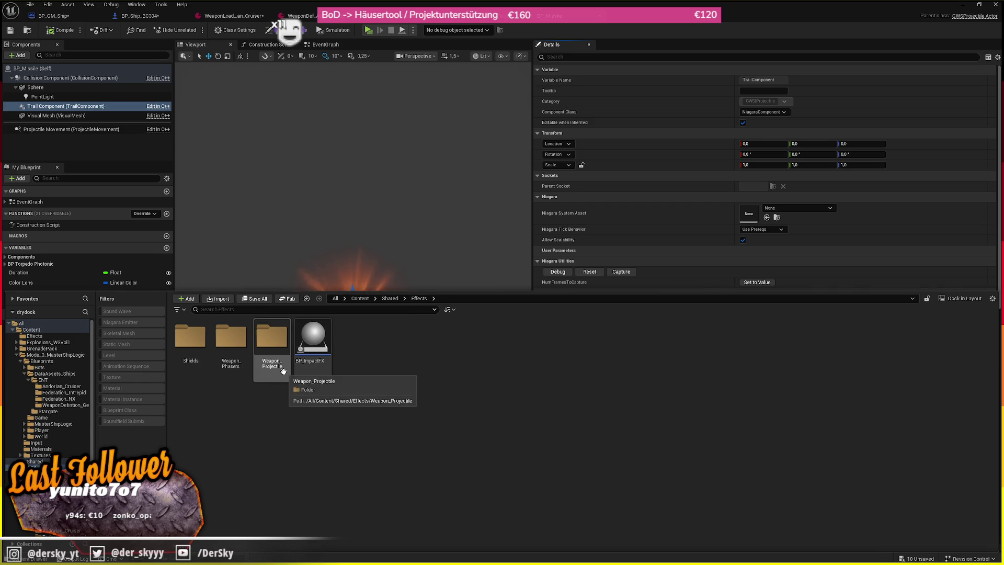
double_click(243, 363)
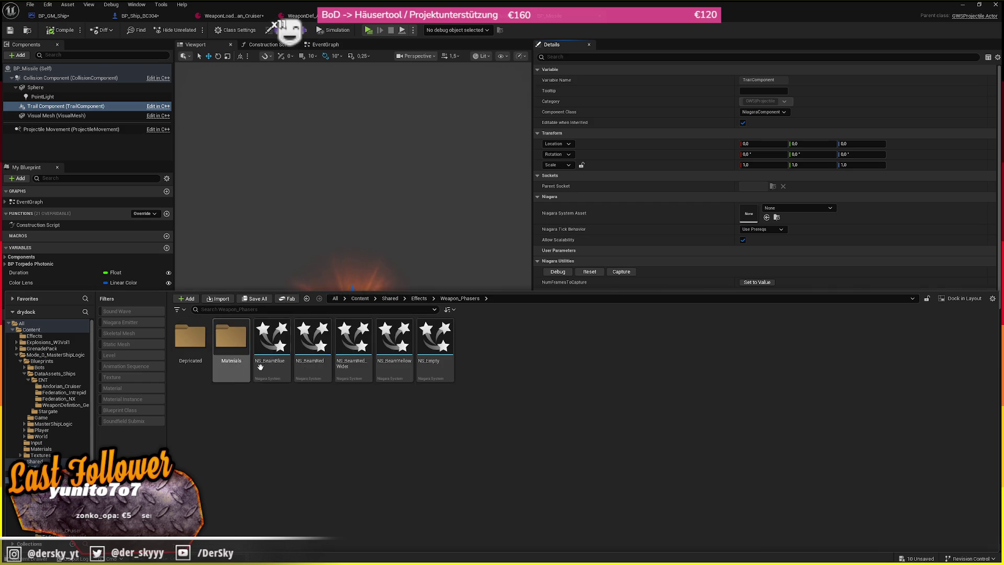
key("alt+Left")
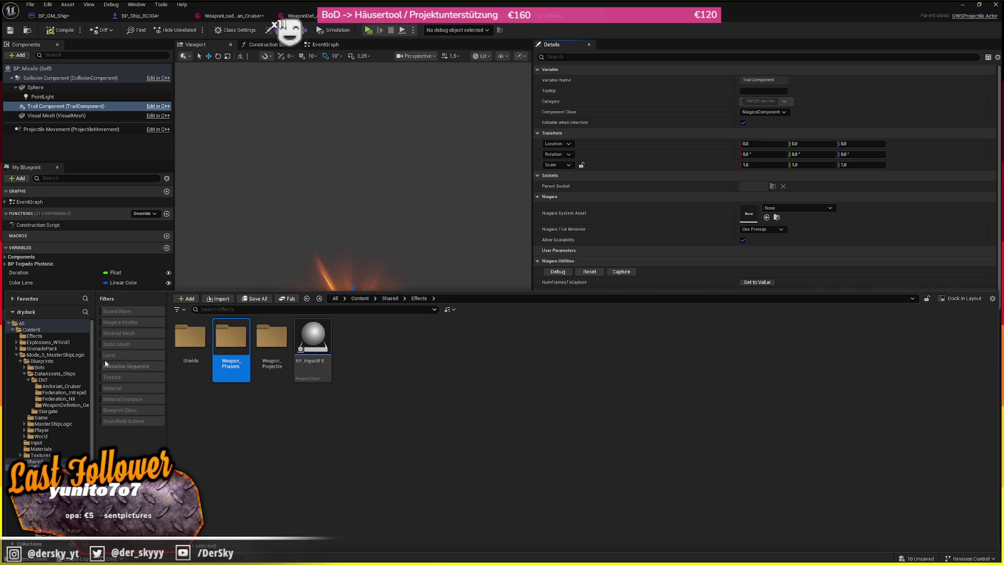
left_click(32, 330)
double_click(190, 339)
mouse_move(228, 370)
left_mouse_down()
mouse_move(410, 340)
mouse_move(749, 213)
left_mouse_up()
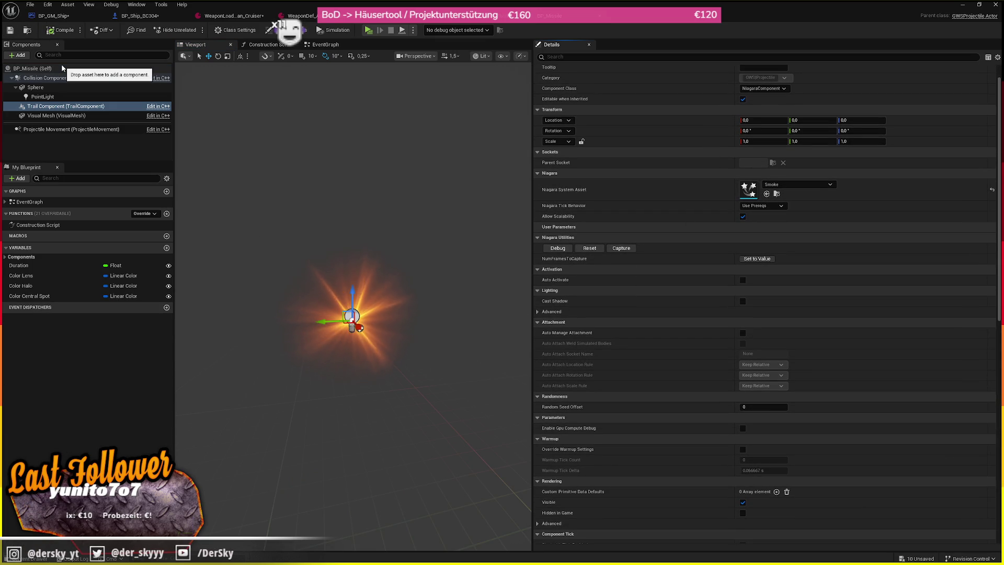
- Reset the Sphere component's material and swap its static mesh to SM_RockDirt
left_click(52, 106)
left_click(37, 87)
left_click(991, 223)
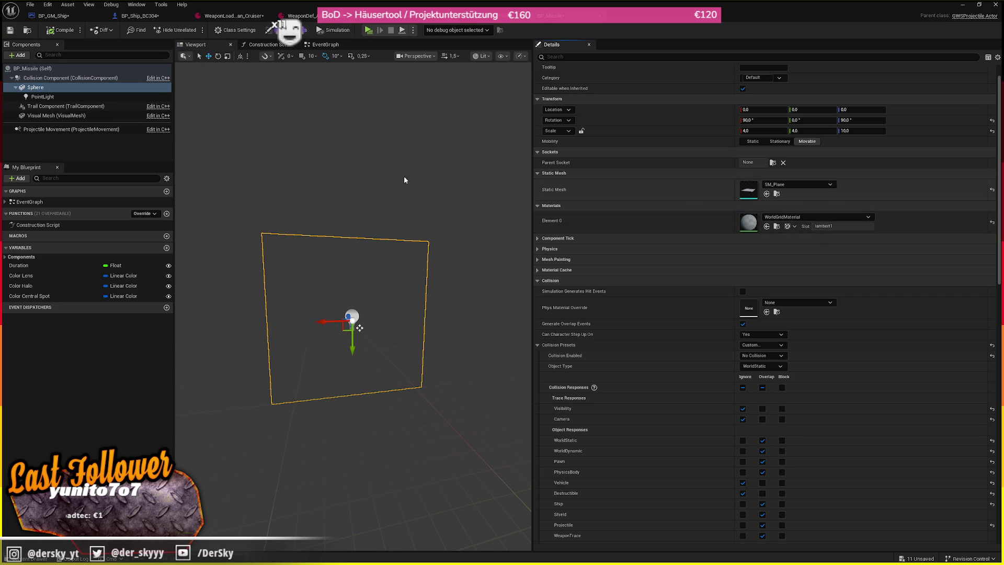
left_click(792, 184)
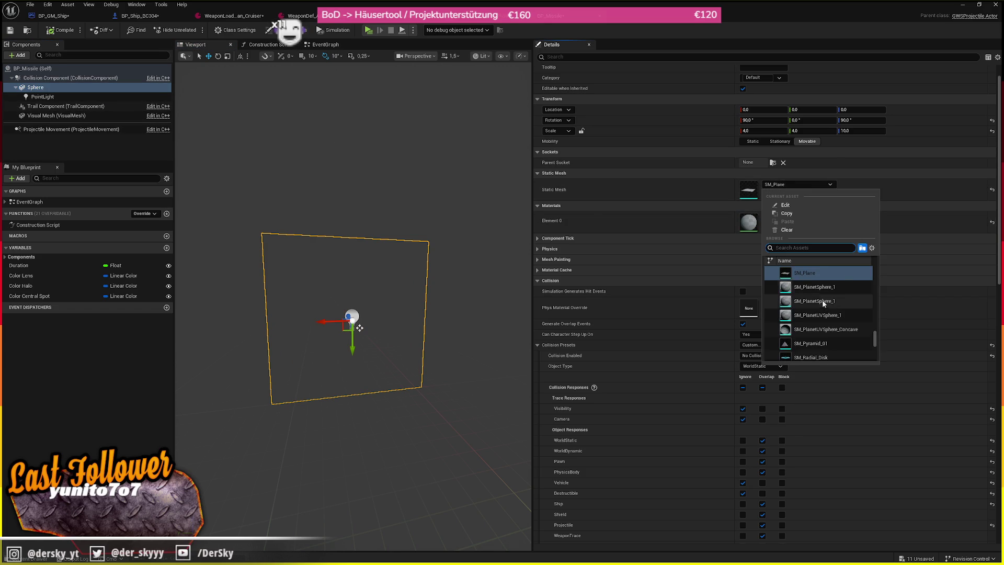
left_click(810, 344)
key("f")
left_click(807, 185)
scroll(826, 314, "down", 3)
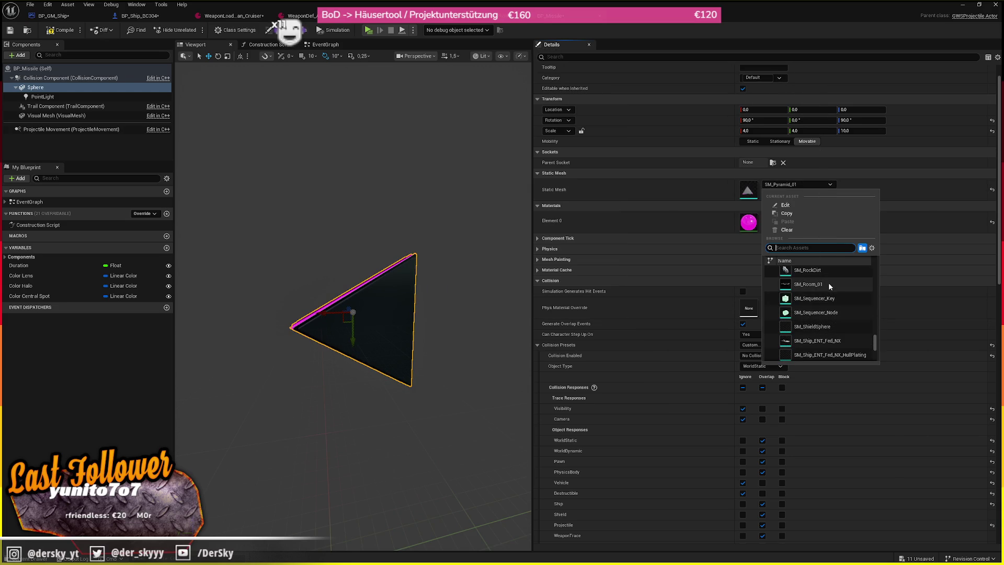
scroll(828, 284, "up", 1)
left_click(828, 281)
scroll(366, 314, "up", 5)
- Enter scale values of 1 for the rock mesh and save BP_Missile
left_click(763, 130)
type("1")
key("Tab")
type("1")
key("Tab")
type("1")
key("Tab")
type("1")
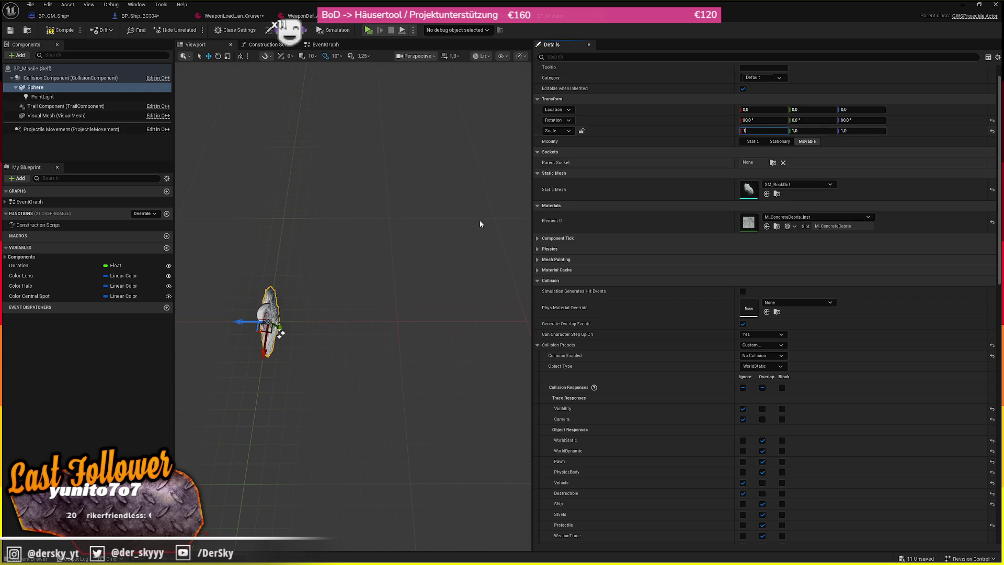
left_click(432, 204)
key("f")
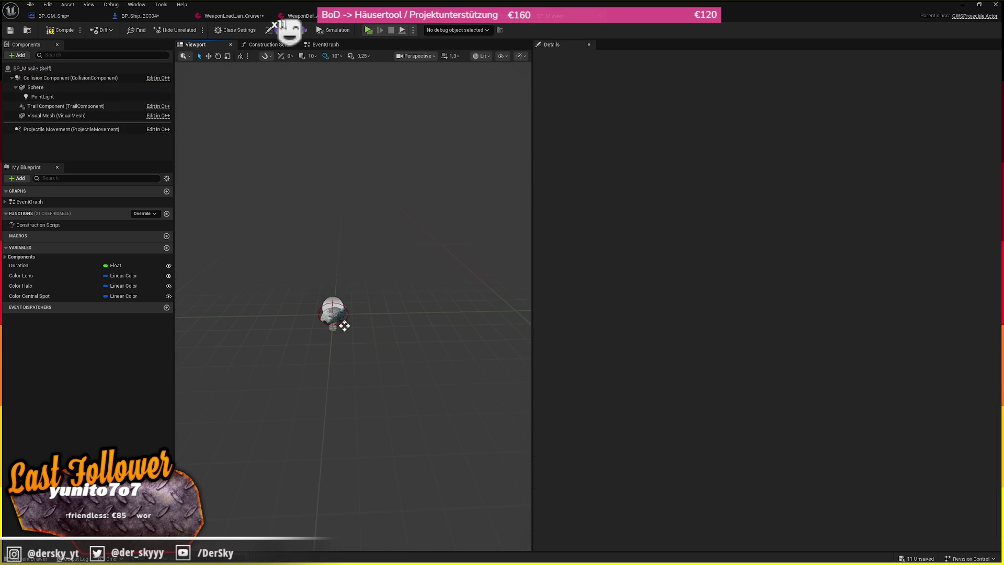
left_click(333, 312)
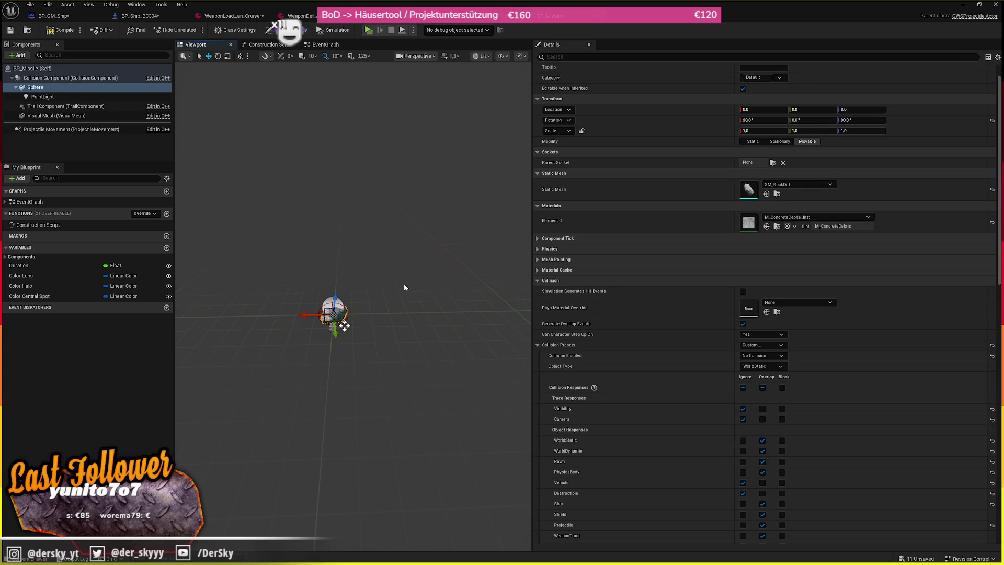
left_click(10, 30)
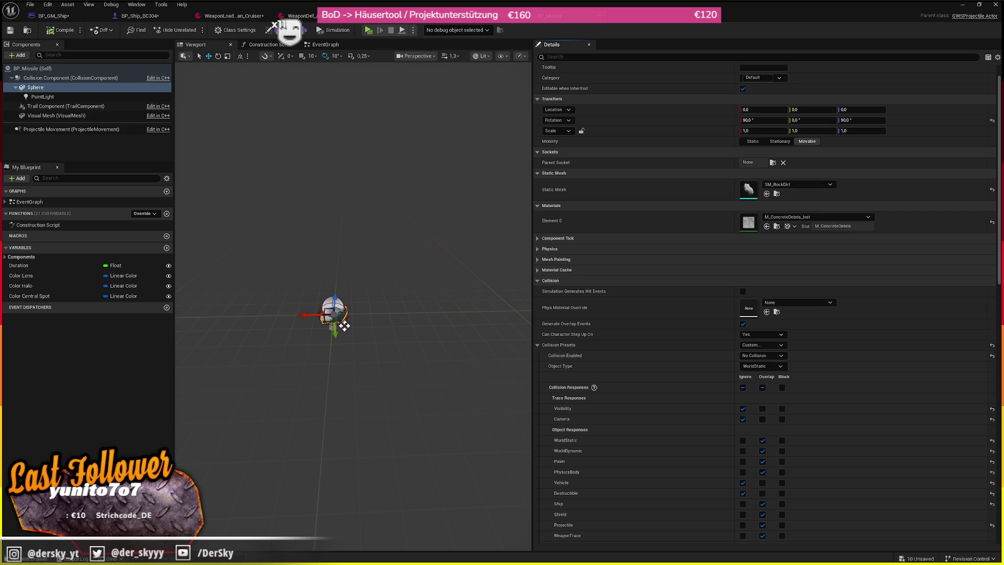
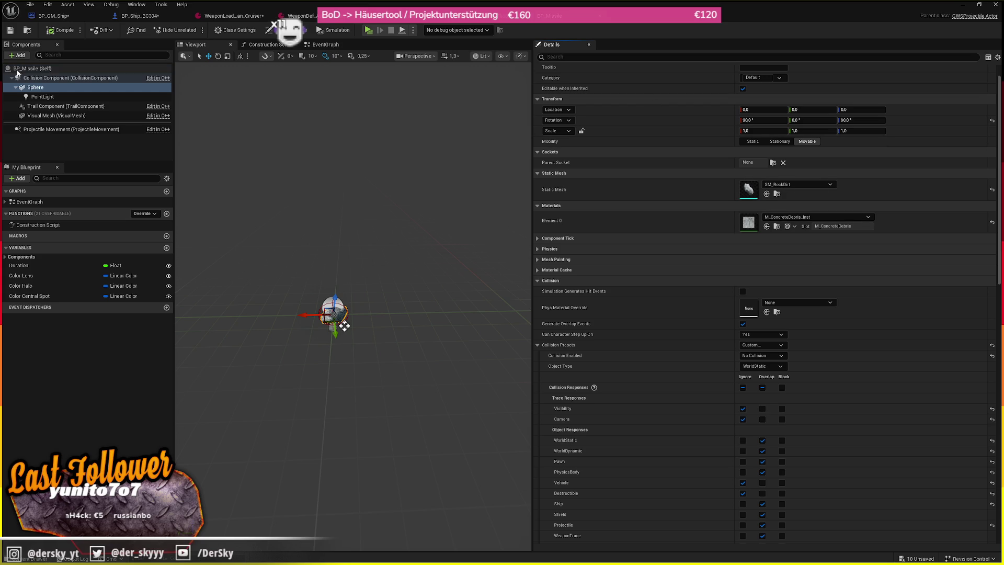
- Set the Missile weapon definition's Projectile Class to BP_Missile, save, and go back to BP_Missile
key("ctrl+space")
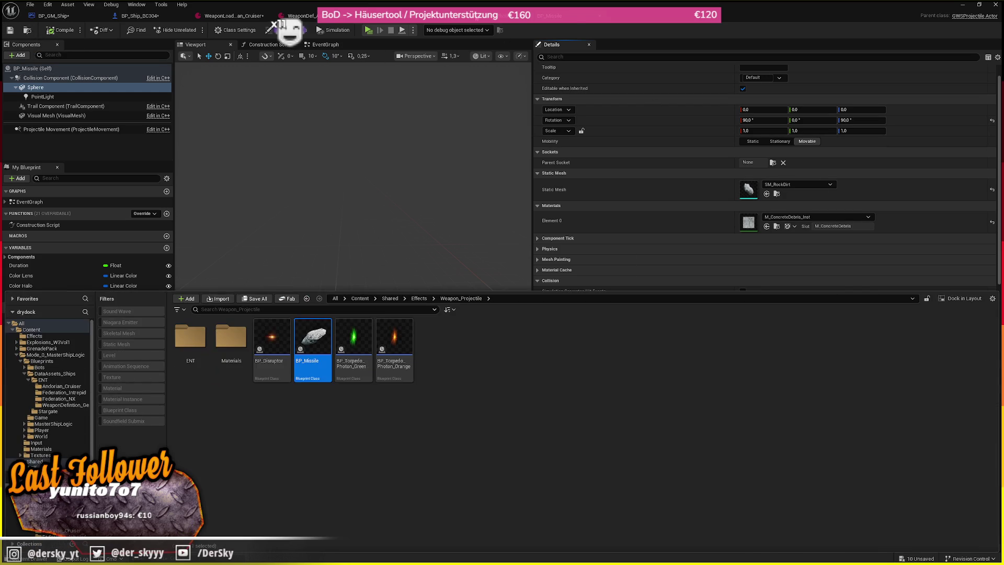
left_click(491, 19)
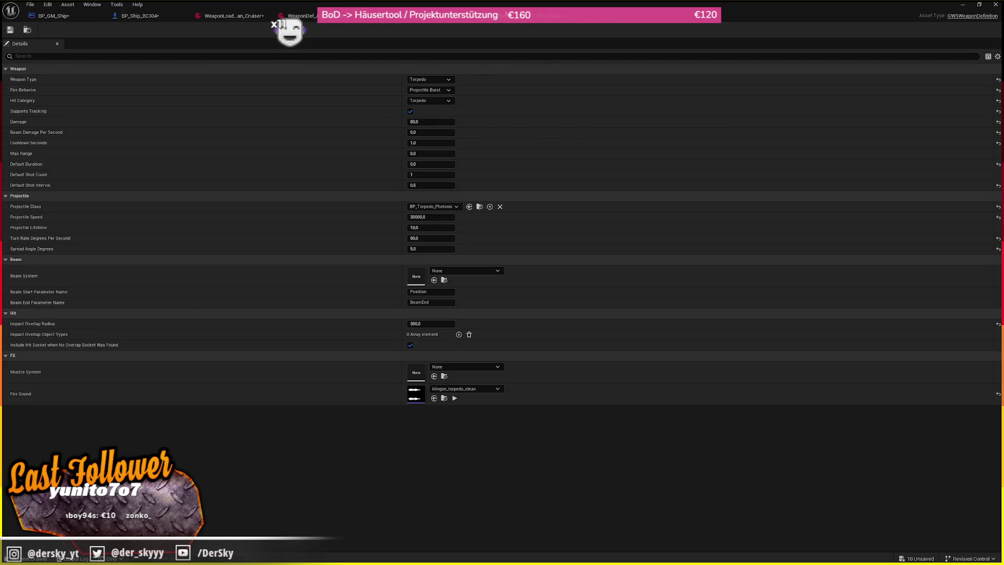
left_click(554, 16)
left_click(301, 16)
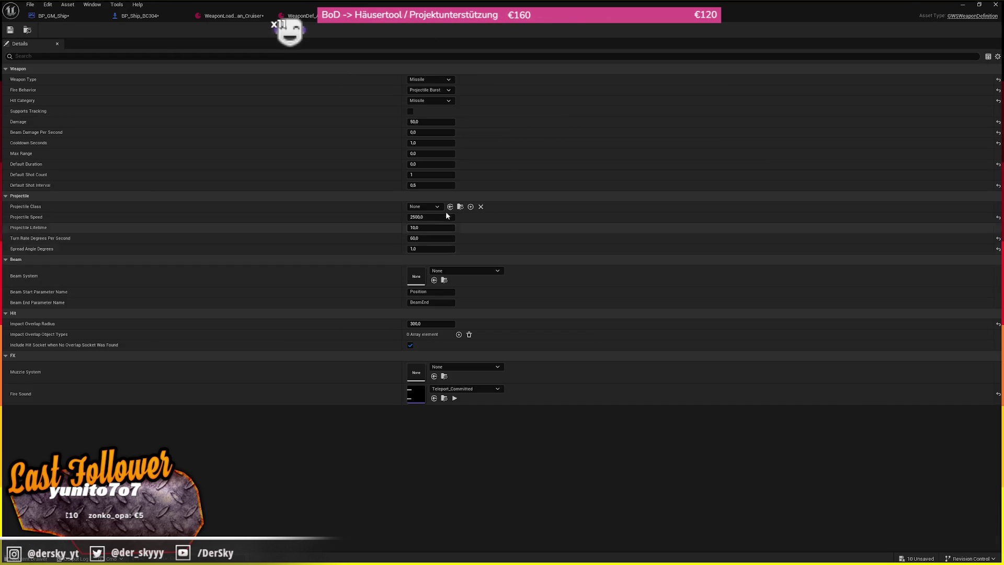
left_click(10, 30)
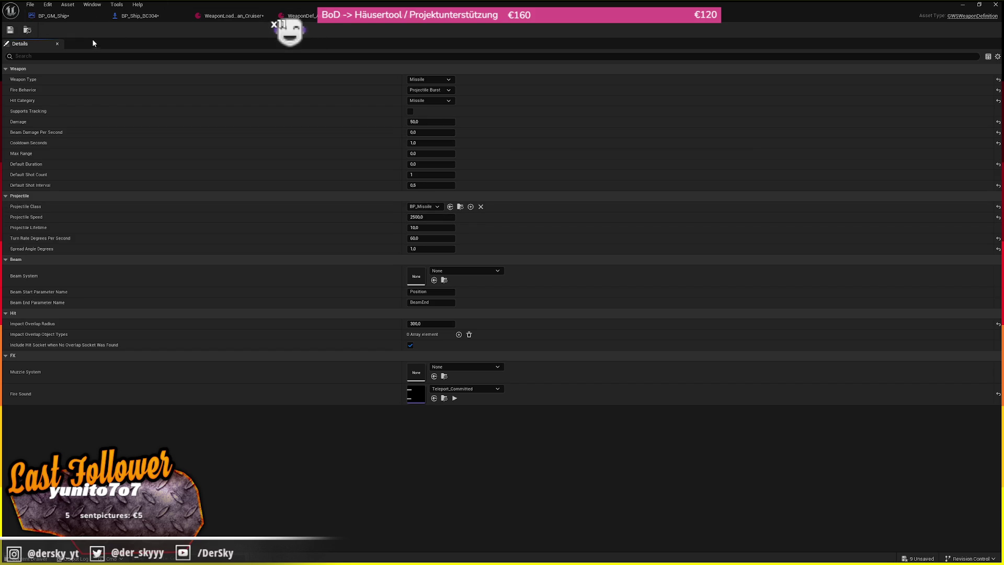
left_click(554, 16)
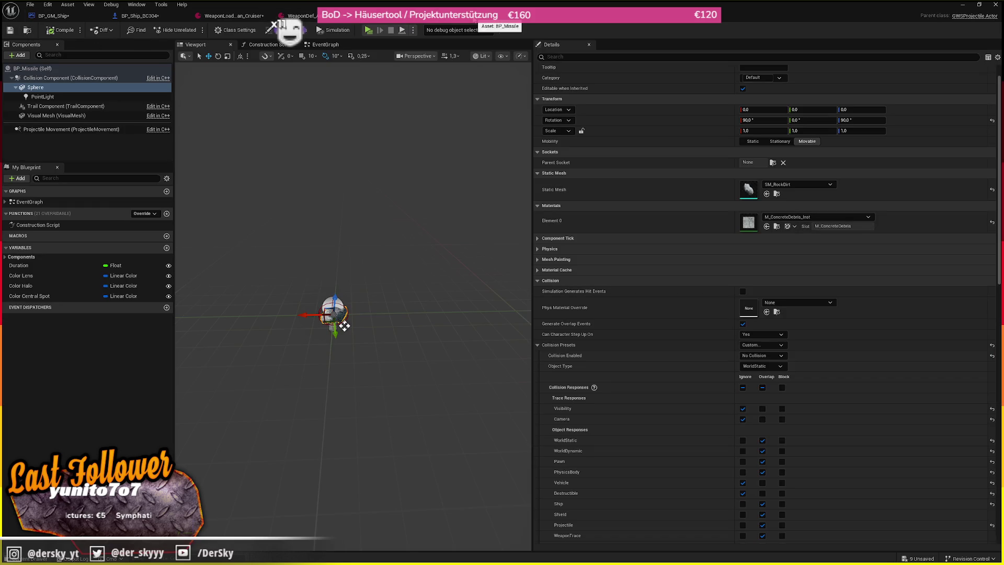
left_click(32, 32)
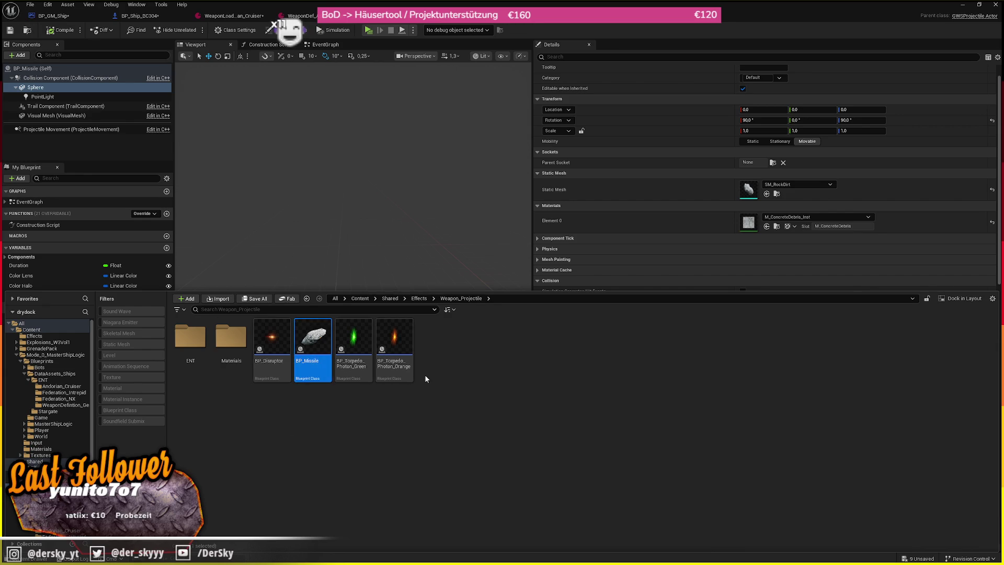
- Duplicate BP_Missile as BP_Gatling and open it for editing
key("ctrl+d")
key("BackSpace")
key("BackSpace")
key("BackSpace")
key("BackSpace")
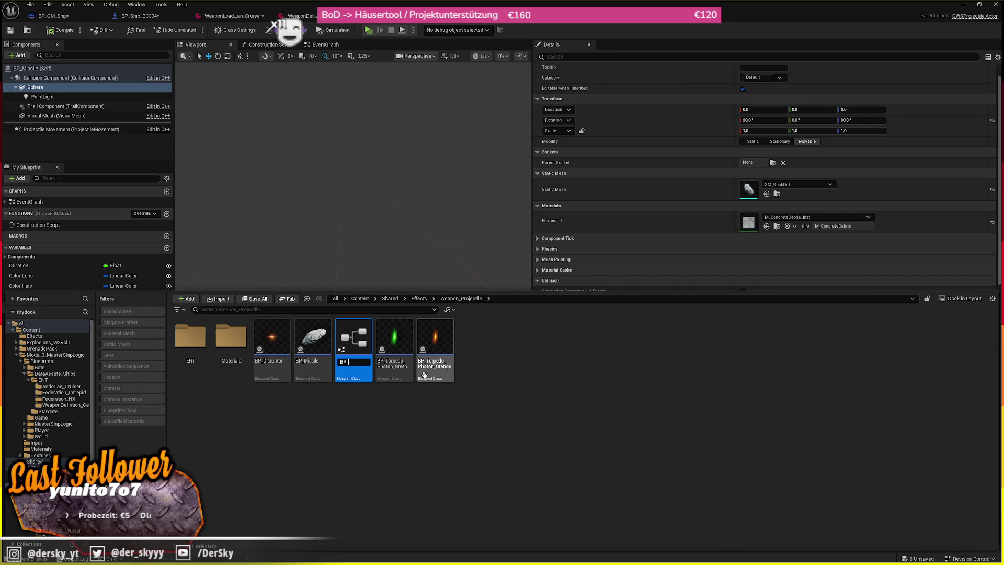
type("Gatling")
key("Return")
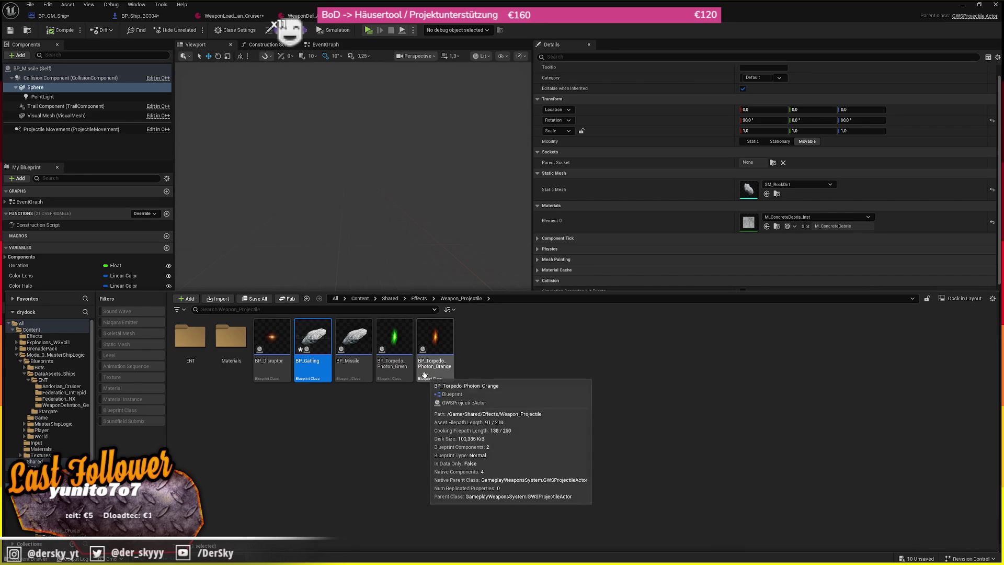
double_click(354, 340)
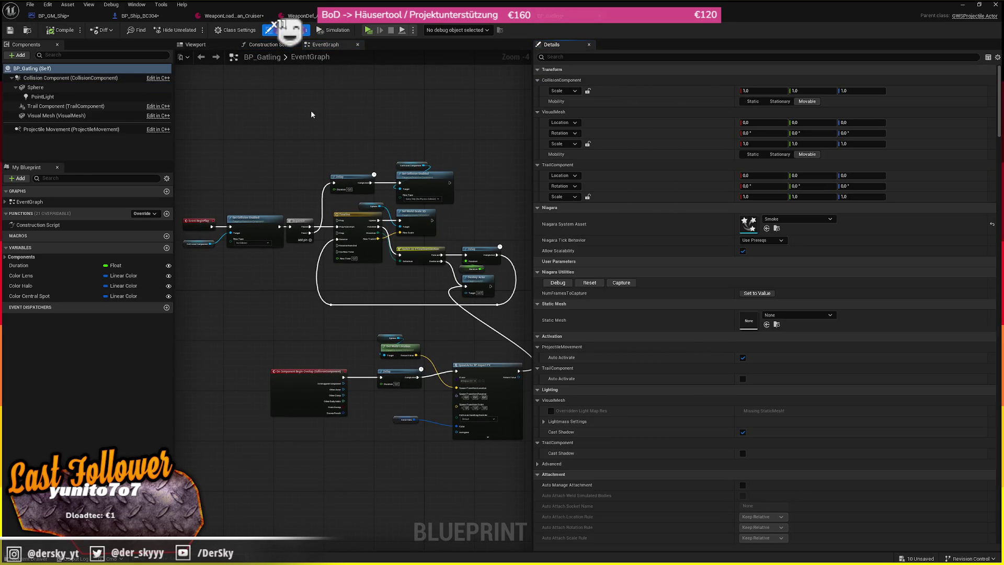
- Delete the BeginPlay timeline, Delay and Duration nodes from BP_Gatling's event graph
scroll(322, 243, "up", 1)
scroll(316, 250, "up", 1)
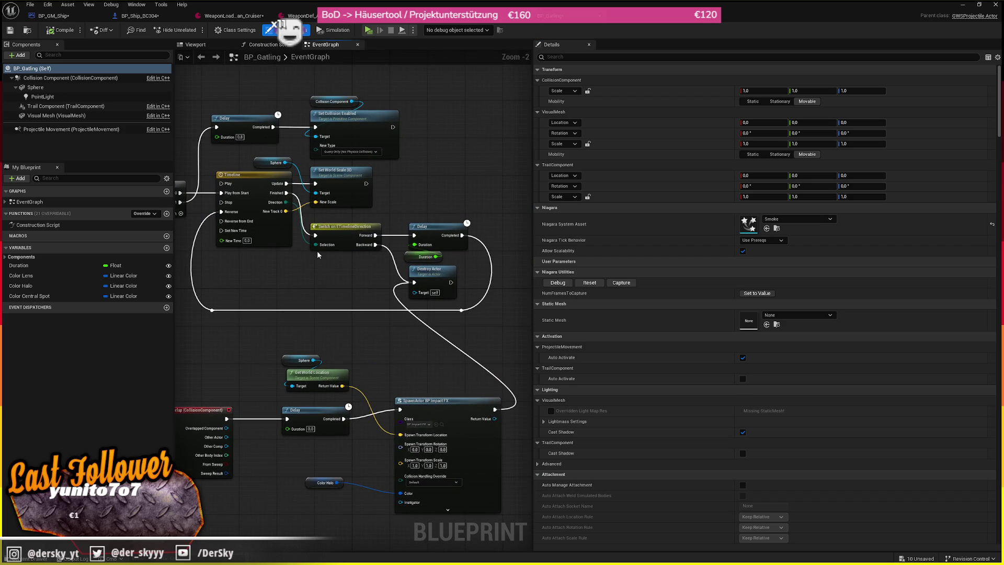
scroll(396, 197, "down", 2)
mouse_move(463, 104)
left_mouse_down()
mouse_move(243, 437)
mouse_move(256, 283)
mouse_move(269, 265)
mouse_move(301, 260)
left_mouse_up()
key("Delete")
key("ctrl+z")
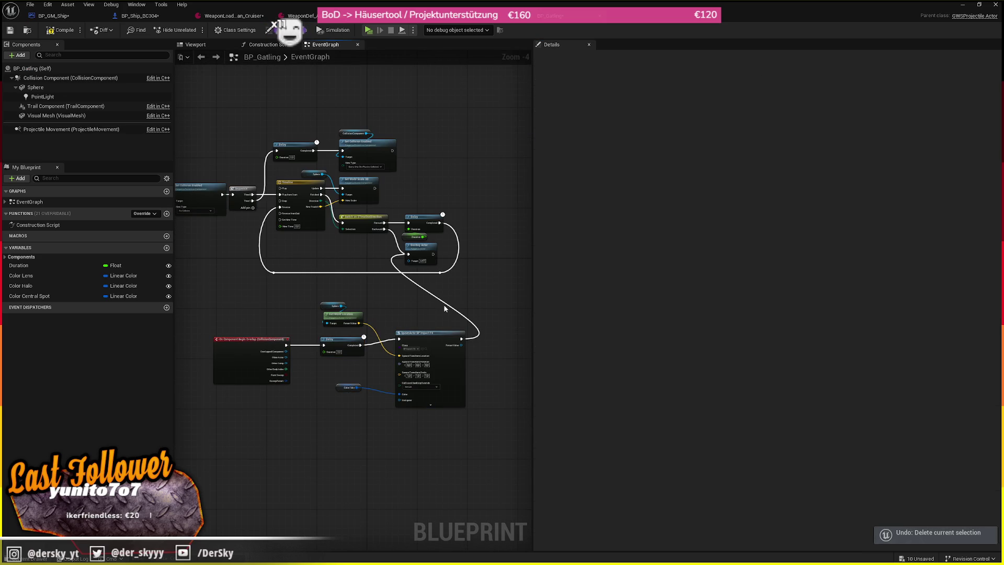
left_click_drag(393, 228, 459, 240)
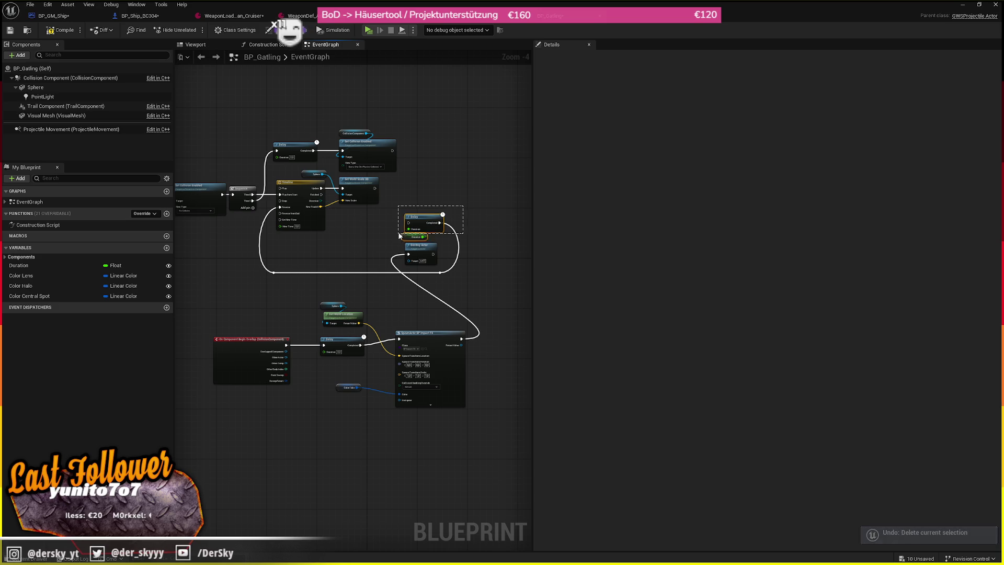
key("Delete")
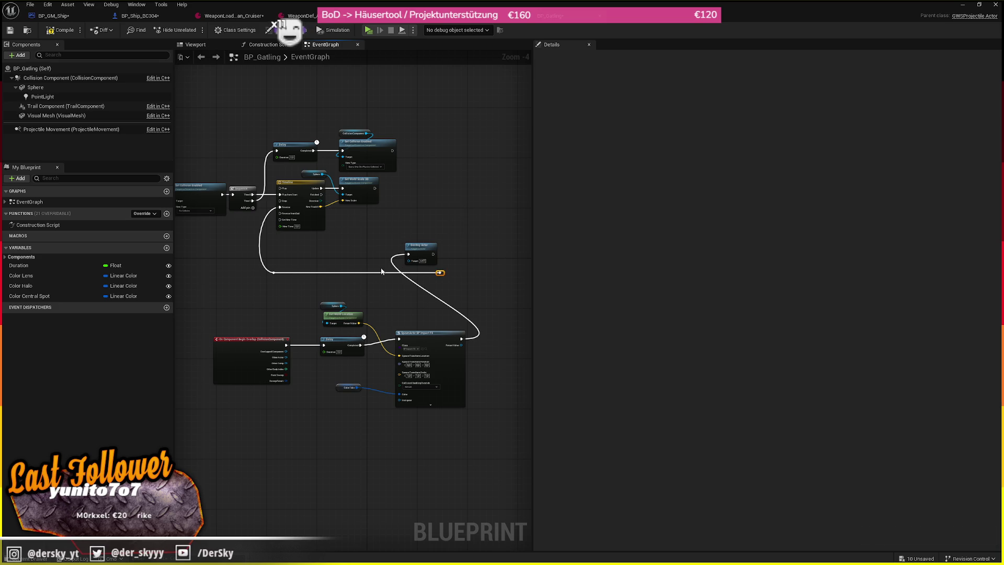
left_click_drag(398, 108, 212, 224)
key("Delete")
- Move Destroy Actor to run right after SpawnActor BP Impact FX
scroll(447, 184, "up", 3)
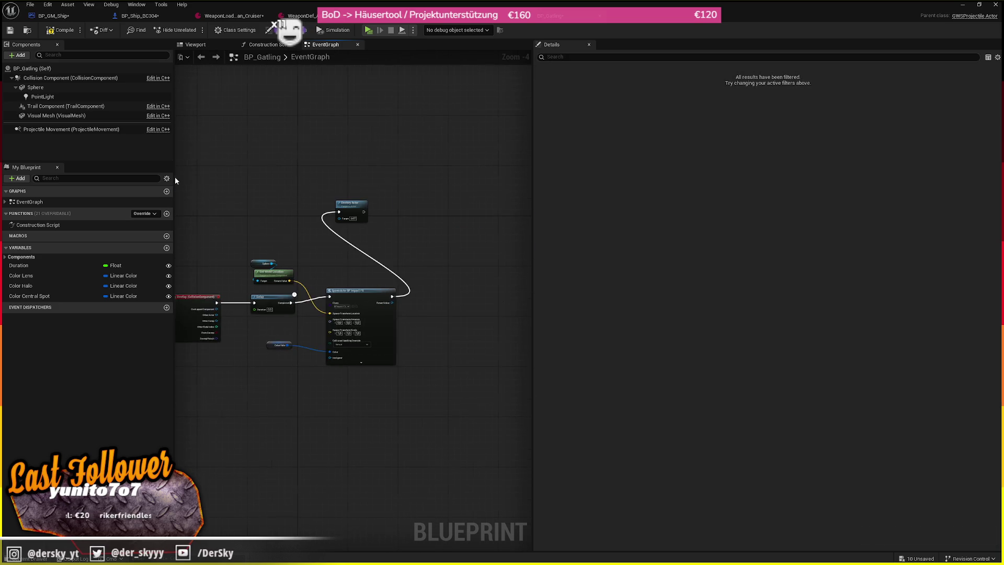
left_click_drag(277, 264, 307, 273)
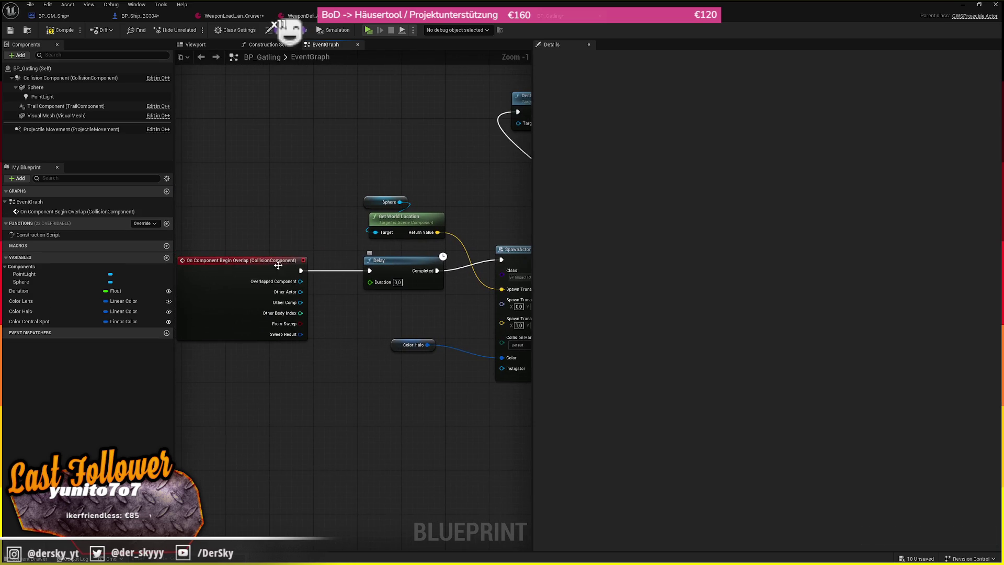
left_click_drag(455, 265, 379, 294)
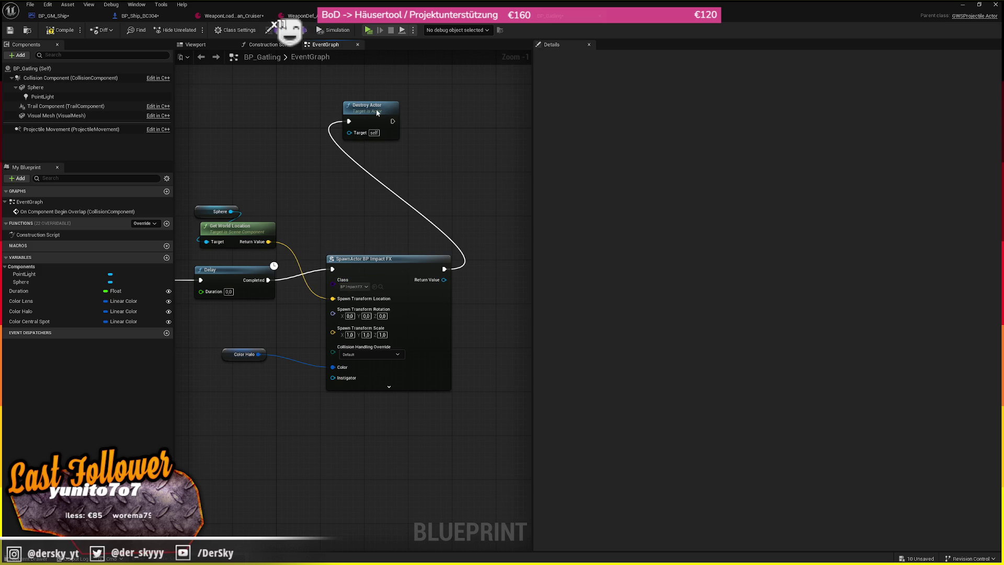
left_click_drag(366, 106, 481, 249)
left_click_drag(385, 214, 373, 215)
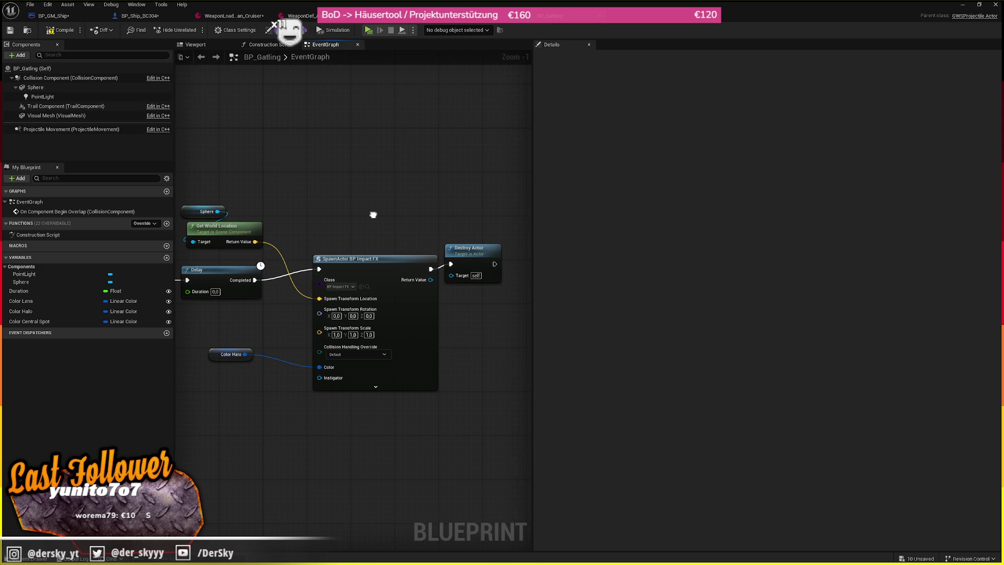
scroll(484, 268, "down", 3)
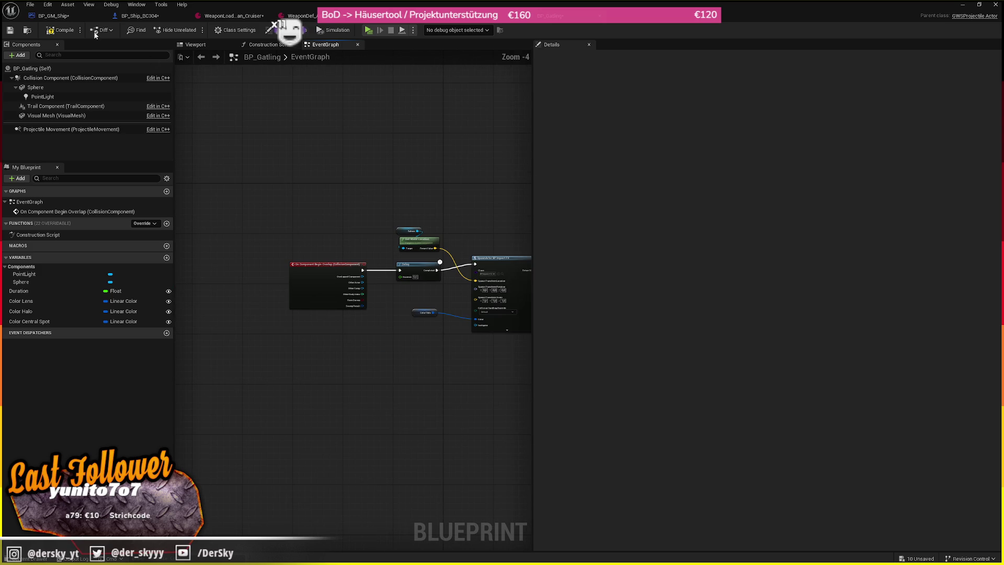
- Set the Sphere component's Static Mesh to ArcadeEditorSphere in the Viewport
left_click(194, 45)
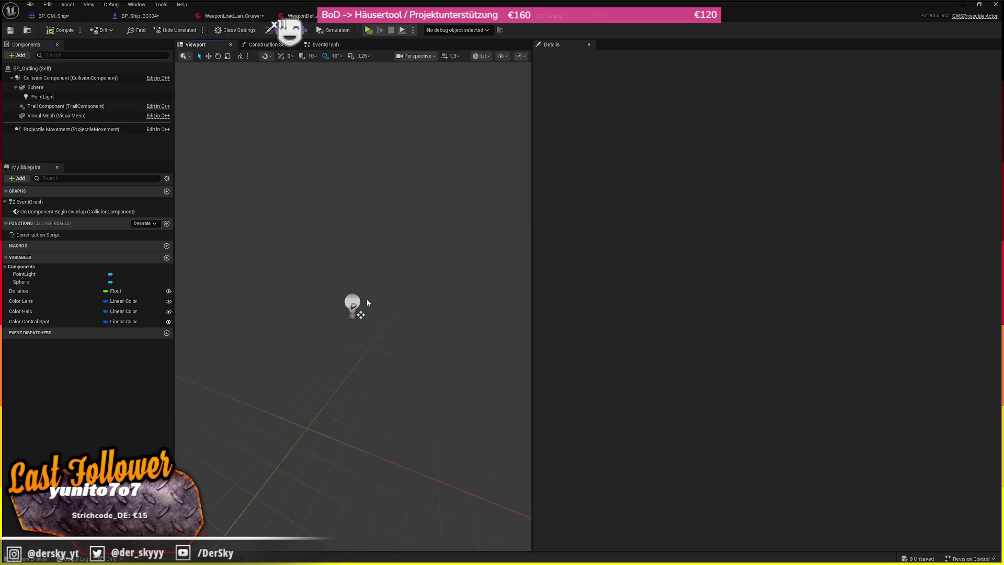
left_click(352, 304)
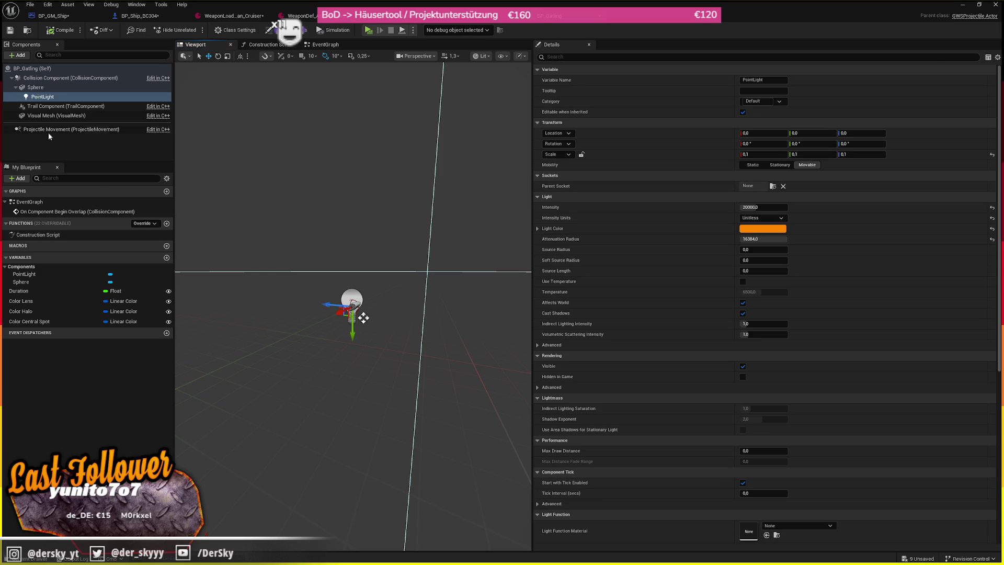
left_click(49, 89)
left_click(802, 208)
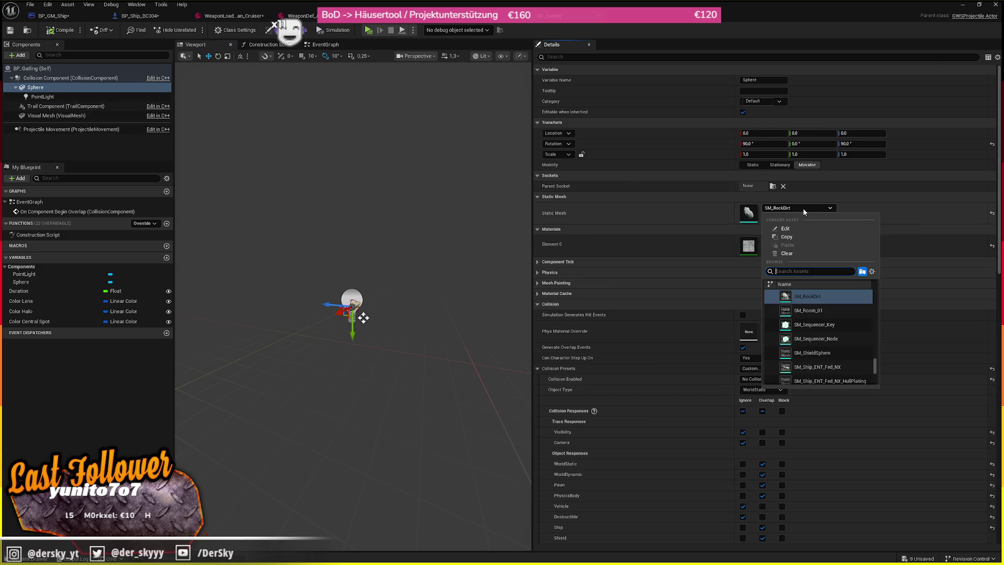
type("spher")
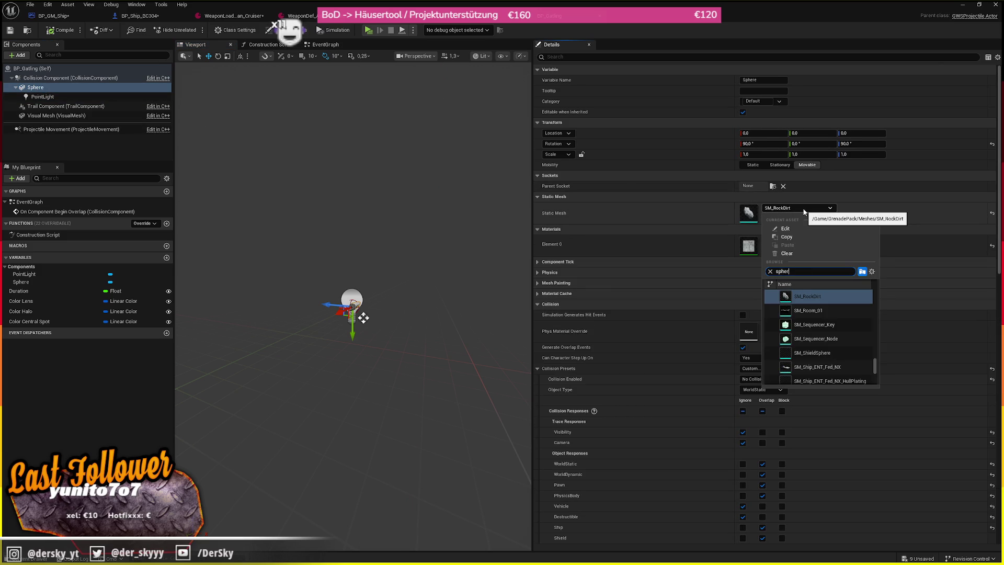
type("e")
scroll(832, 325, "up", 5)
left_click(842, 297)
- Squash the sphere into a thin disc and shift it to X -39.347
scroll(385, 293, "down", 3)
left_click_drag(384, 294, 397, 283)
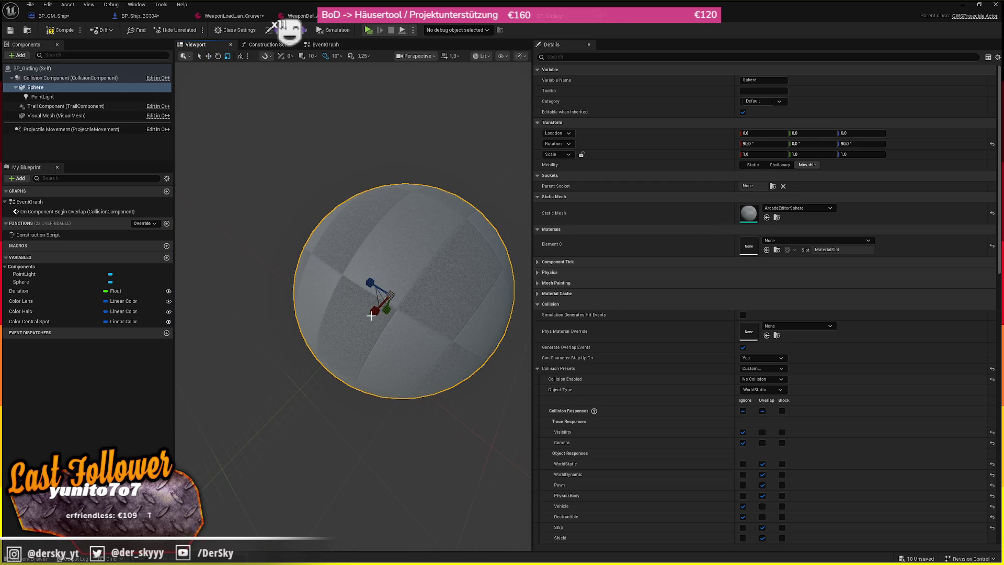
mouse_move(371, 315)
left_mouse_down()
mouse_move(401, 306)
mouse_move(399, 237)
mouse_move(447, 172)
mouse_move(463, 206)
mouse_move(337, 218)
mouse_move(353, 225)
left_mouse_up()
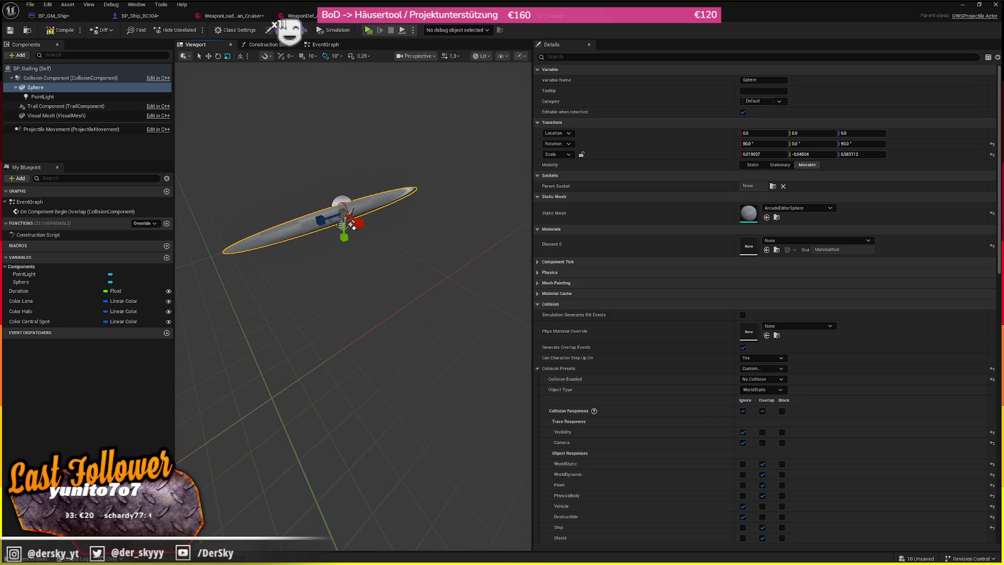
left_click(821, 156)
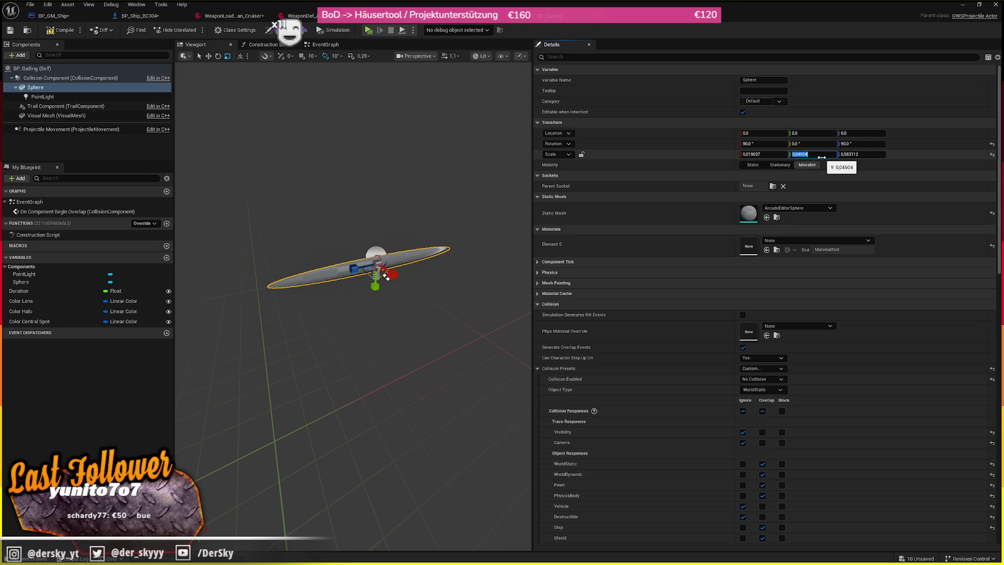
mouse_move(466, 232)
left_mouse_down()
mouse_move(450, 261)
mouse_move(455, 245)
left_mouse_up()
key("f")
key("w")
mouse_move(379, 293)
left_mouse_down()
mouse_move(271, 285)
mouse_move(314, 292)
left_mouse_up()
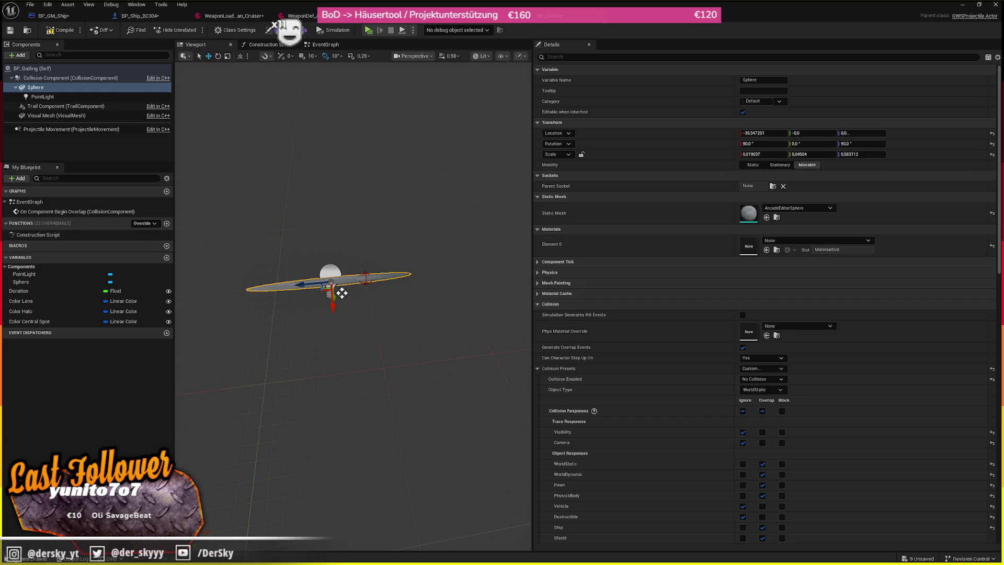
- Duplicate MI_PhotonTorpedo as MI_Gatling and assign it to the Sphere's Element 0
key("ctrl+space")
double_click(190, 340)
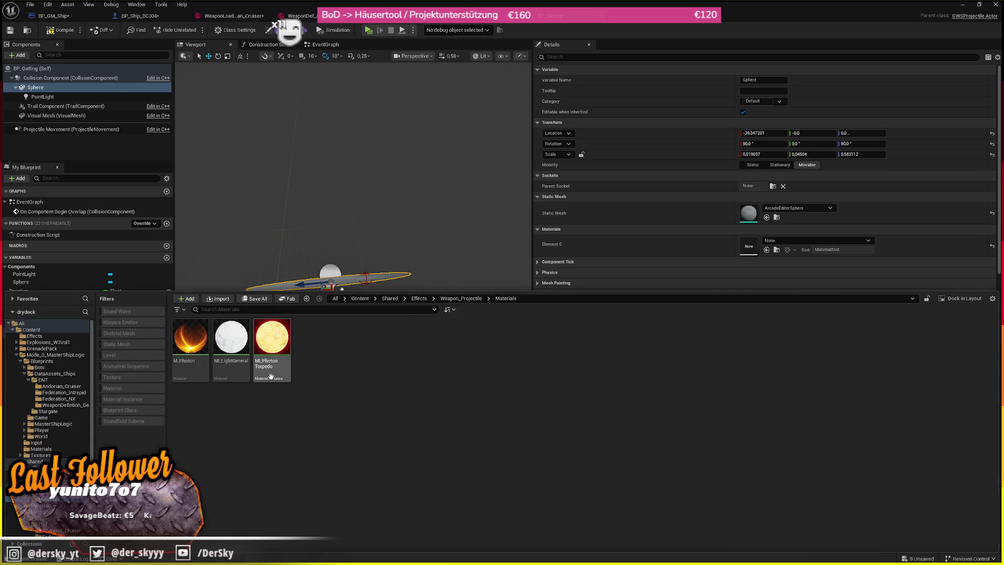
left_click(277, 368)
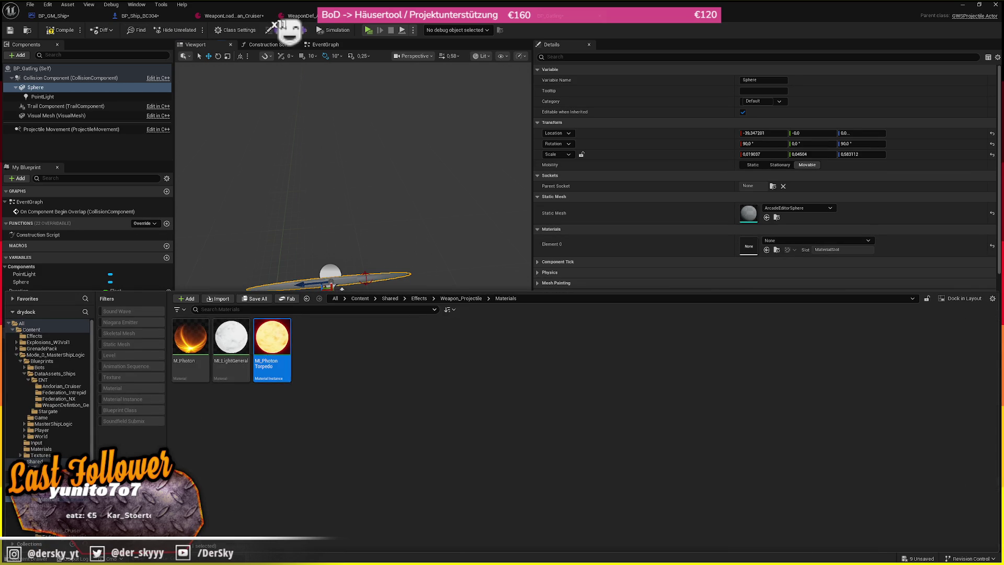
left_click(766, 250)
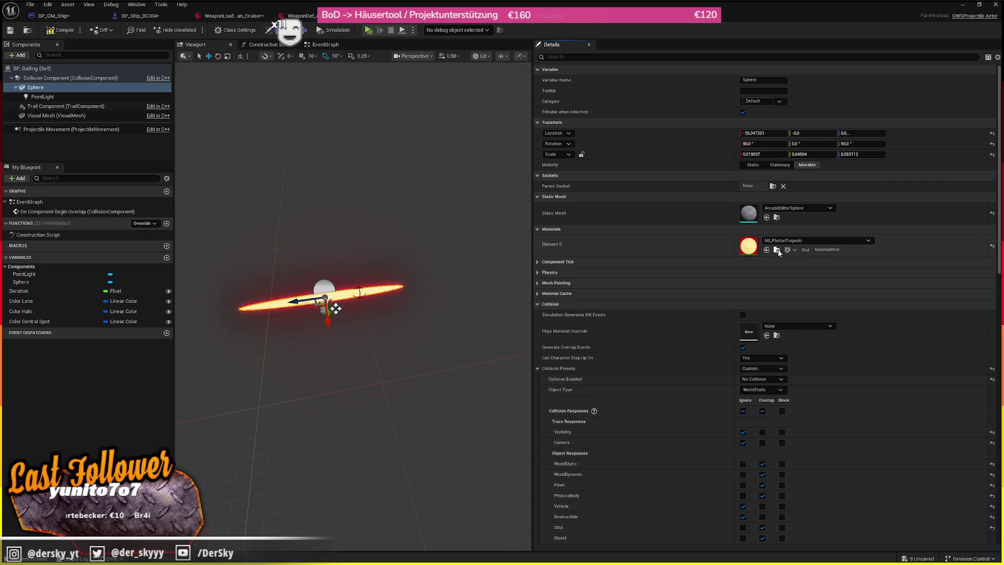
left_click(778, 250)
key("F2")
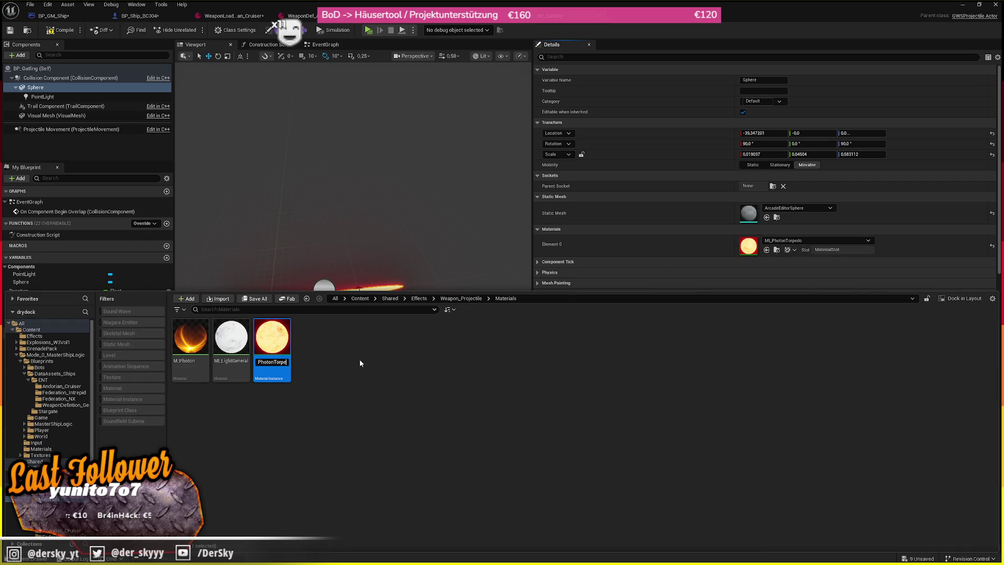
key("Return")
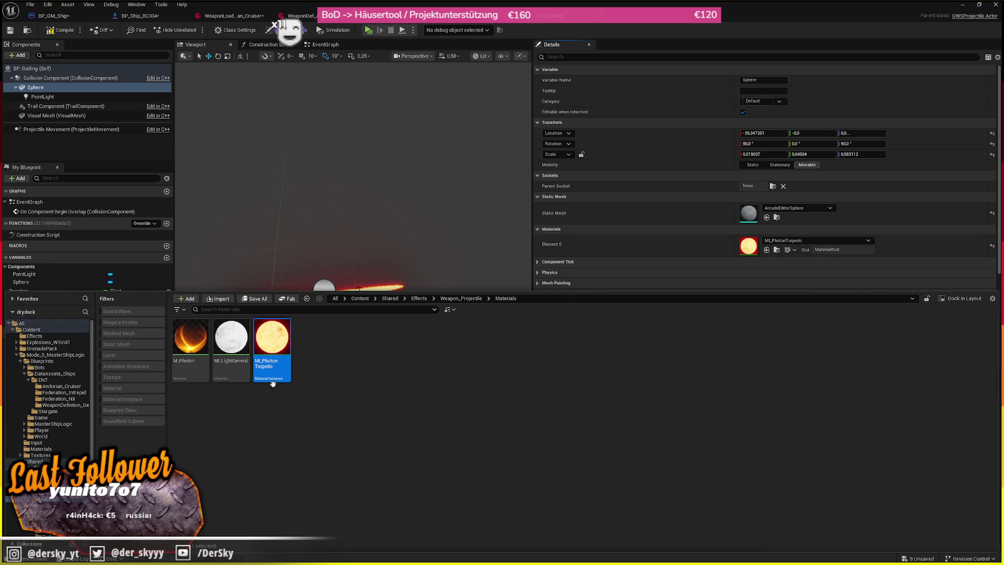
key("ctrl+d")
type("MI")
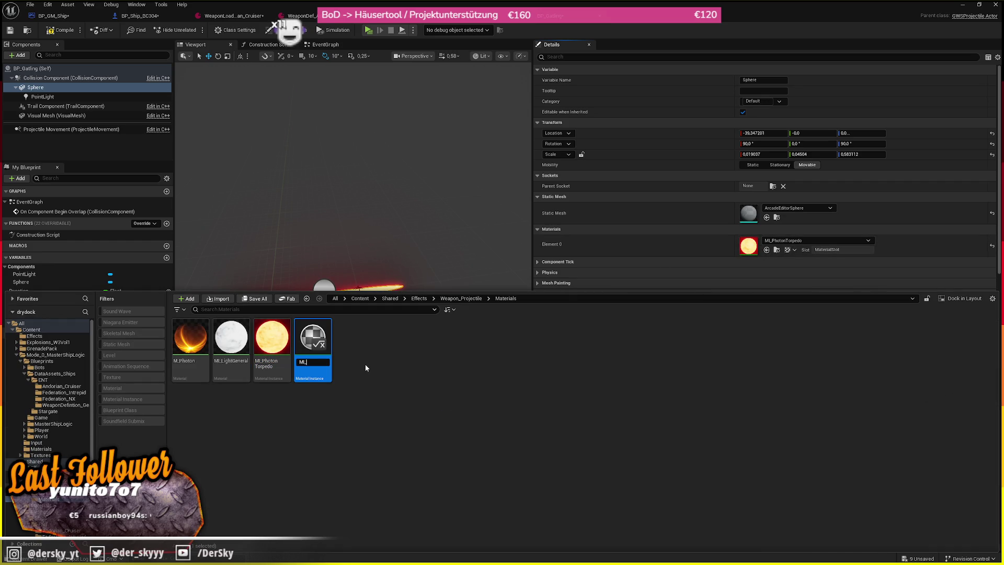
type("_Gatling")
key("Return")
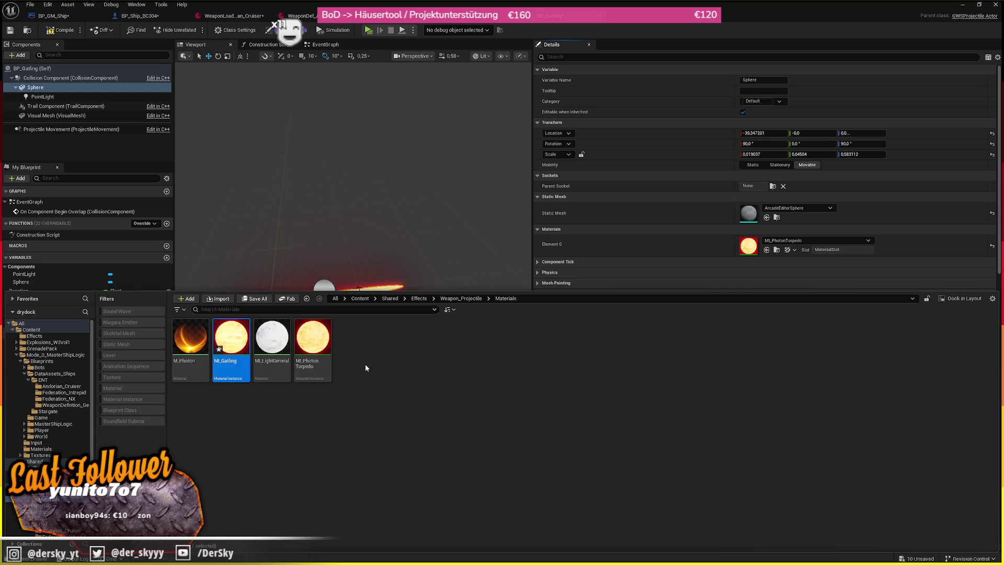
left_click(766, 249)
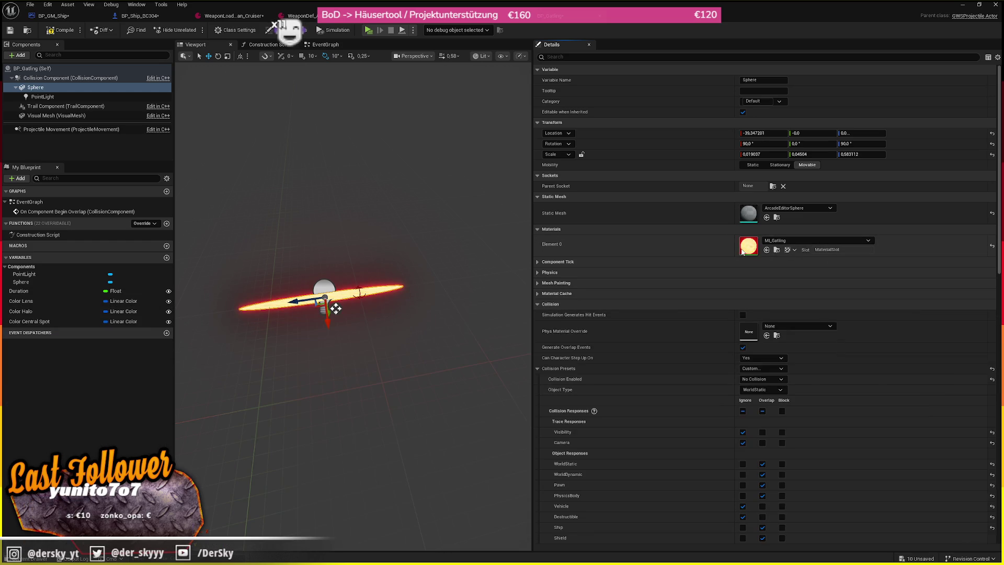
- Make MI_Gatling's Color parameter yellow, then open BP_Missile
double_click(747, 246)
left_click(623, 113)
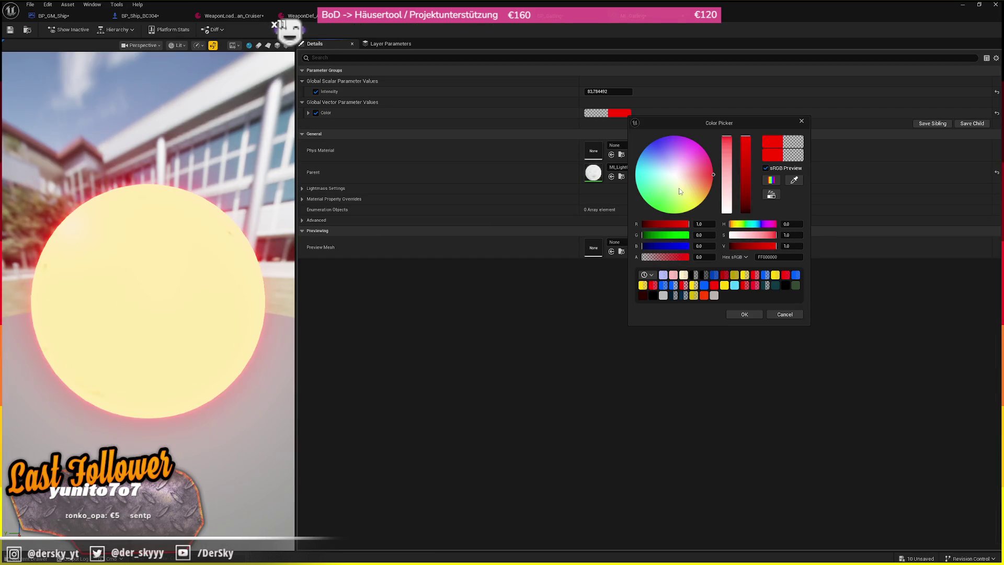
left_click(723, 285)
left_click(744, 314)
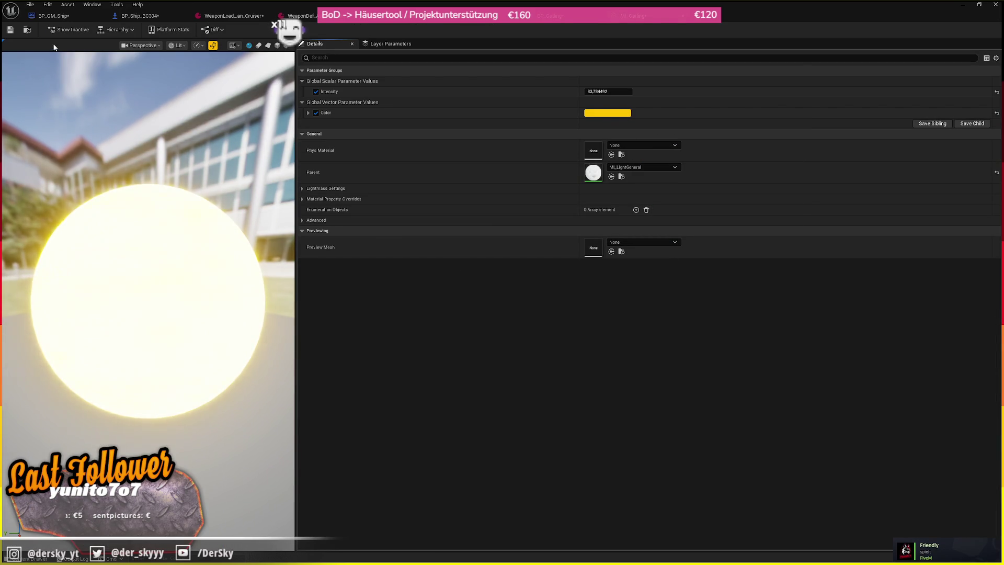
left_click(686, 18)
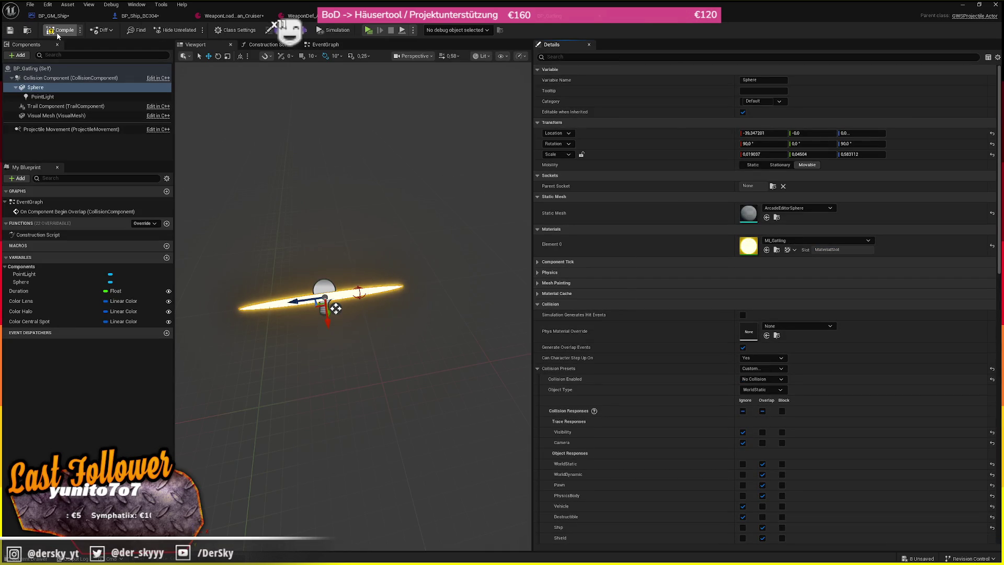
left_click(27, 30)
double_click(394, 336)
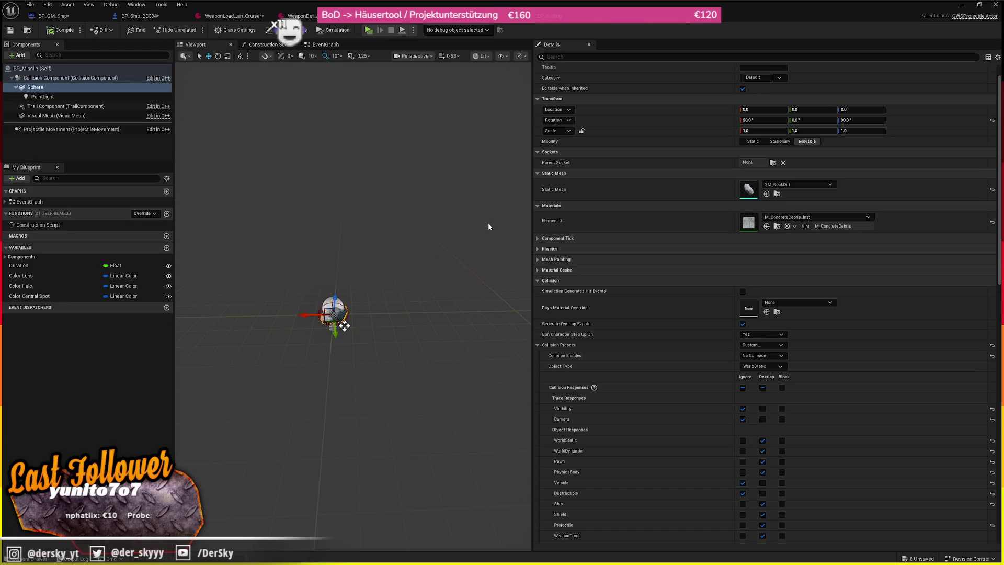
- Check the Andorian Cruiser loadout and open WeaponDef_Missiles from the Stargate folder
left_click(355, 15)
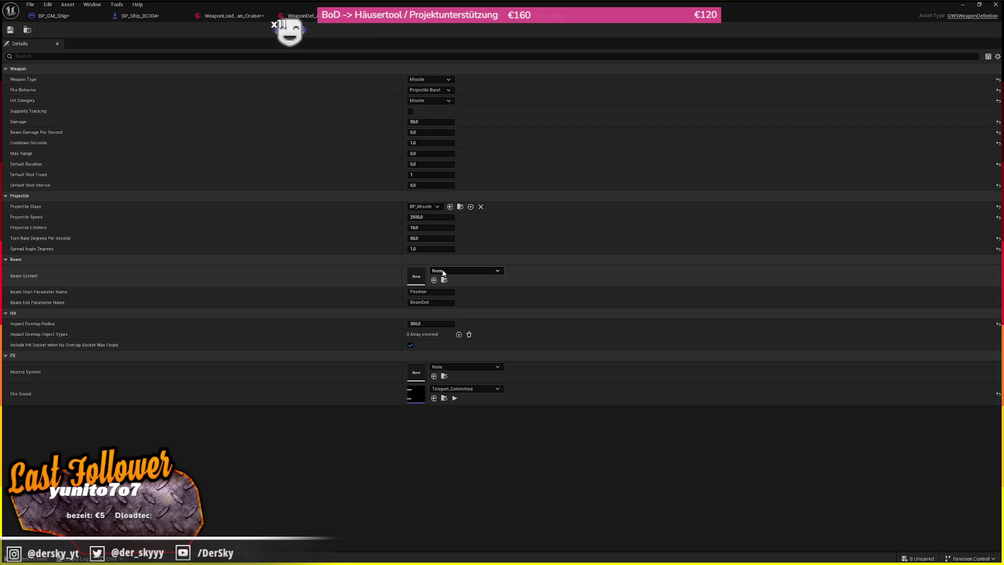
left_click(242, 17)
left_click(300, 16)
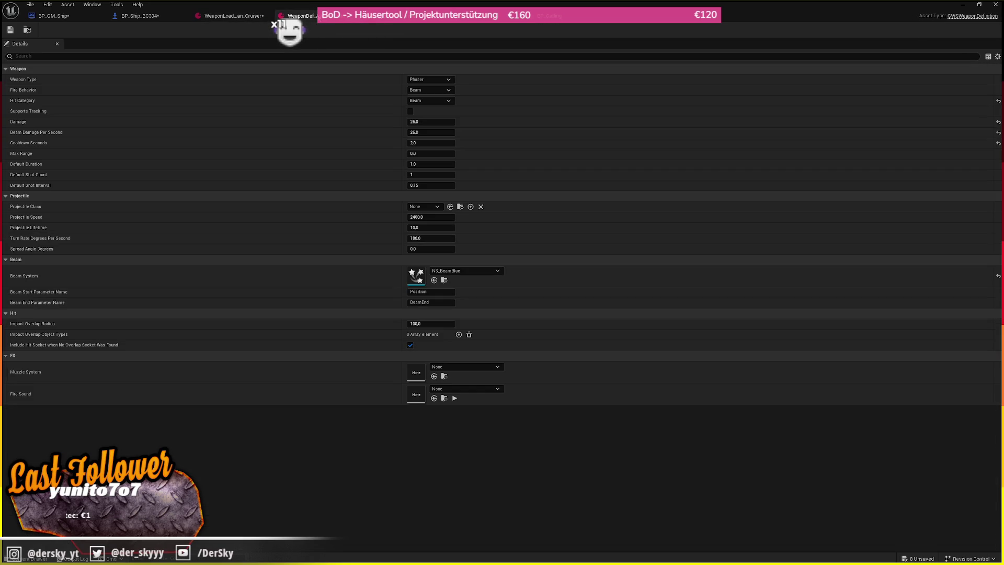
key("ctrl+space")
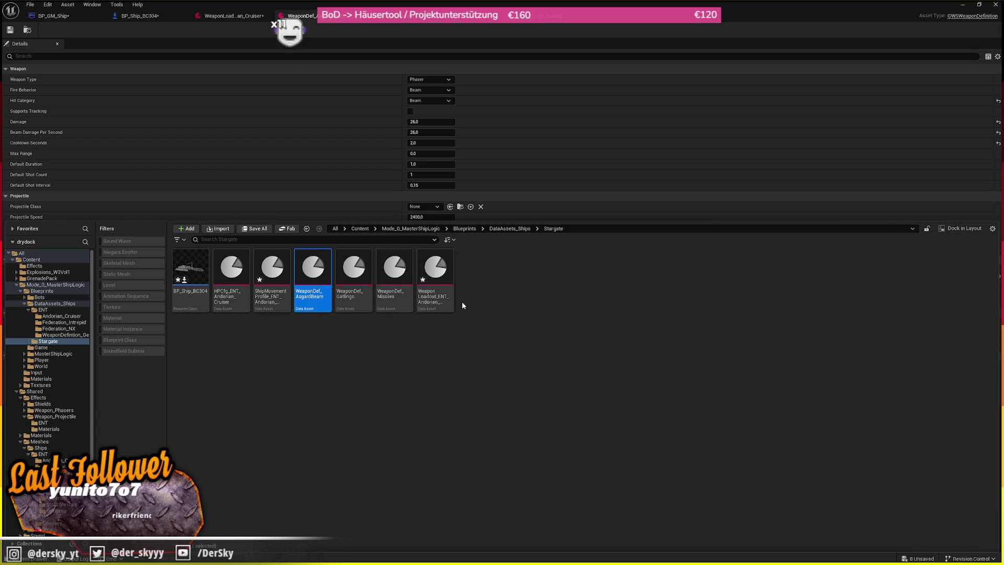
double_click(385, 299)
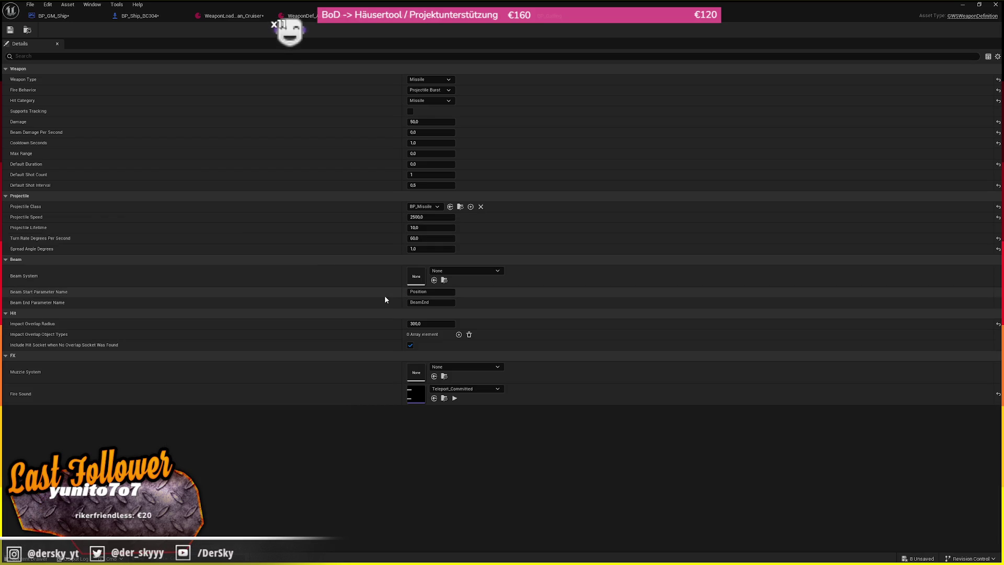
- Open WeaponDef_Gatlings and expand its Projectile Class dropdown
left_click(31, 558)
left_click(366, 282)
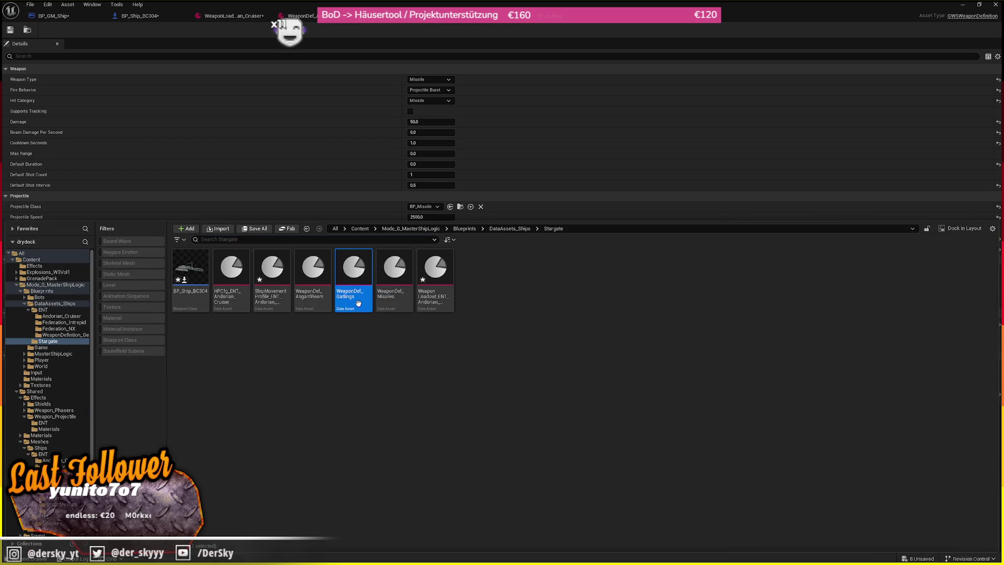
double_click(366, 283)
left_click(437, 207)
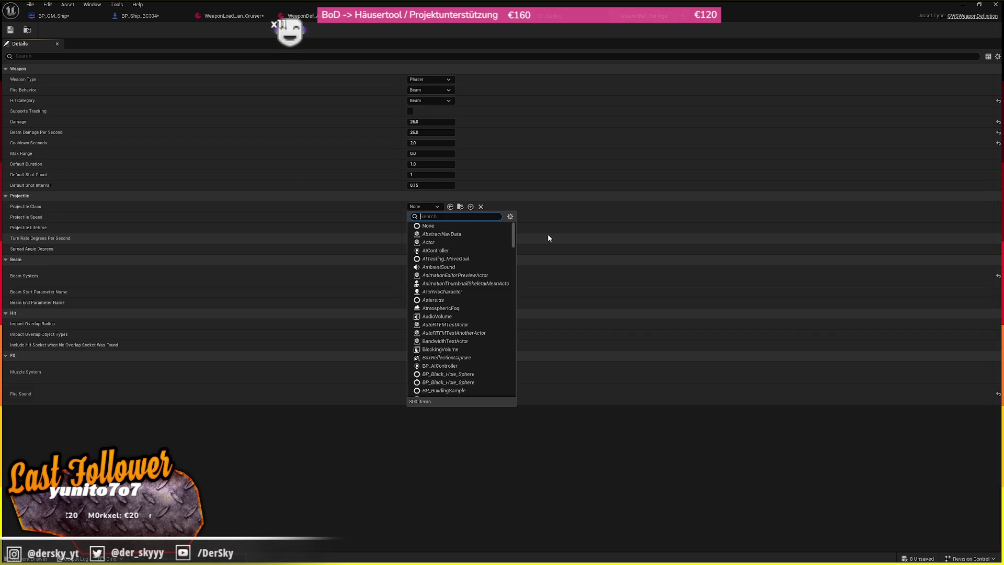
- Set Gatlings' Projectile Class to BP_Gatling, clear Beam System and Fire Sound, and save
type("Gatling")
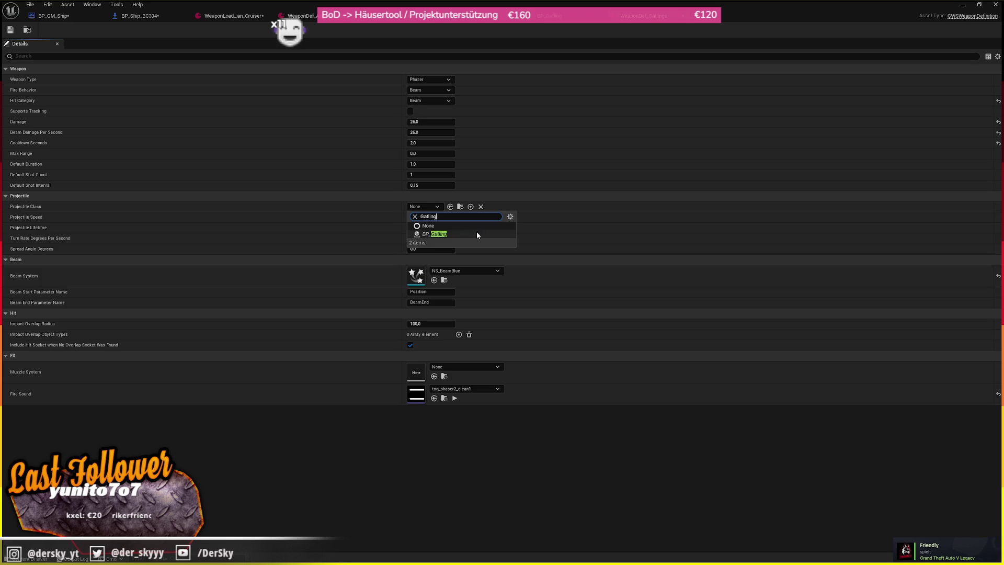
left_click(478, 233)
left_click(475, 269)
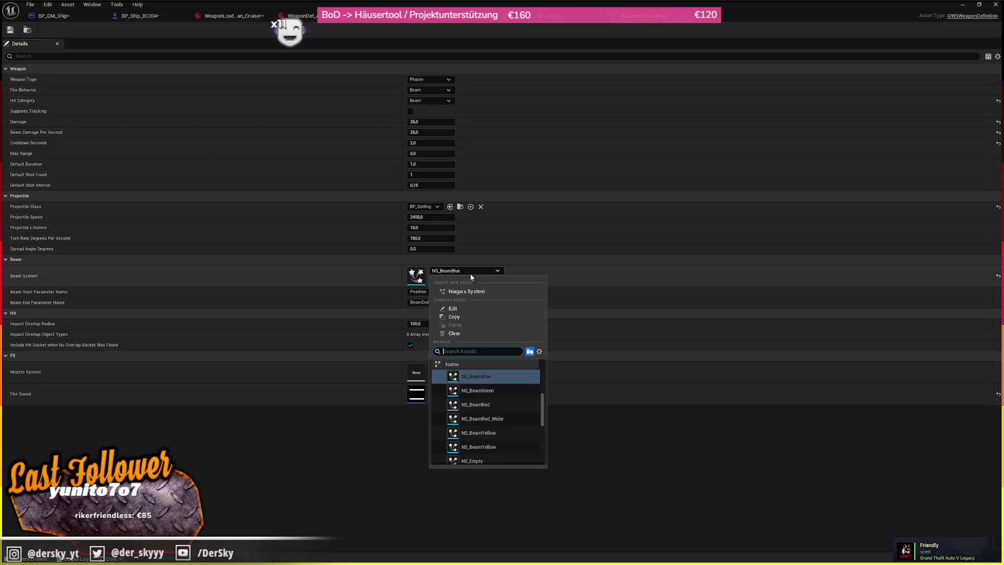
left_click(453, 333)
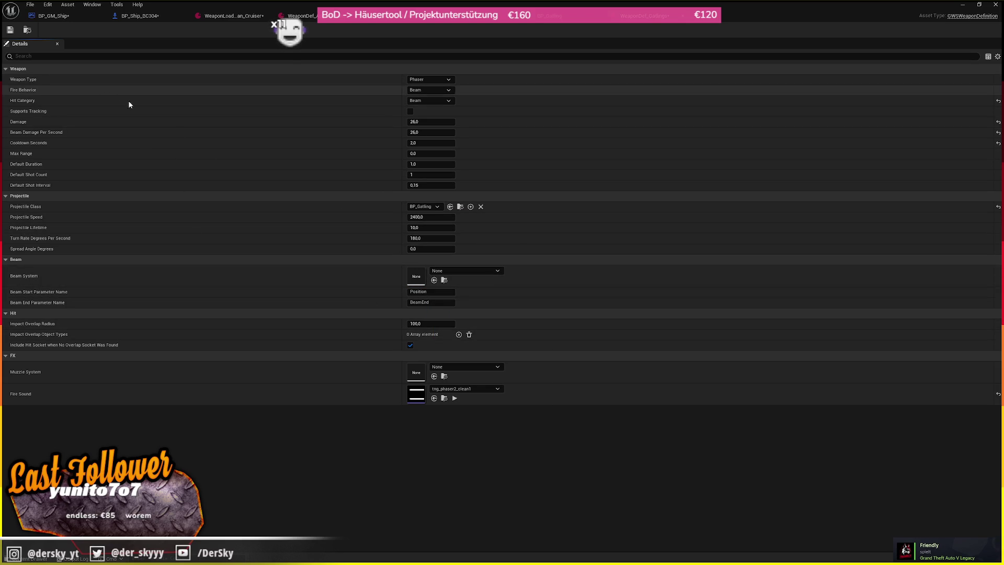
left_click(464, 389)
left_click(470, 249)
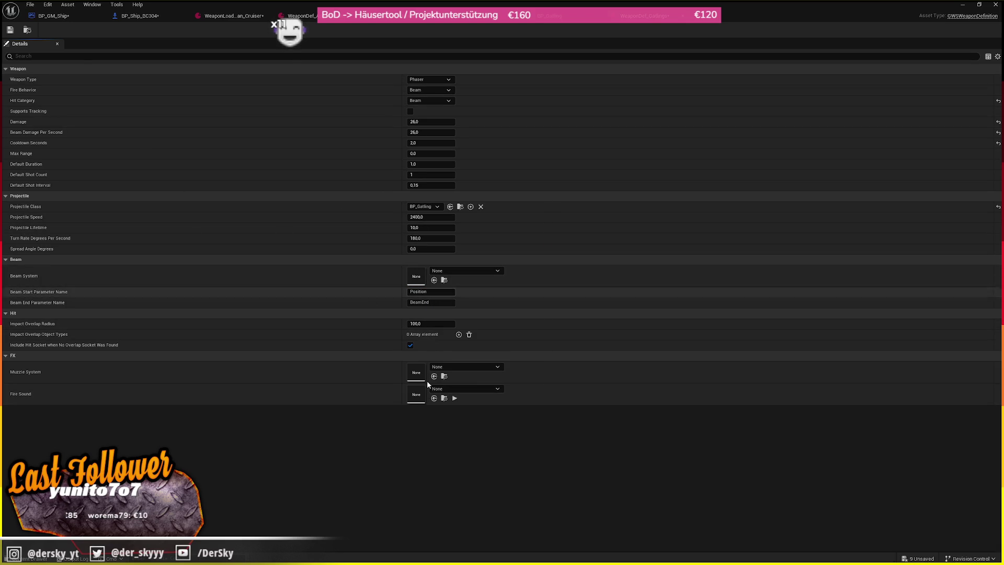
left_click(16, 30)
- Switch back to the WeaponDef_Missiles definition in the Stargate folder
left_click(26, 30)
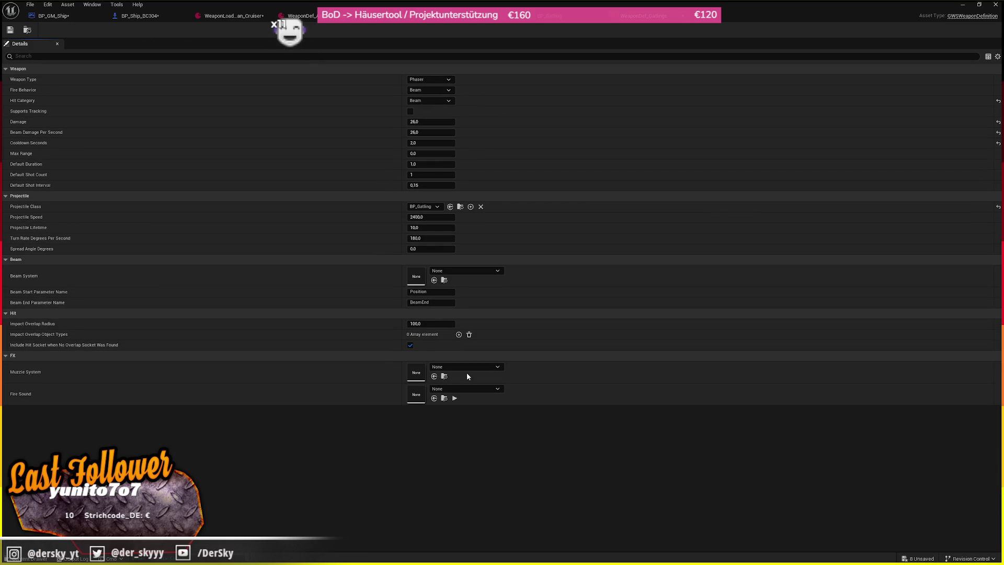
left_click(413, 16)
left_click(27, 30)
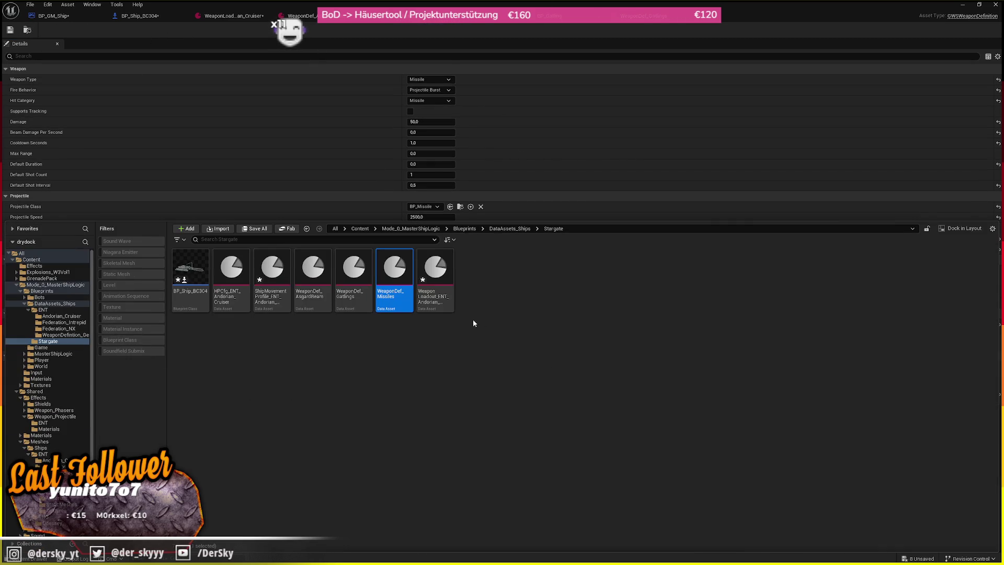
- Set the Andorian Cruiser loadout's Index [2] weapon to WeaponDef_AsgardBeam and return to TestMap
double_click(452, 307)
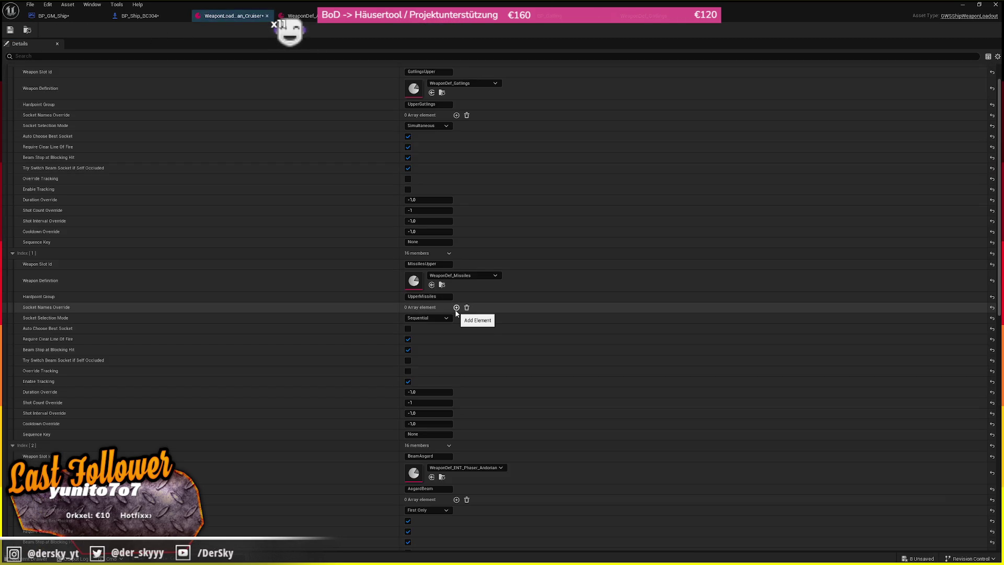
scroll(516, 256, "down", 5)
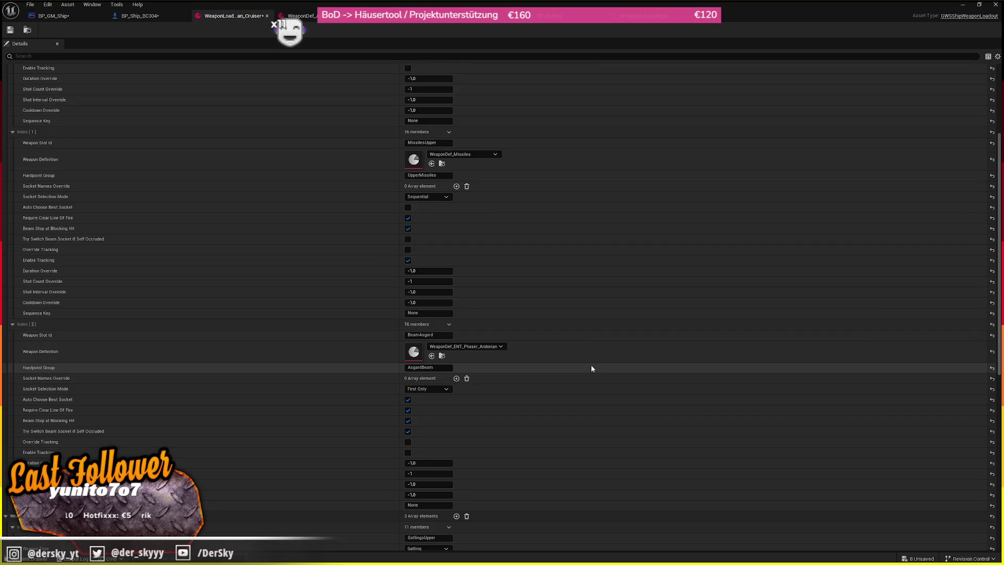
key("ctrl+space")
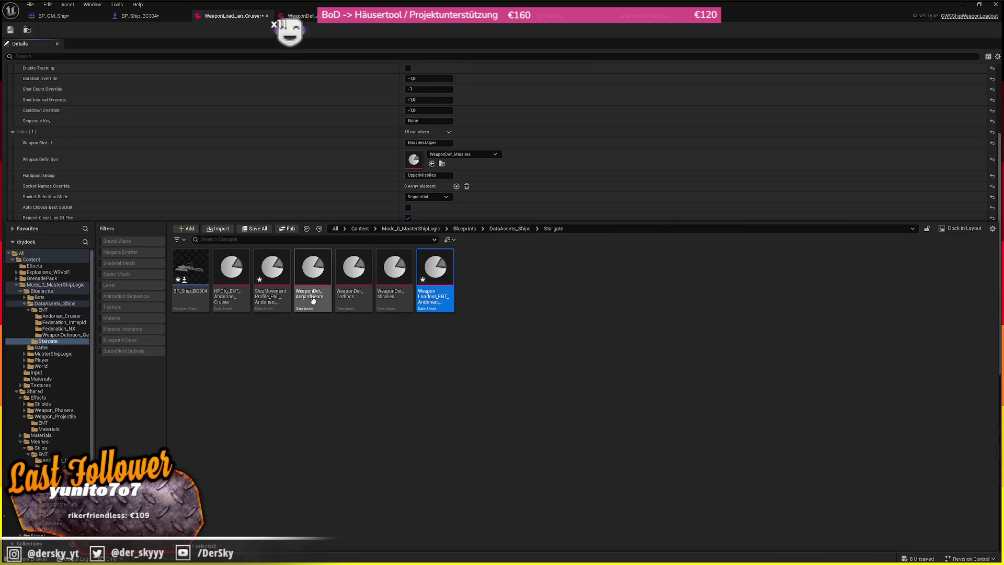
left_click(307, 168)
left_click(431, 339)
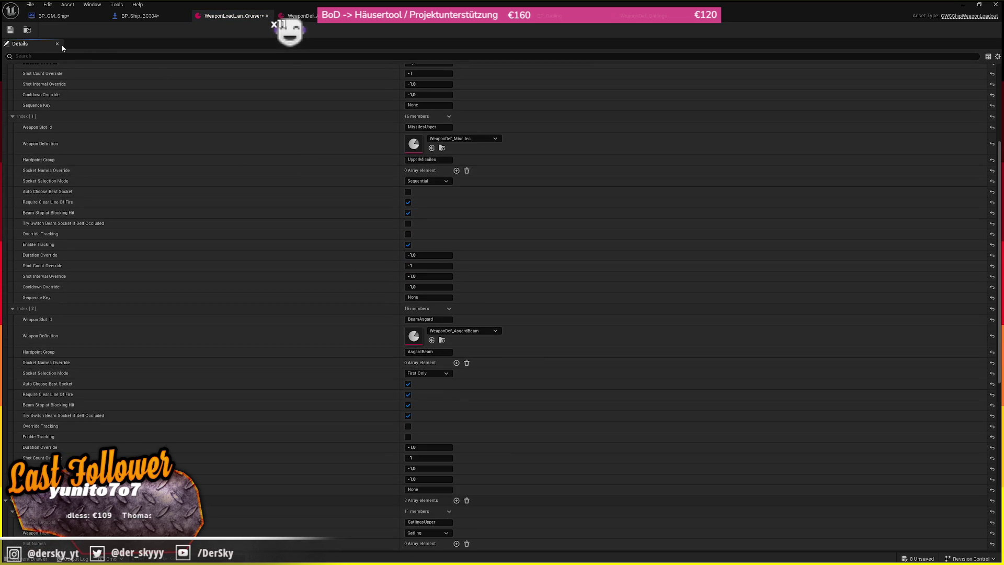
key("ctrl+Tab")
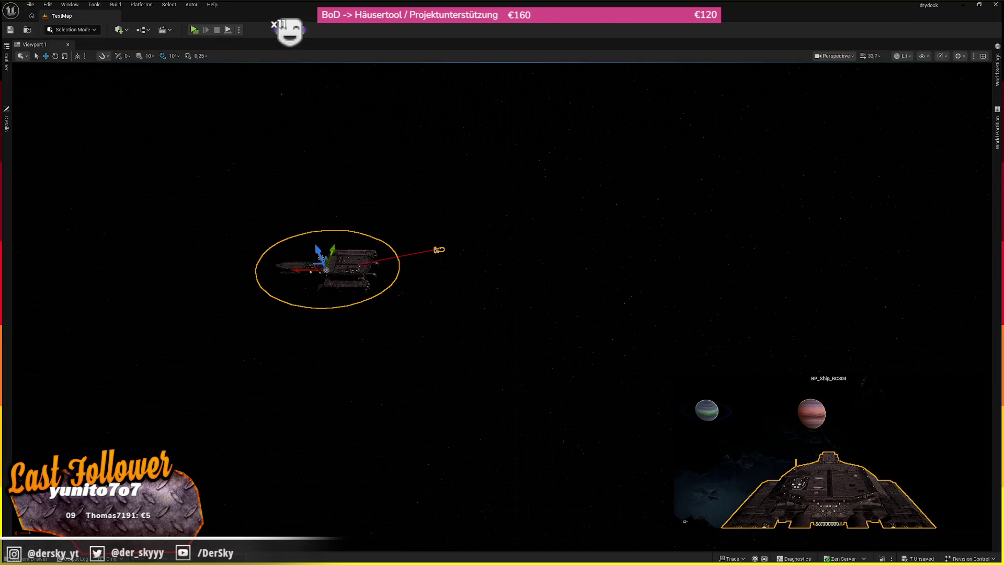
- Play-test the BC304 in the Selected Viewport, adjusting throttle, then end the session with Esc
left_click(239, 29)
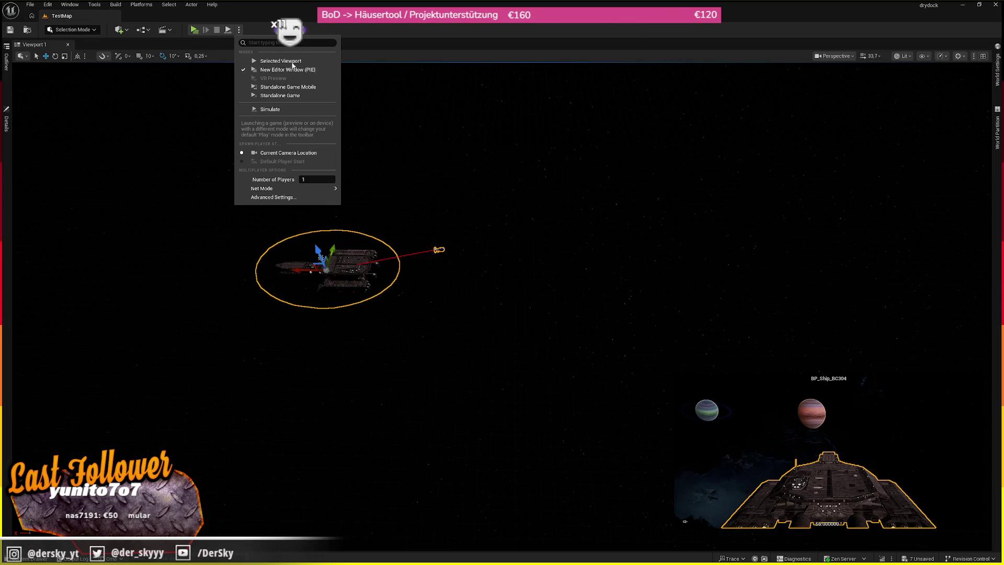
left_click(277, 58)
scroll(502, 282, "up", 4)
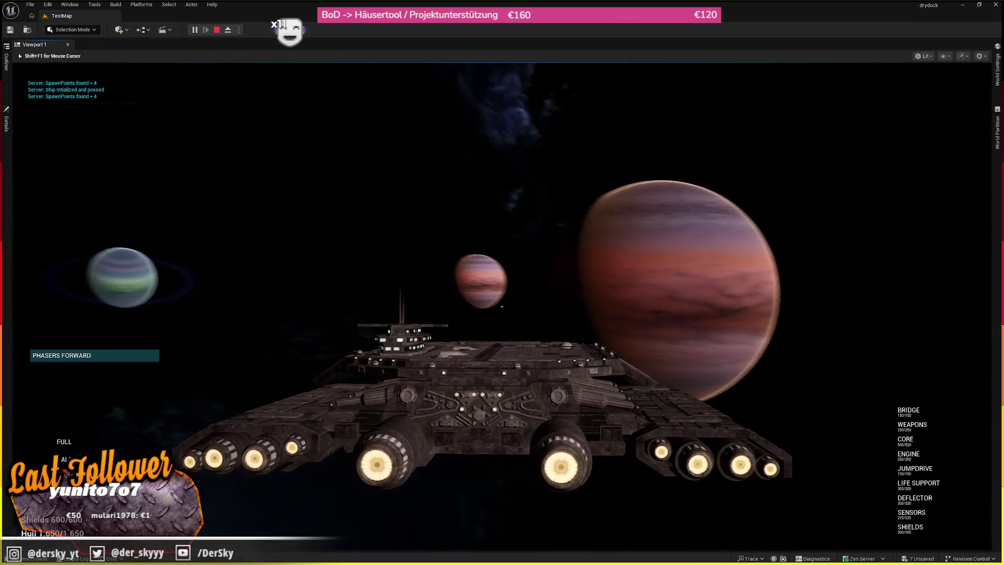
scroll(501, 282, "down", 2)
scroll(502, 282, "down", 1)
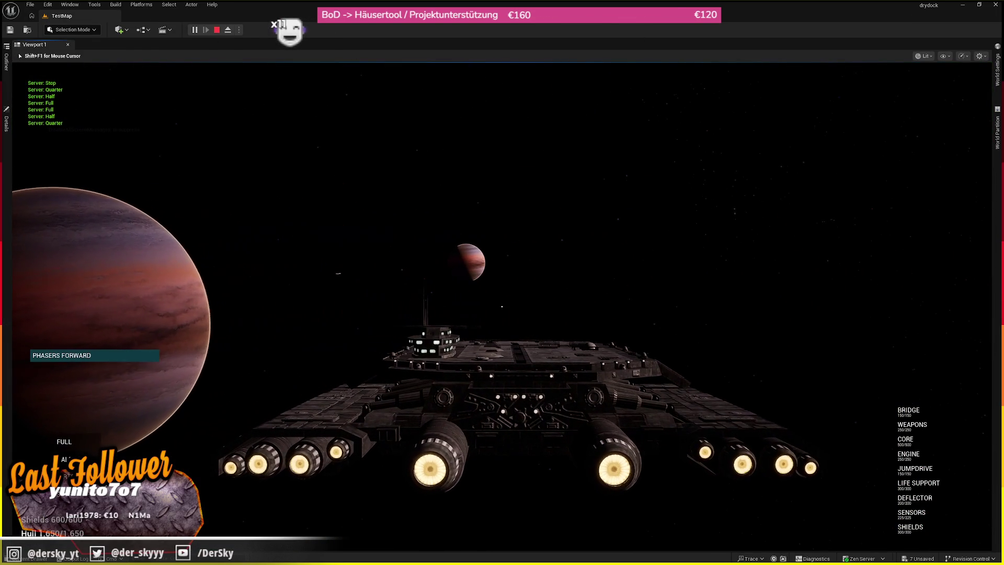
key("Escape")
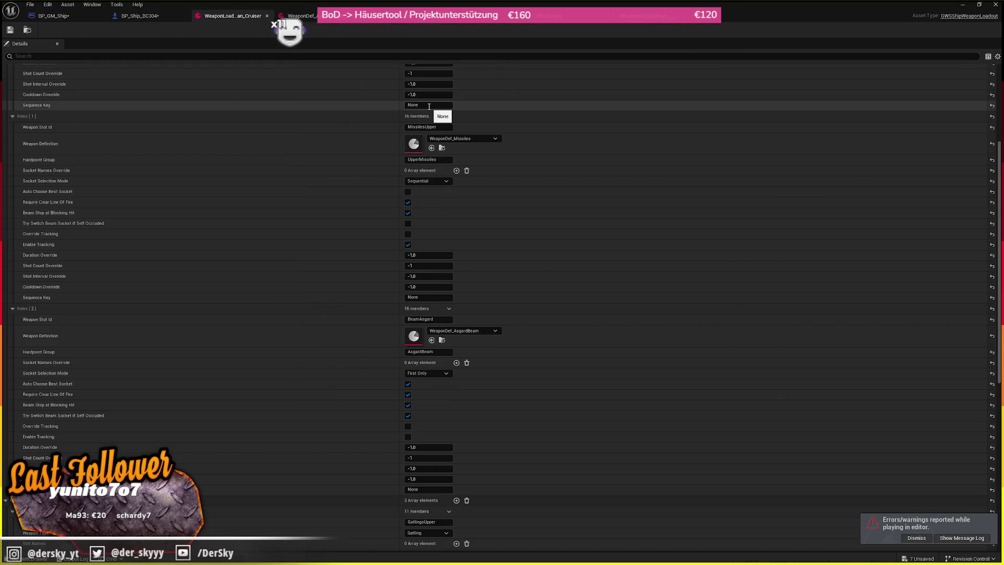
- Collapse BP_Ship_BC304's Shields, General, Default and Bot categories and detach the loadout window
left_click(137, 16)
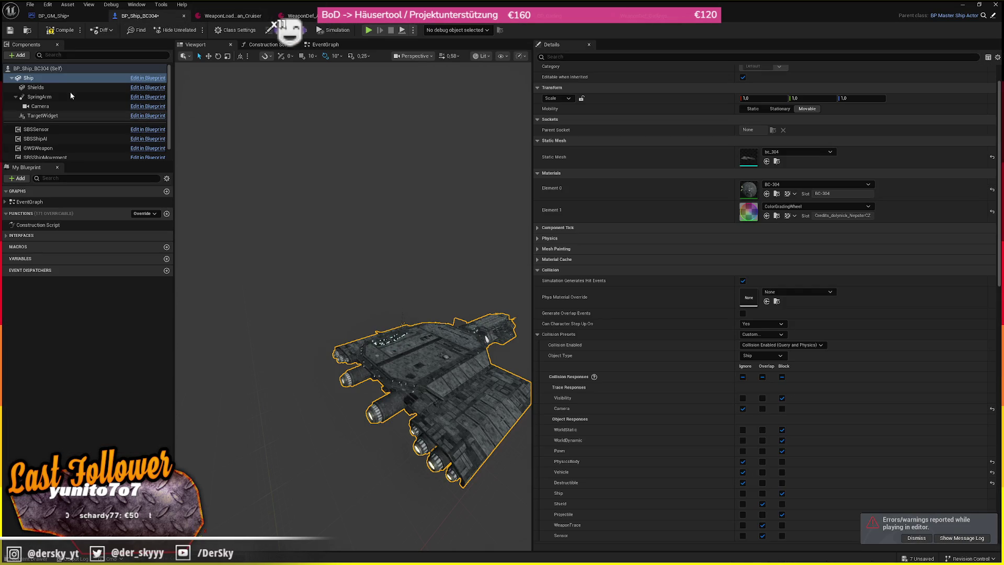
scroll(758, 303, "down", 3)
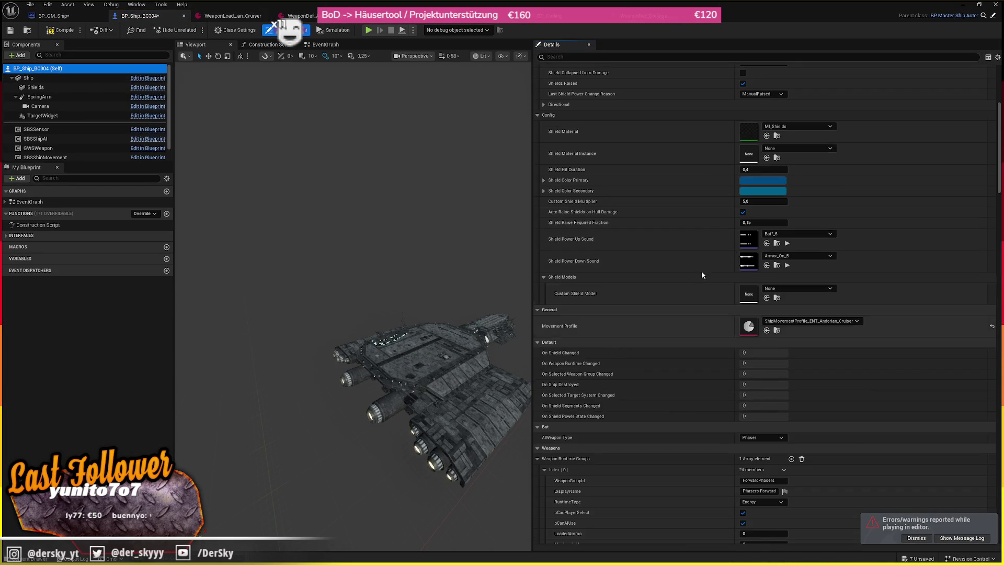
scroll(680, 245, "up", 5)
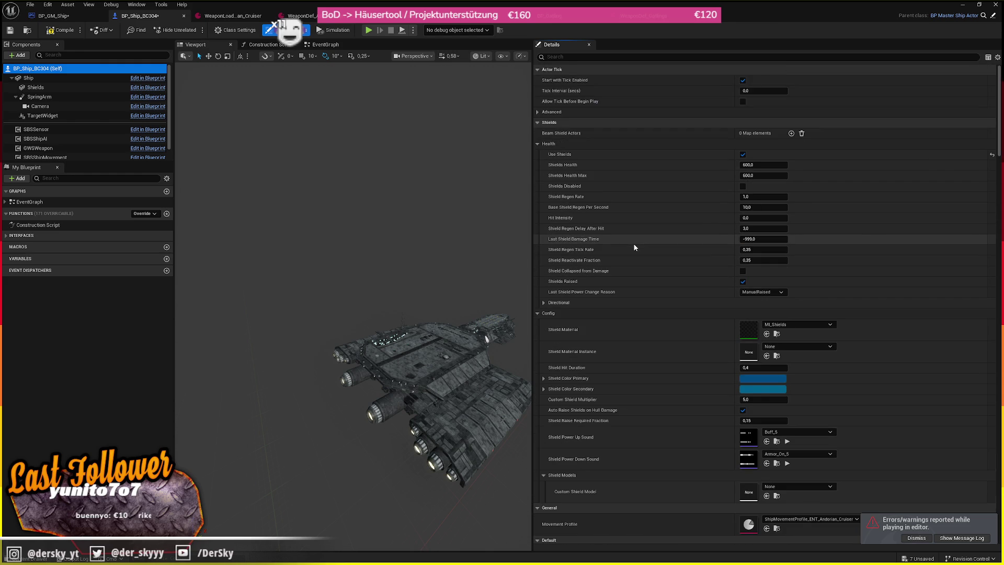
left_click(558, 123)
left_click(549, 132)
left_click(556, 143)
left_click(556, 154)
scroll(701, 265, "down", 2)
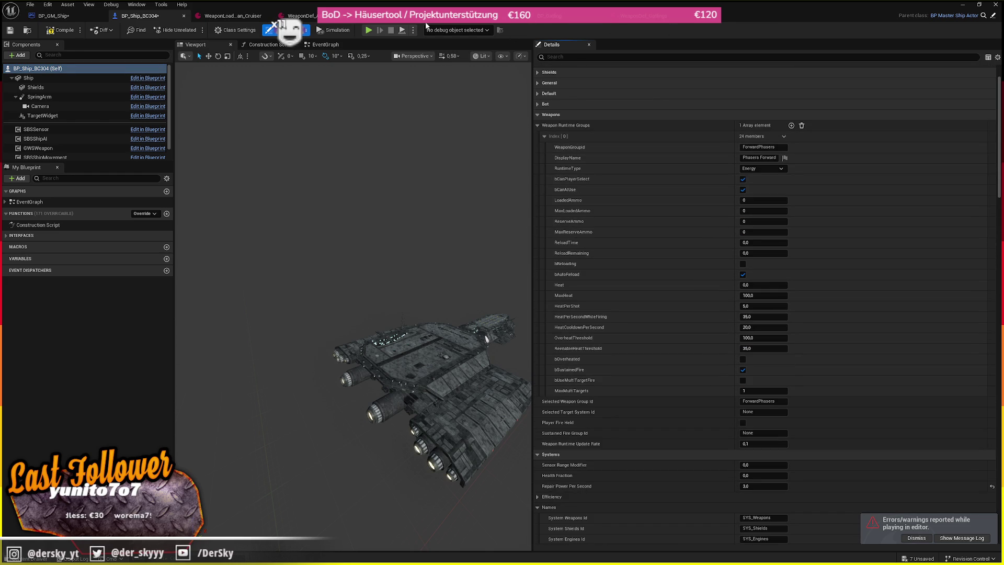
mouse_move(233, 16)
left_mouse_down()
mouse_move(159, 194)
mouse_move(164, 210)
mouse_move(403, 220)
left_mouse_up()
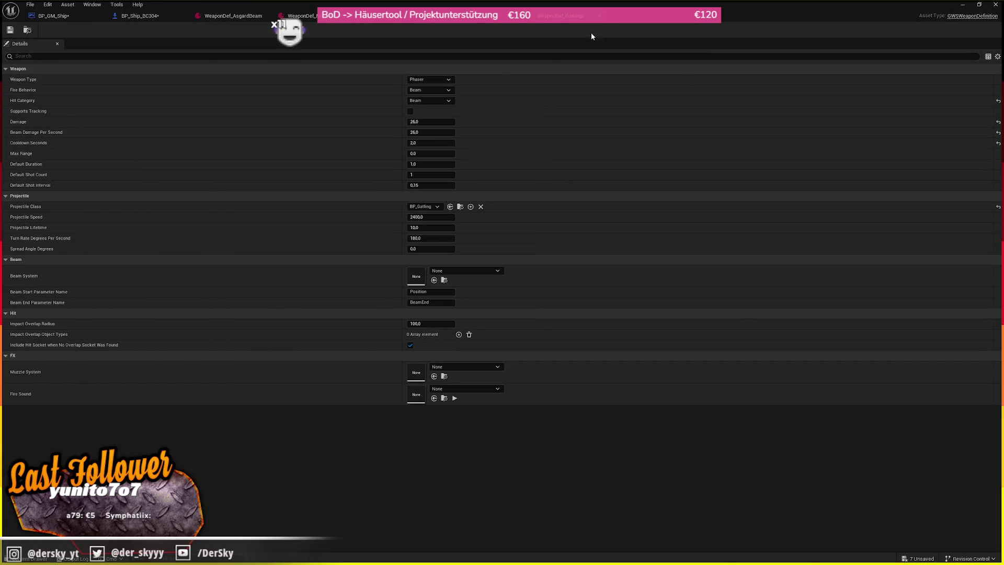
left_click(483, 20)
left_click(140, 16)
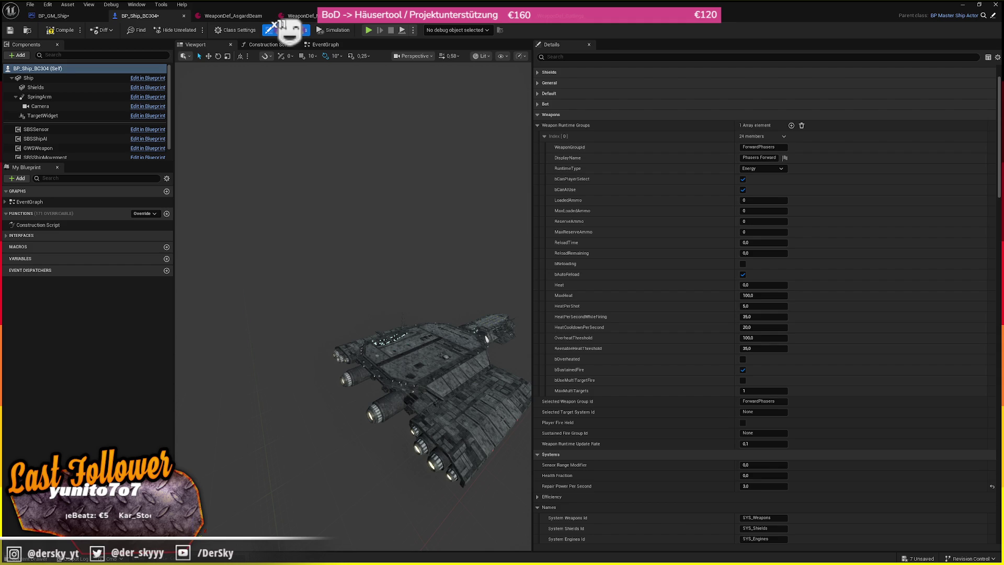
- Set runtime group [0] to WeaponGroupId GatlingsUpper, DisplayName Gatlings Upper, RuntimeType Energy
left_click(782, 148)
type("GatlingsUpper")
left_click(760, 157)
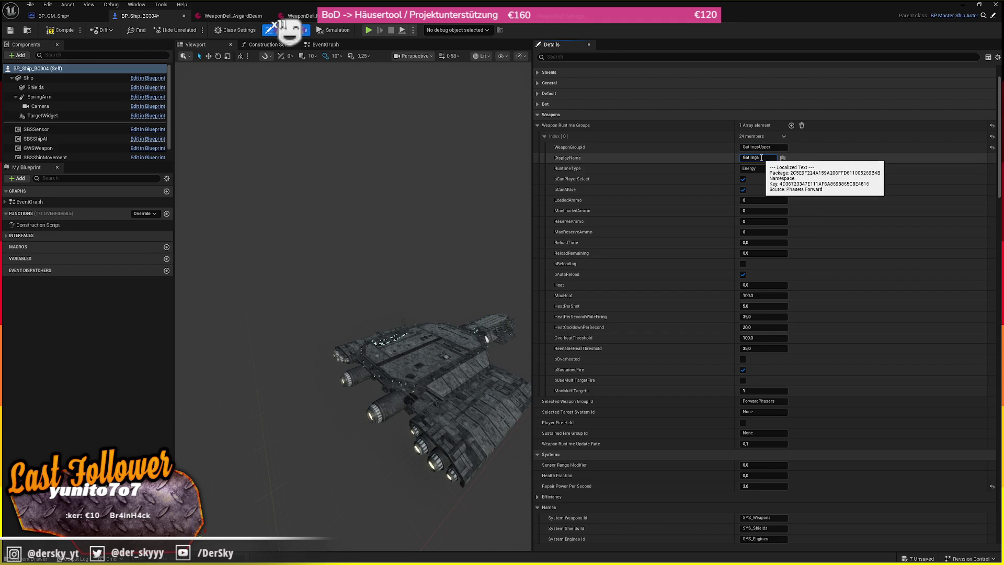
left_click(770, 168)
left_click(765, 184)
left_click(755, 169)
left_click(755, 176)
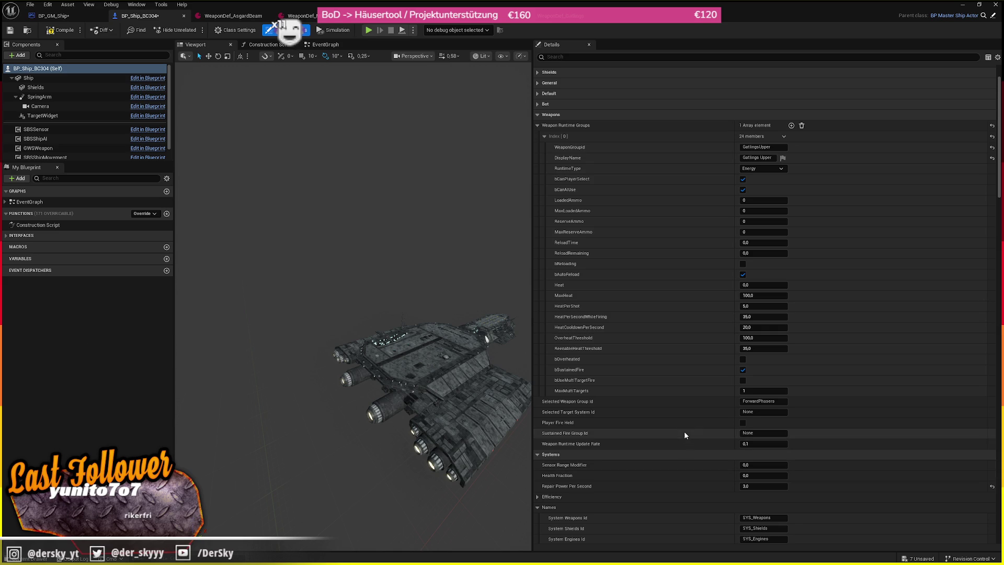
- Add a second weapon runtime group and paste the GatlingsUpper group's values into it
left_click(762, 147)
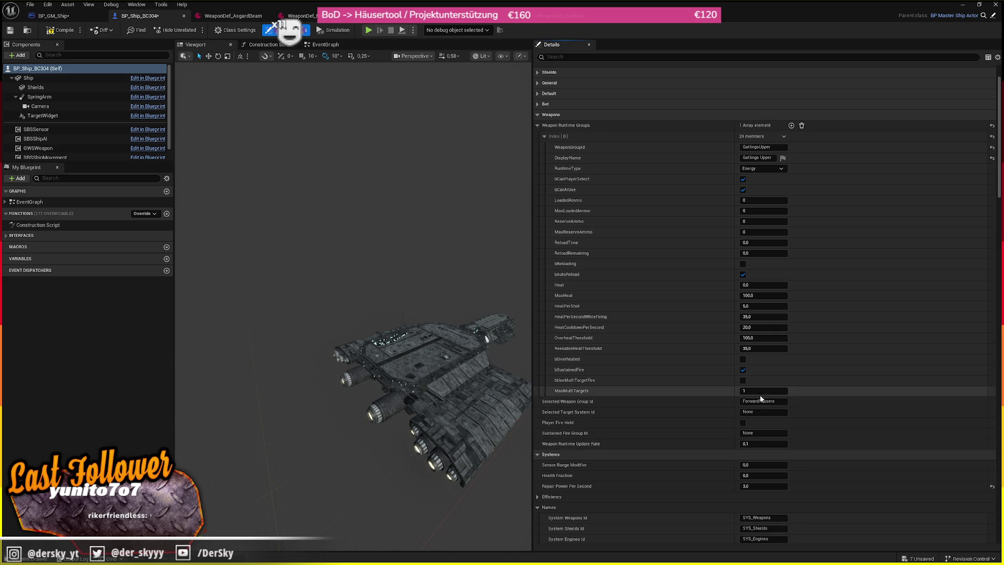
left_click(791, 125)
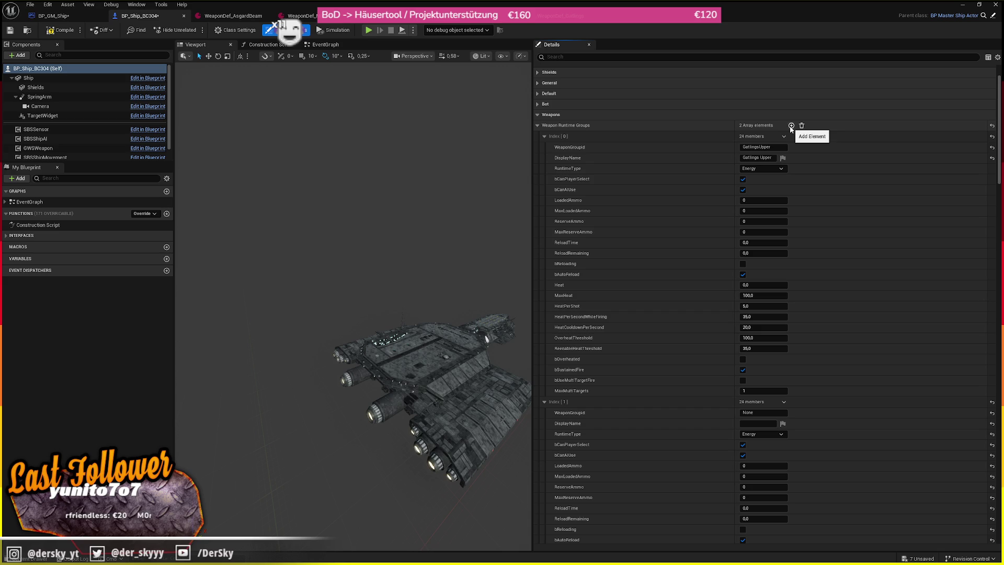
scroll(619, 259, "down", 3)
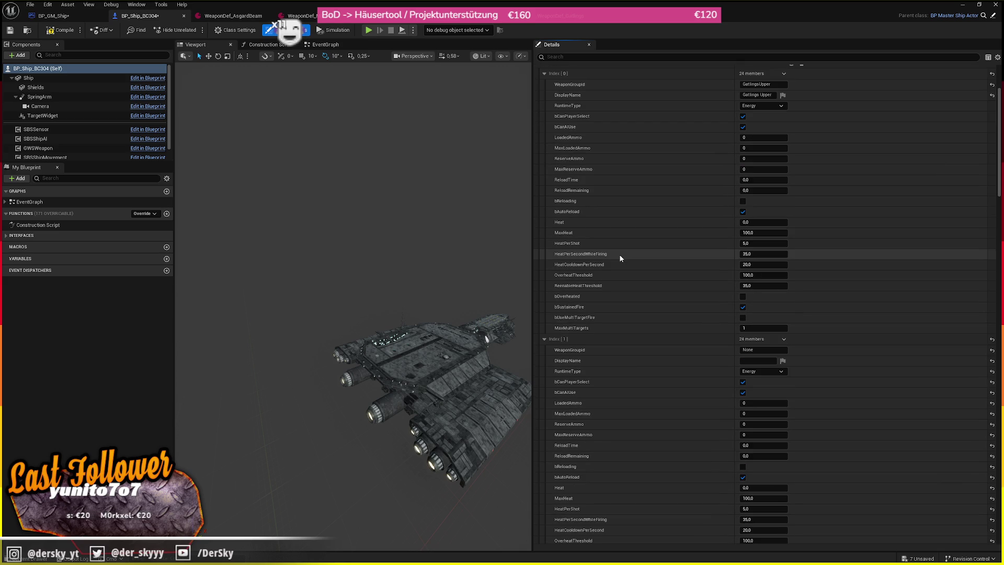
scroll(620, 259, "up", 2)
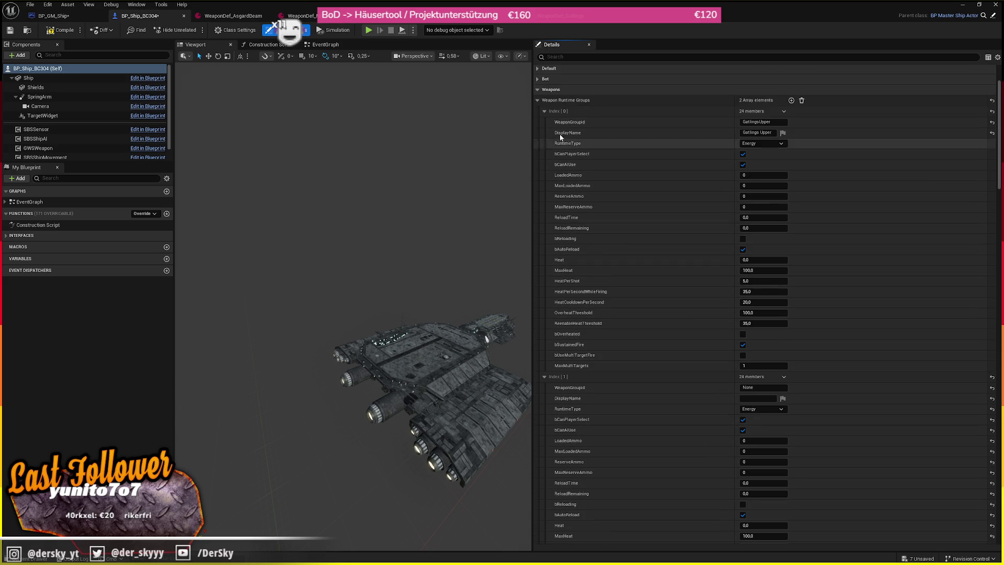
right_click(561, 114)
left_click(583, 151)
scroll(584, 362, "down", 1)
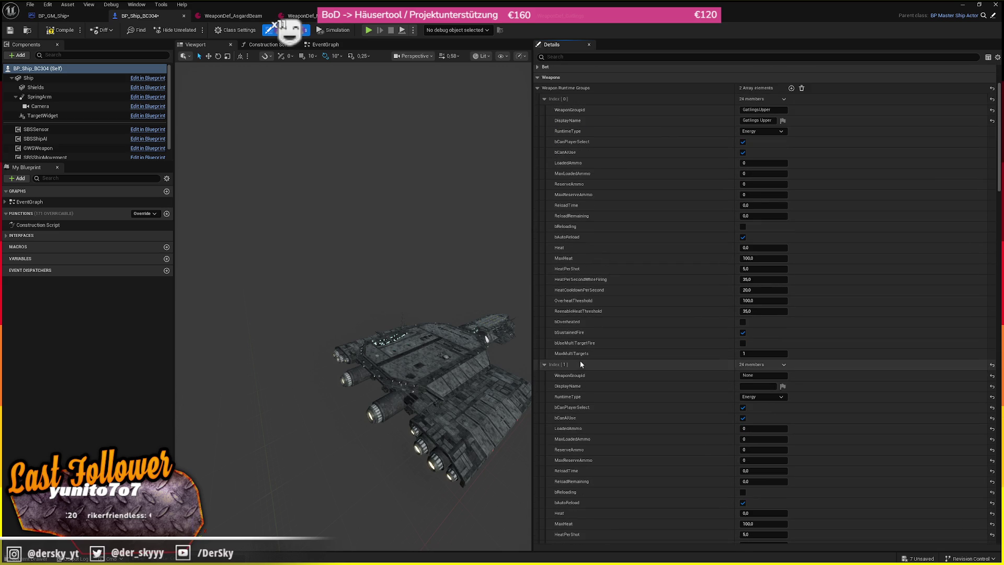
right_click(580, 360)
left_click(583, 411)
- Rename the second group MissilesUpper, using ammo with 2 loaded and 10 reserve
scroll(632, 351, "down", 3)
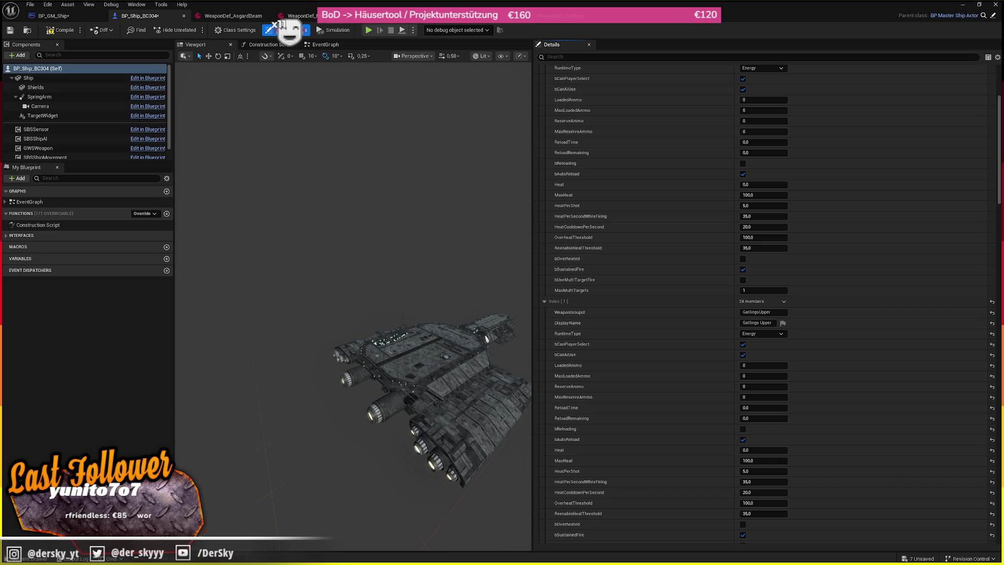
left_click(763, 312)
type("MissilesUpper")
left_click(769, 334)
scroll(770, 374, "down", 3)
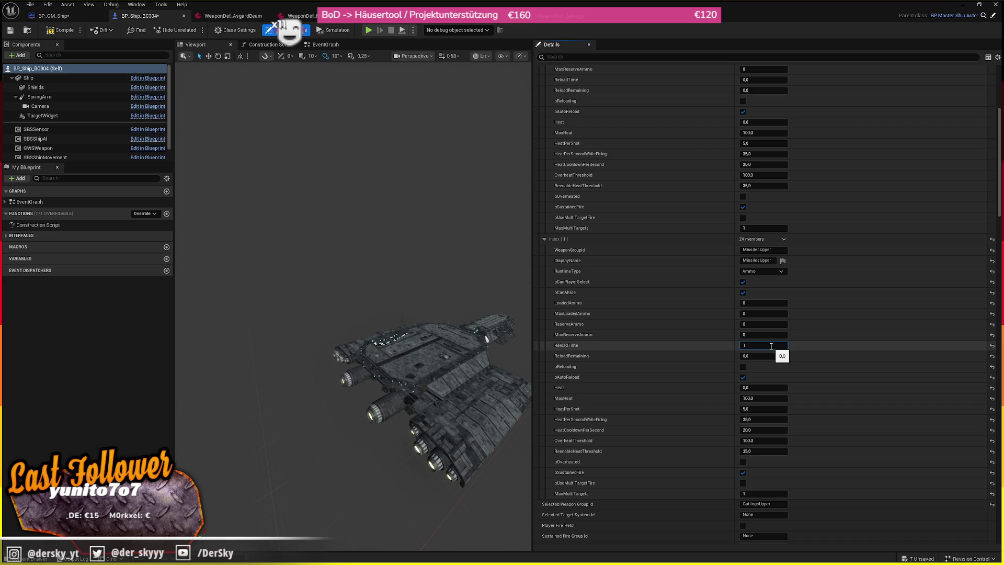
key("Return")
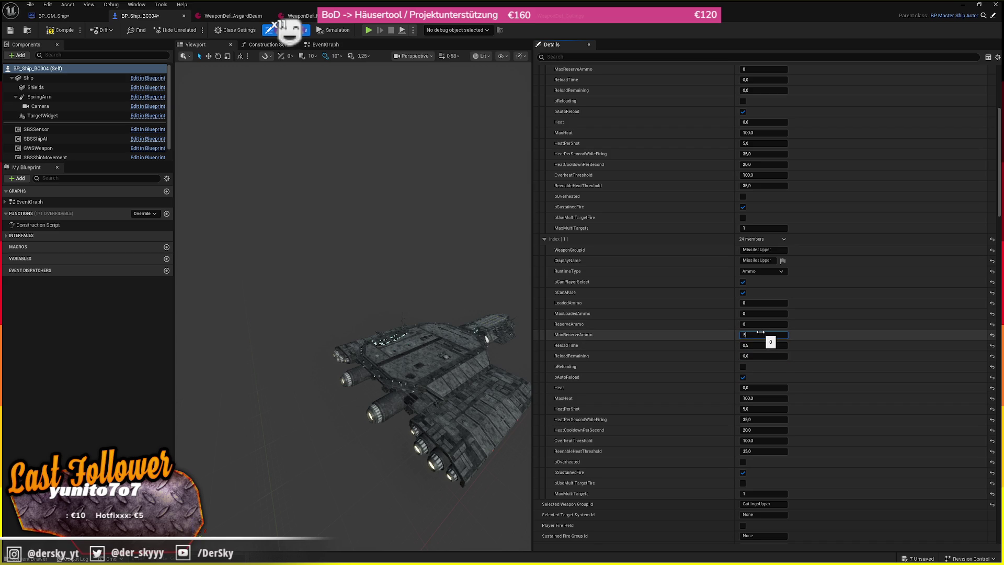
left_click(750, 323)
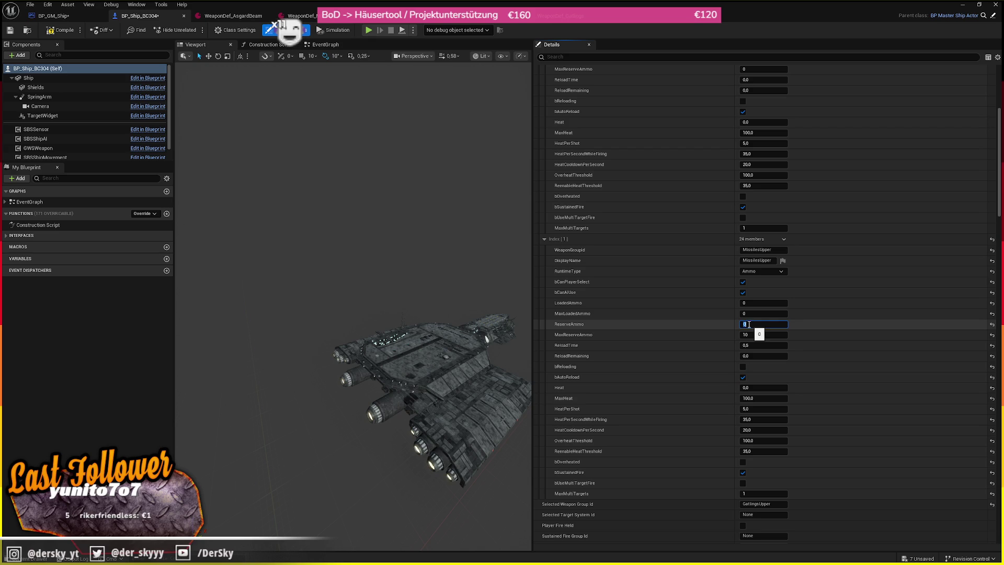
type("10")
key("Return")
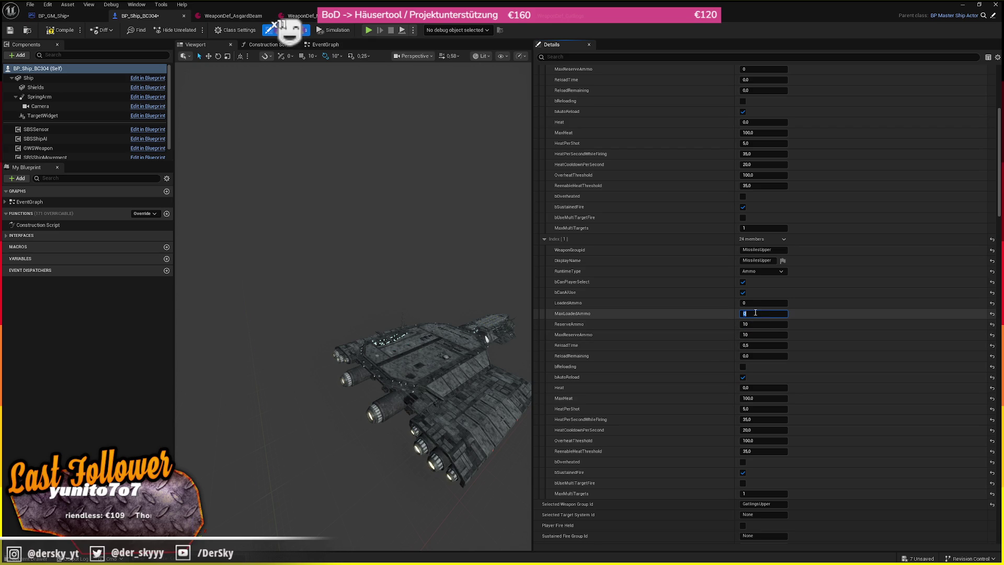
type("2")
left_click(753, 303)
type("2")
key("Return")
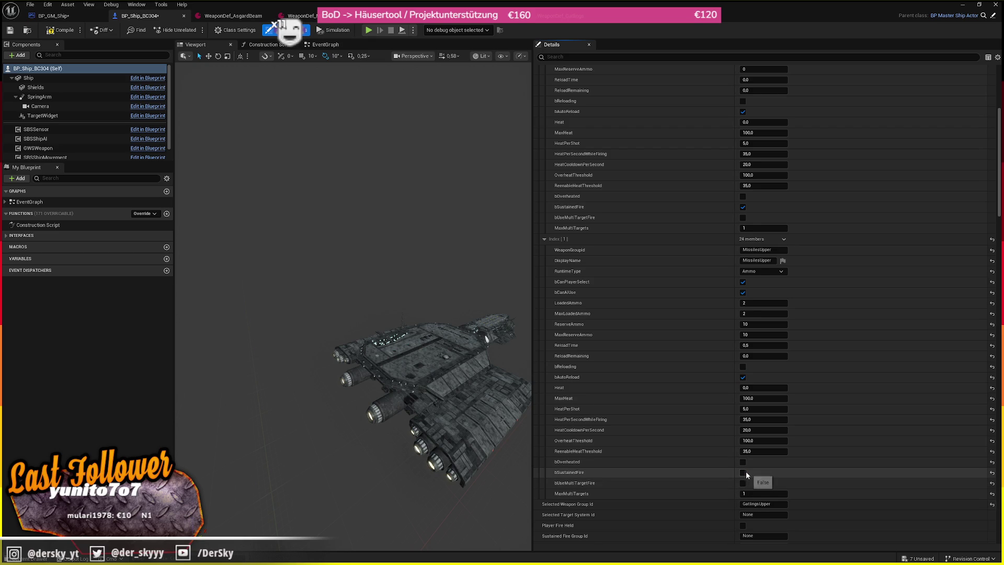
- Add a third group copied from GatlingsUpper and rename it BeamAsgard
scroll(627, 262, "up", 2)
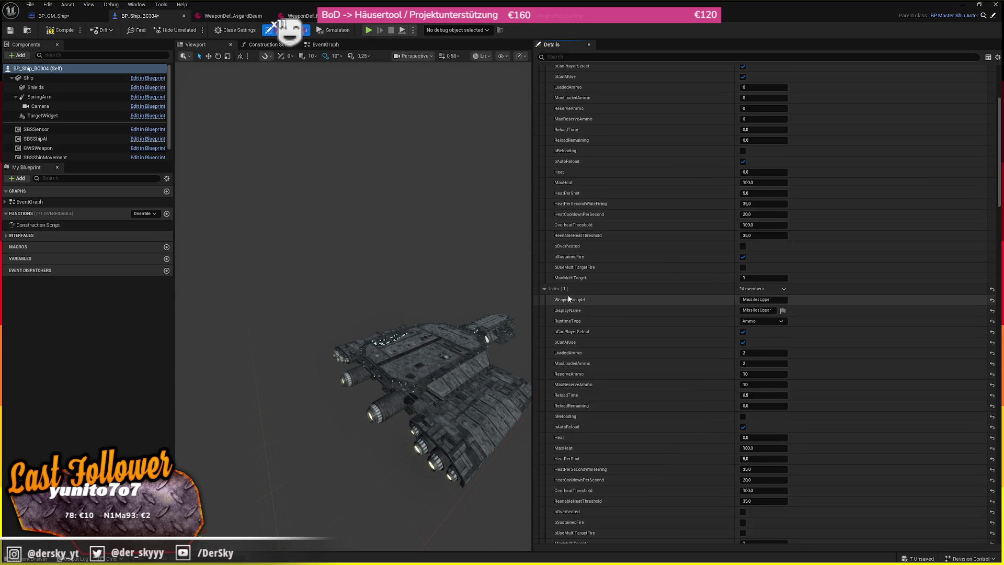
right_click(571, 291)
left_click(601, 331)
scroll(623, 157, "up", 4)
right_click(569, 127)
left_click(607, 170)
left_click(791, 112)
scroll(854, 306, "down", 8)
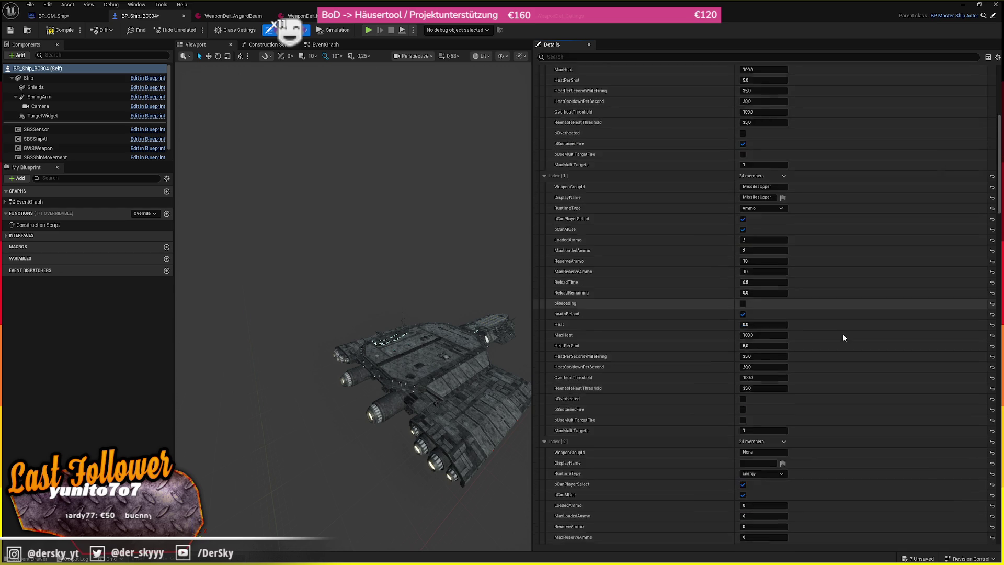
scroll(851, 322, "down", 5)
right_click(581, 317)
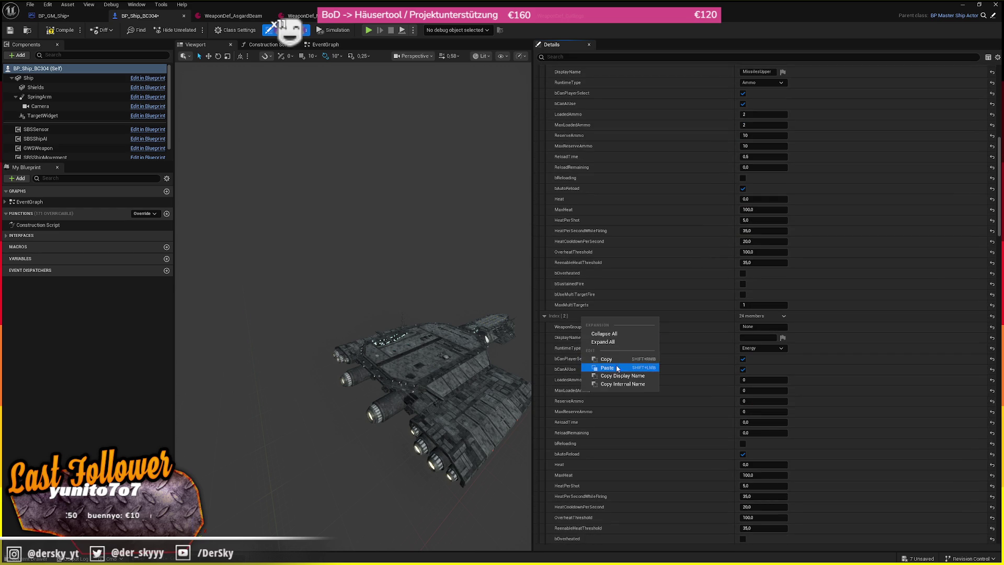
left_click(617, 367)
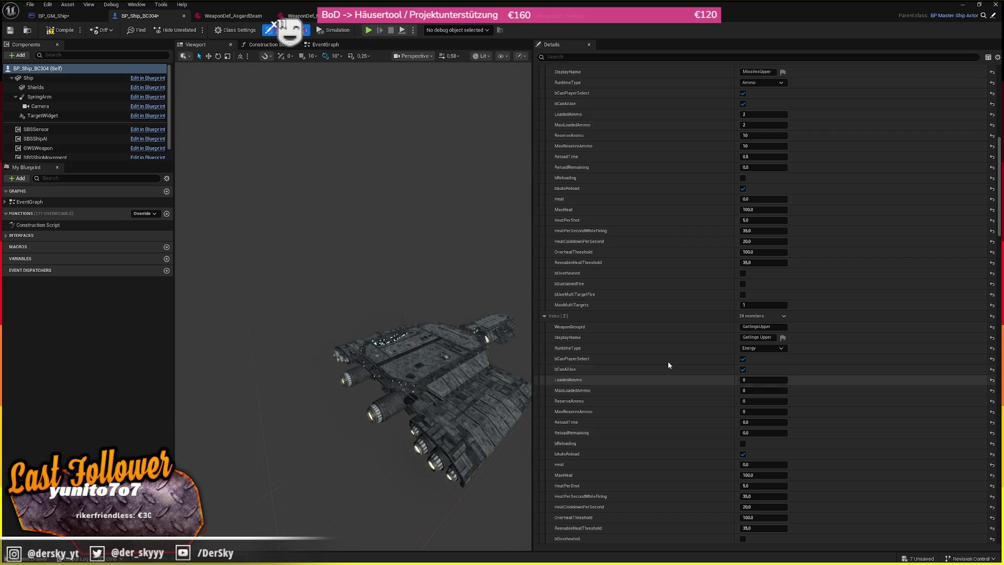
key("ctrl+v")
left_click(773, 337)
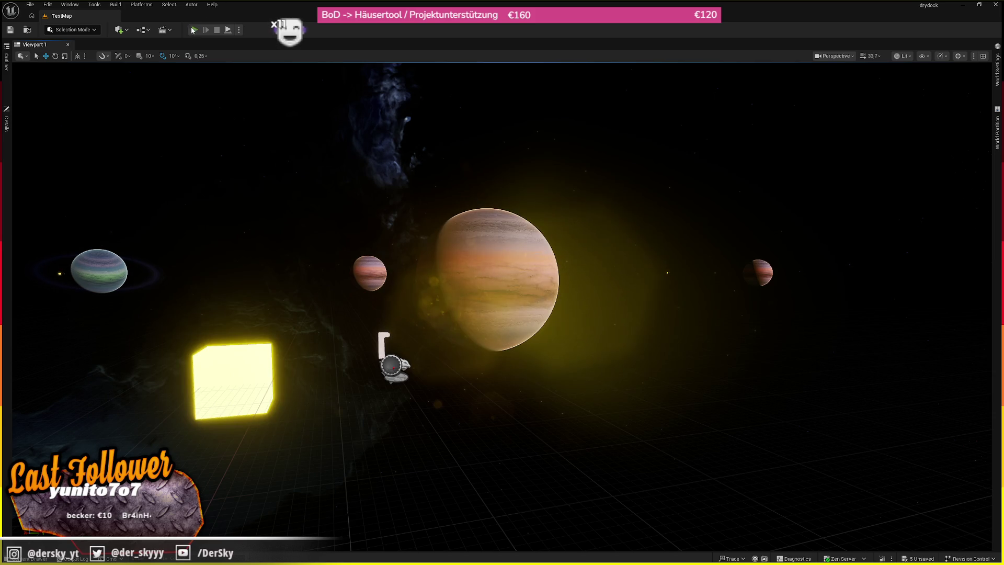
- Play-test fullscreen to check the HUD lists GatlingsUpper, MissilesUpper and BeamAsgard, then open the Content Drawer
left_click(192, 30)
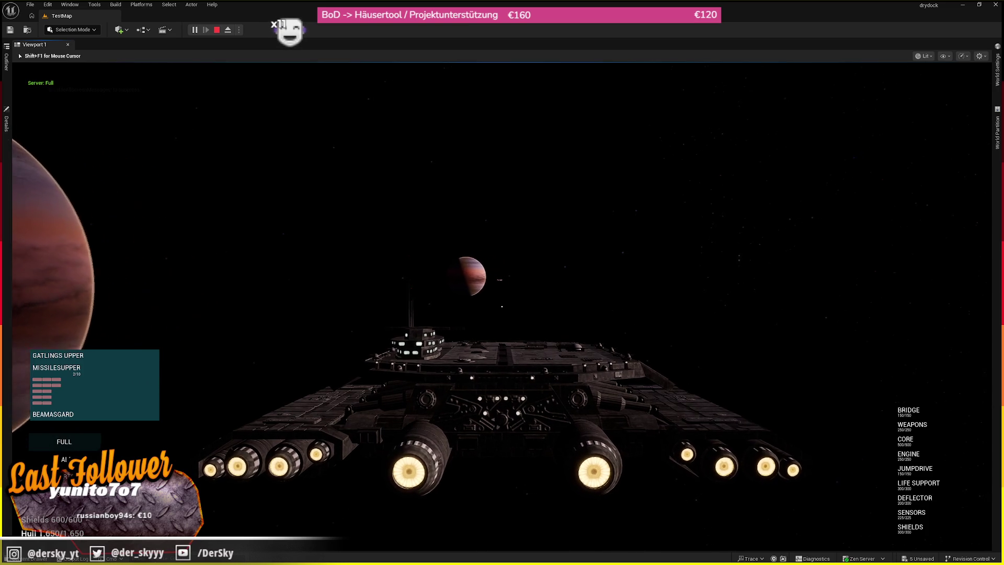
key("F11")
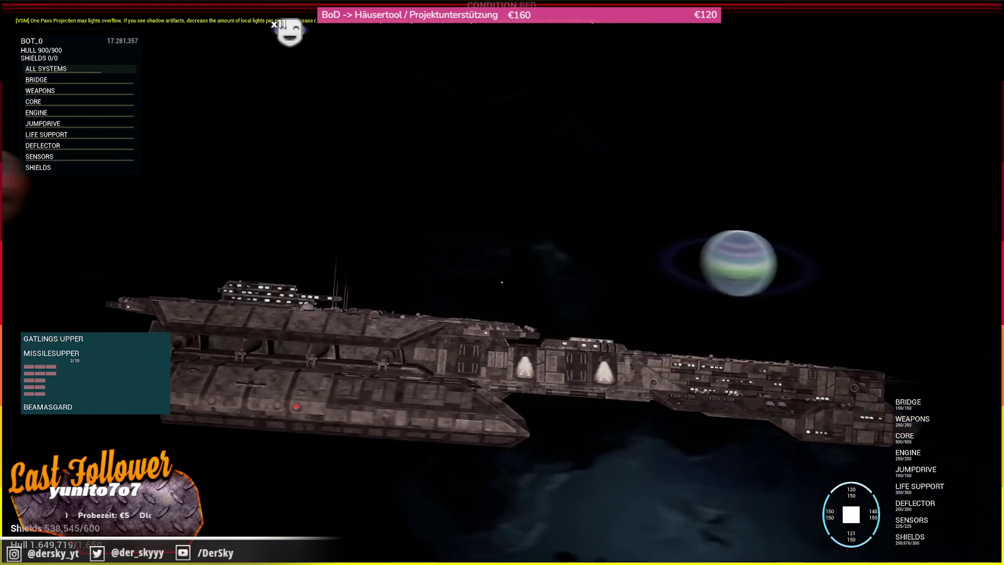
key("Escape")
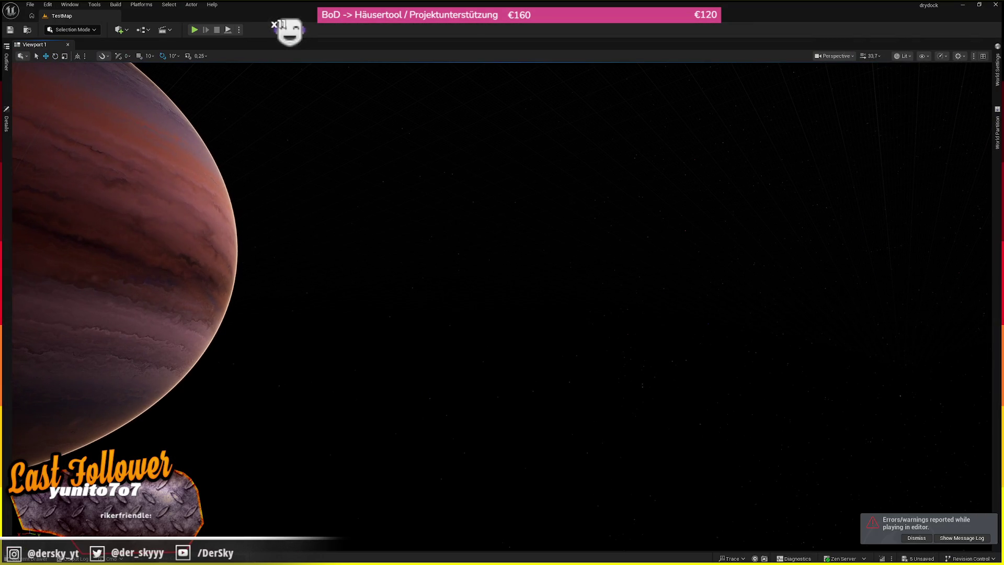
key("ctrl+space")
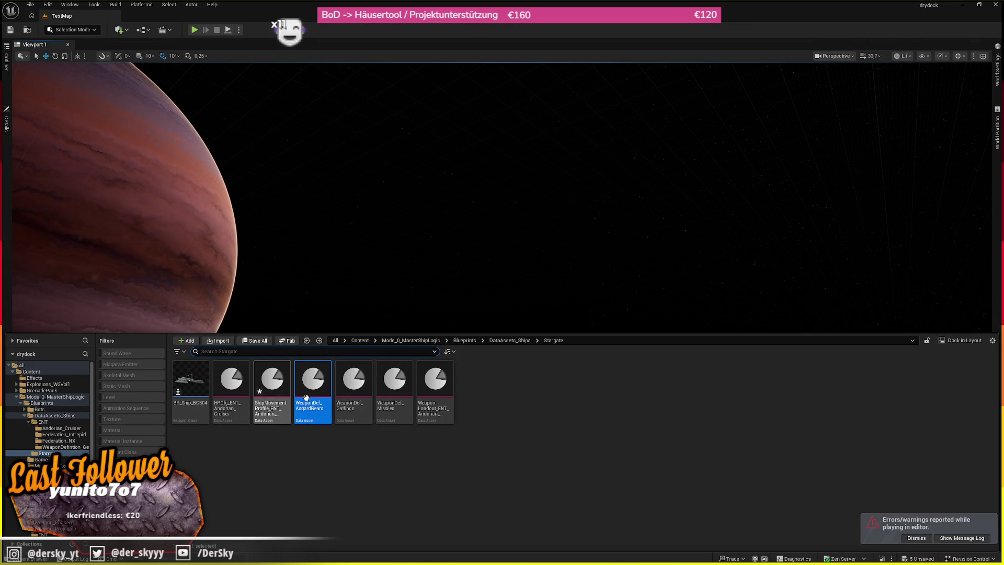
- Add an empty slot name to the Stargate loadout's GatlingsUpper group, then open ENT/Federation_Intrepid's WeaponLoadout
double_click(435, 387)
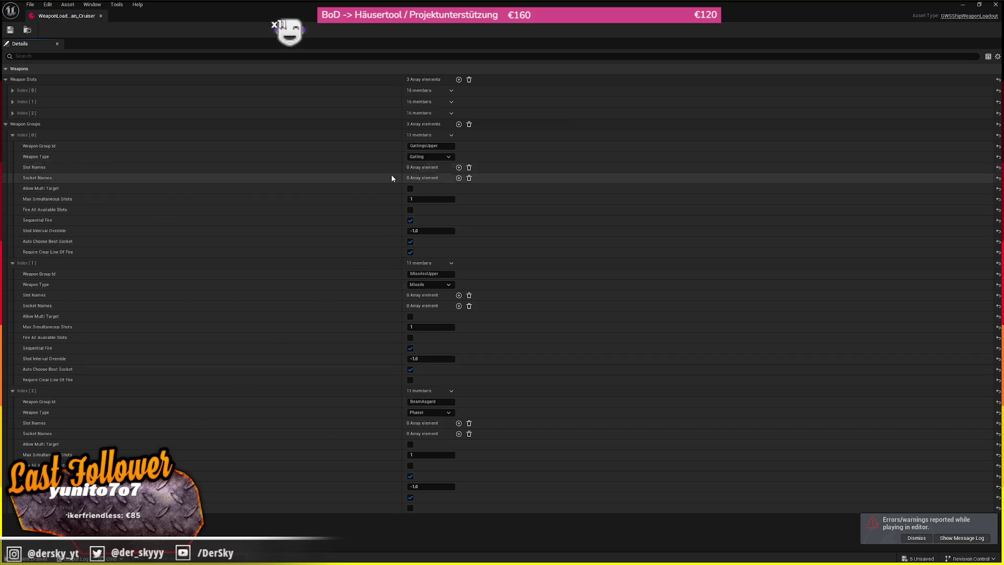
left_click(458, 167)
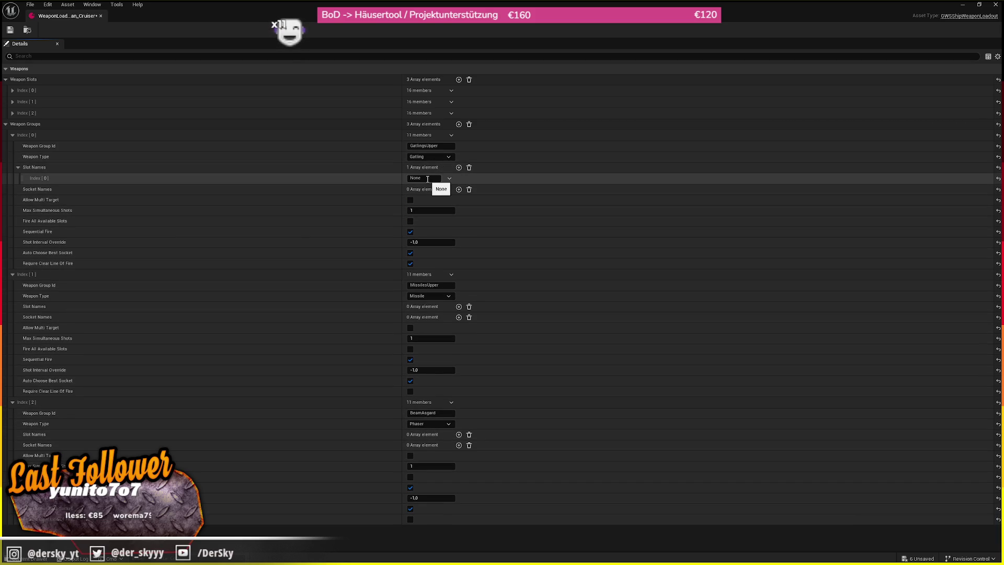
key("ctrl+space")
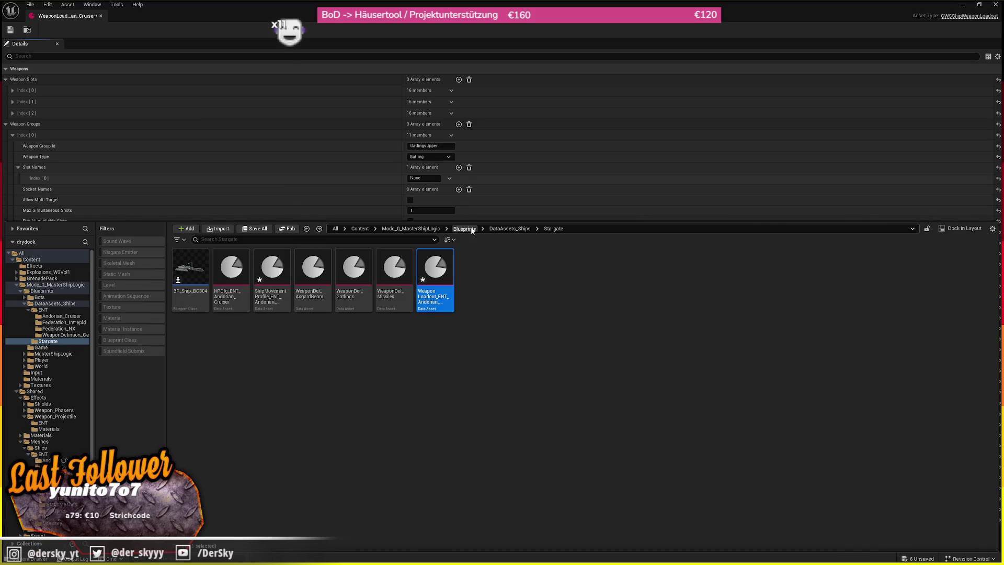
left_click(464, 229)
double_click(225, 290)
double_click(193, 282)
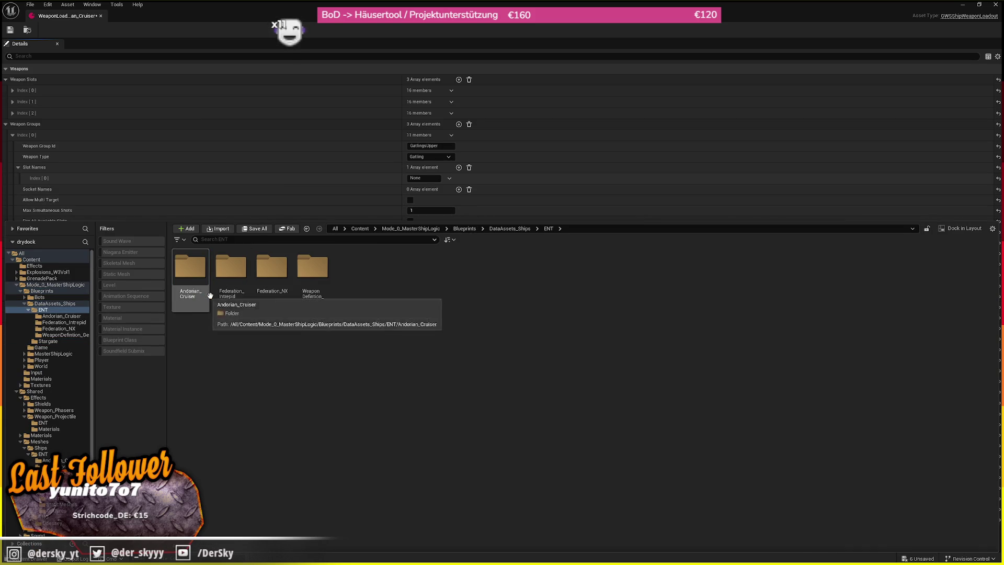
double_click(222, 301)
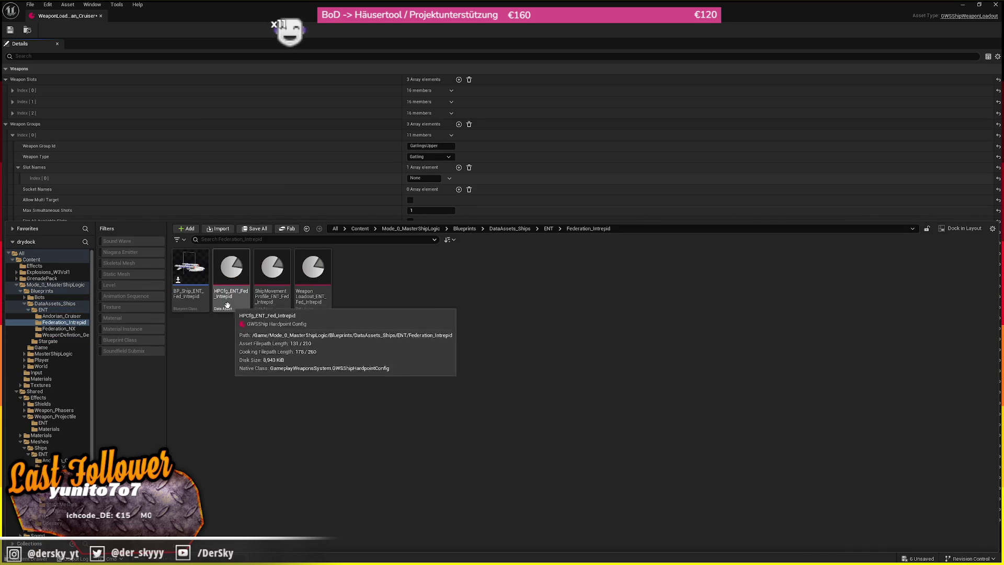
double_click(313, 293)
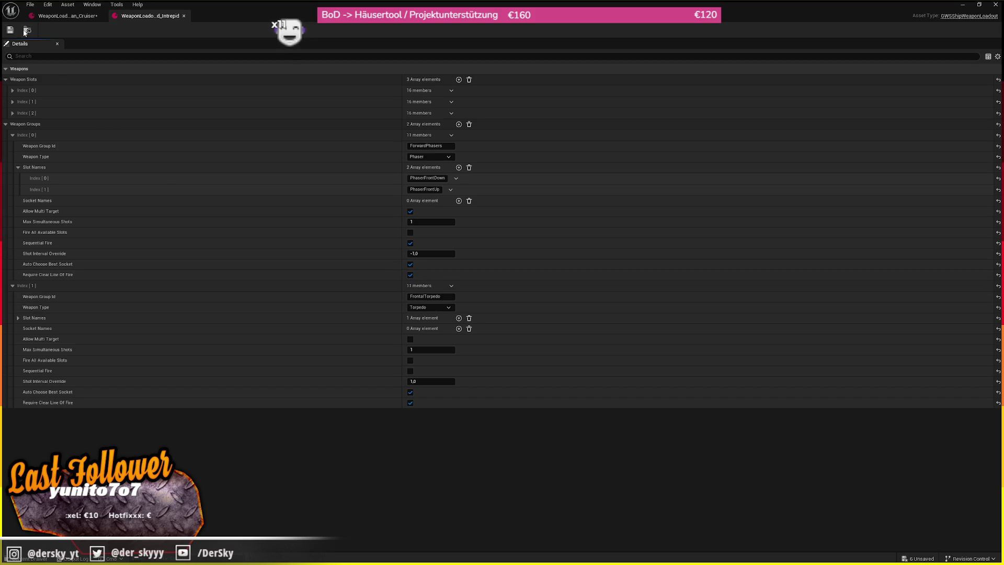
- Review the Intrepid loadout's torpedo slot names and weapon slots, then close its tab
key("ctrl+space")
key("ctrl+space")
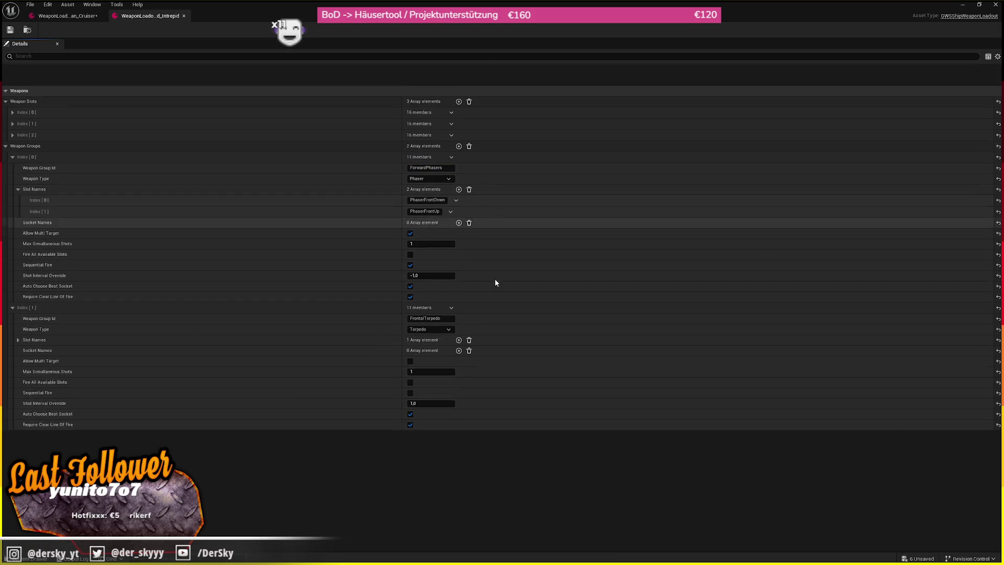
left_click(298, 318)
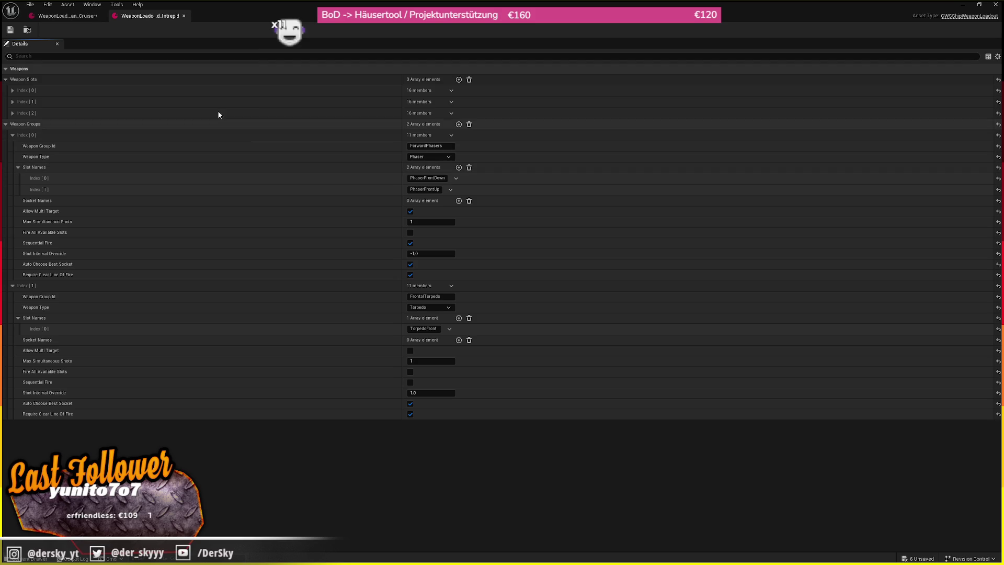
left_click(51, 88)
left_click(51, 88)
left_click(48, 103)
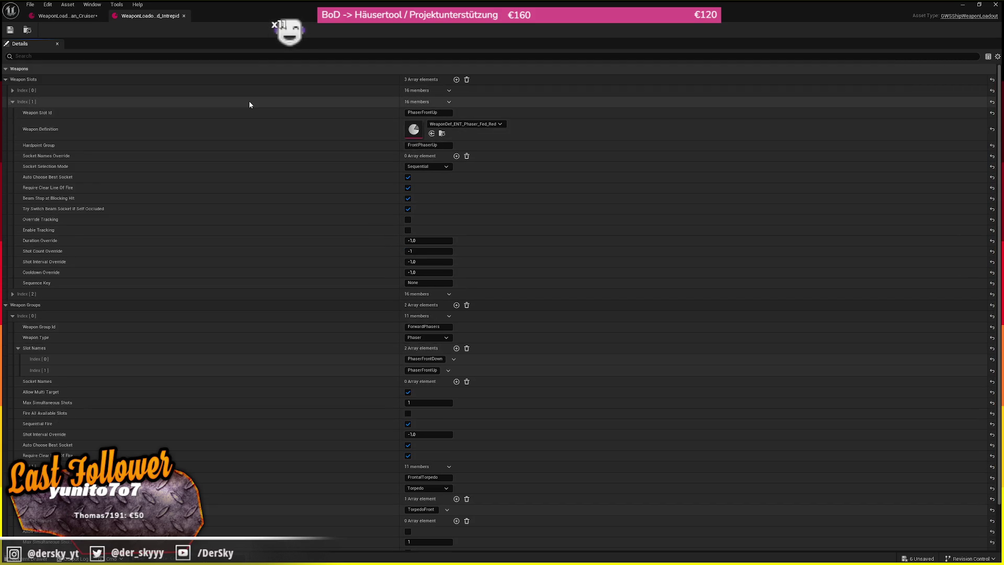
left_click(249, 101)
left_click(250, 86)
left_click(250, 85)
left_click(245, 112)
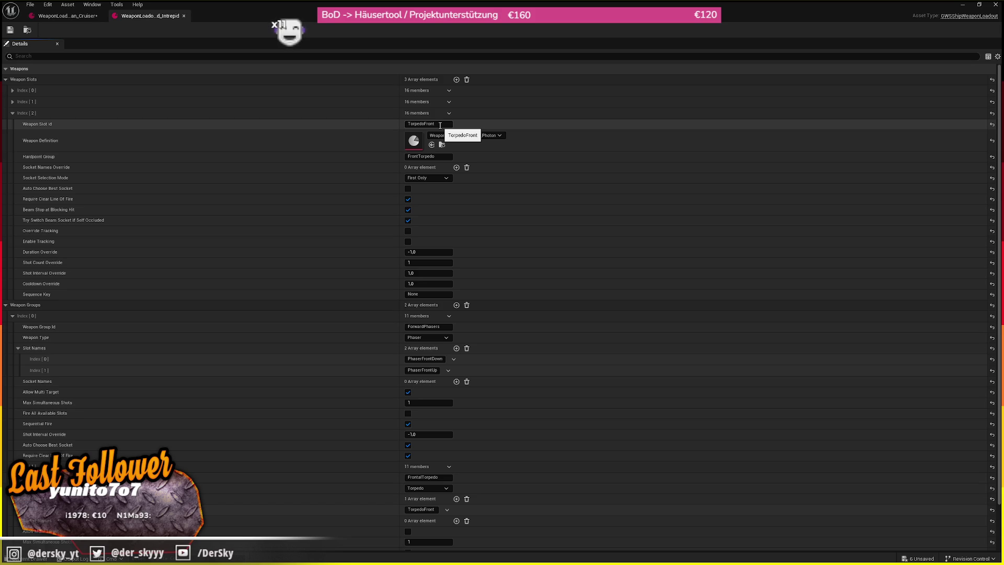
left_click(183, 16)
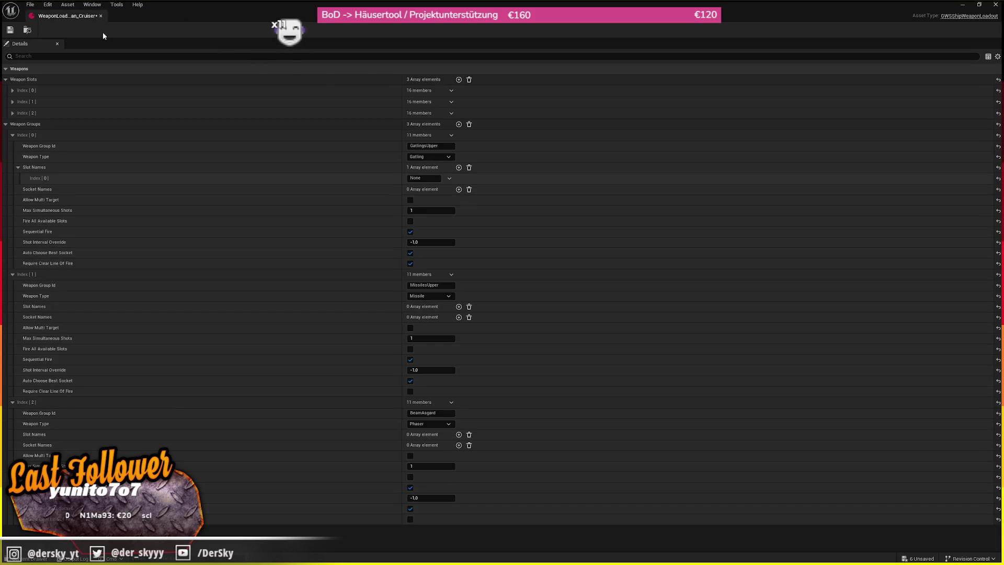
- Inspect the Cruiser's weapon slots and add a slot name to the MissilesUpper group
left_click(80, 92)
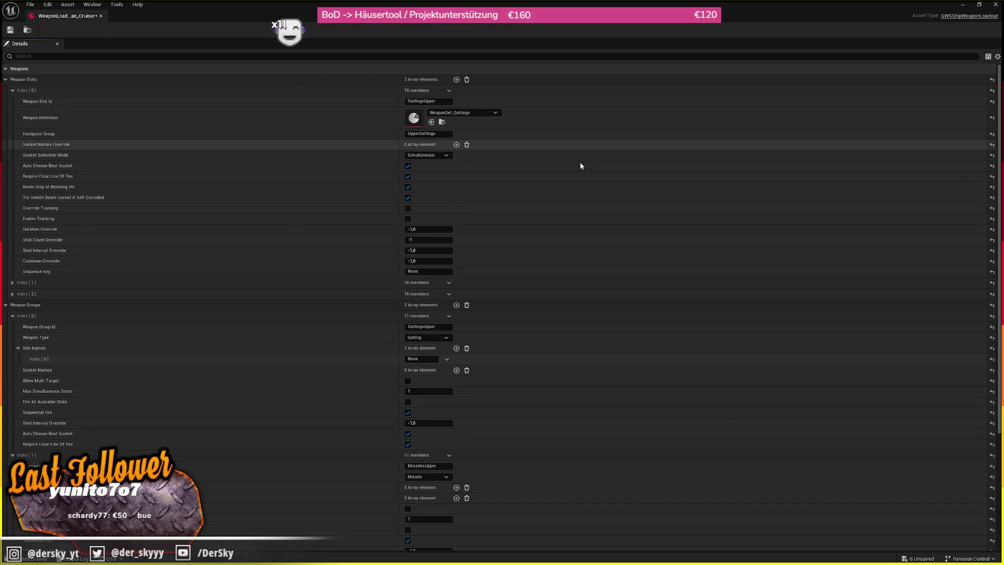
scroll(302, 286, "down", 5)
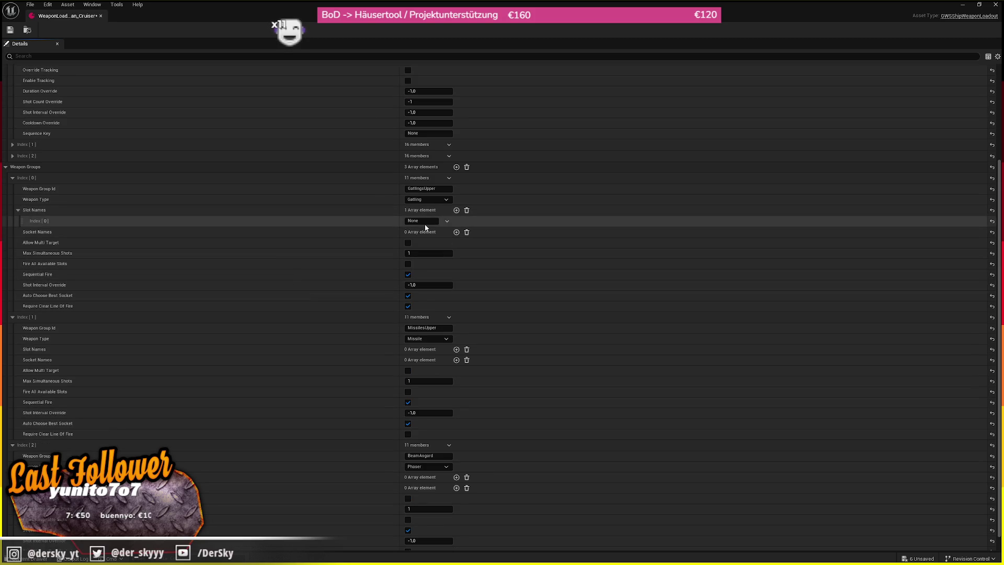
scroll(477, 228, "up", 5)
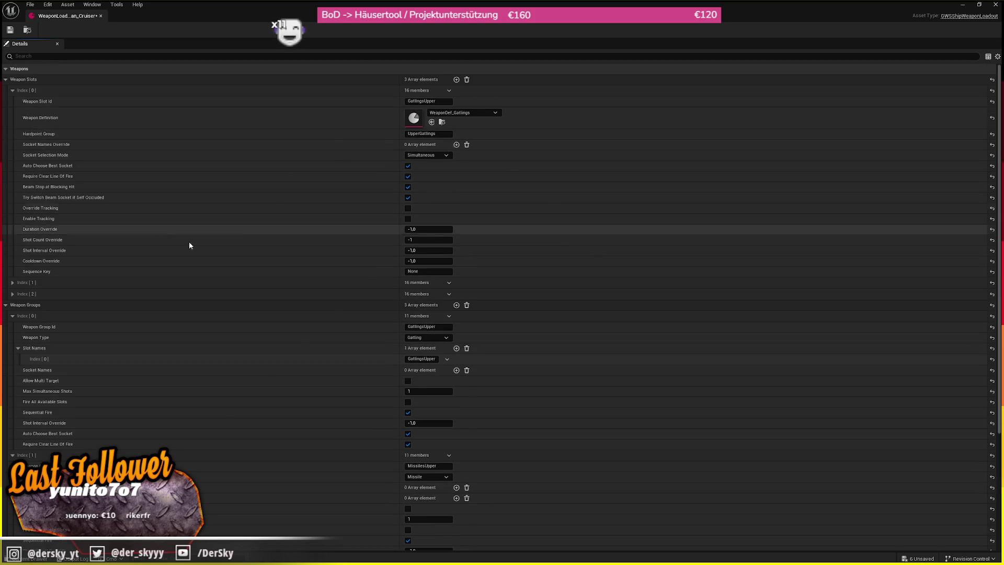
left_click(89, 282)
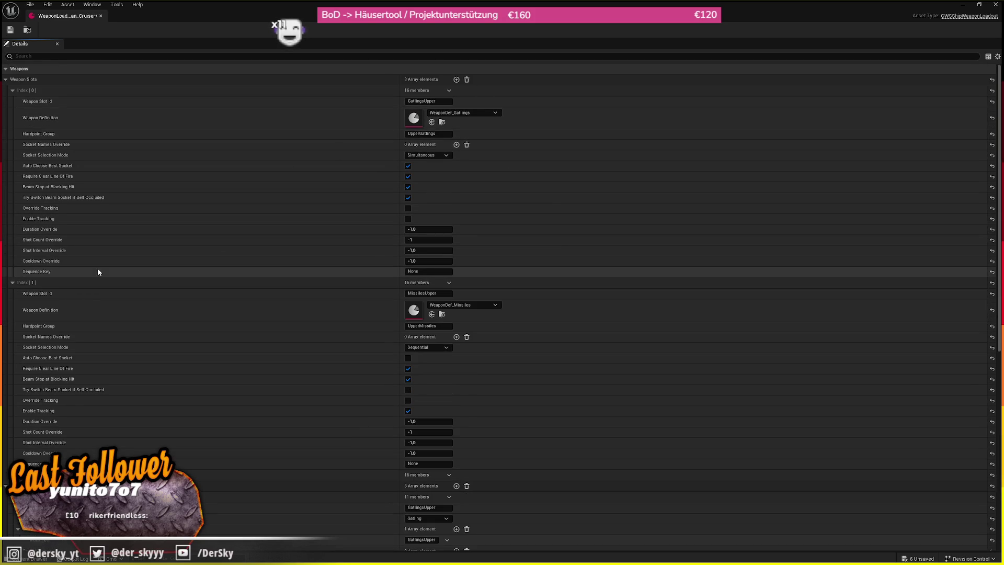
left_click(423, 293)
left_click(585, 317)
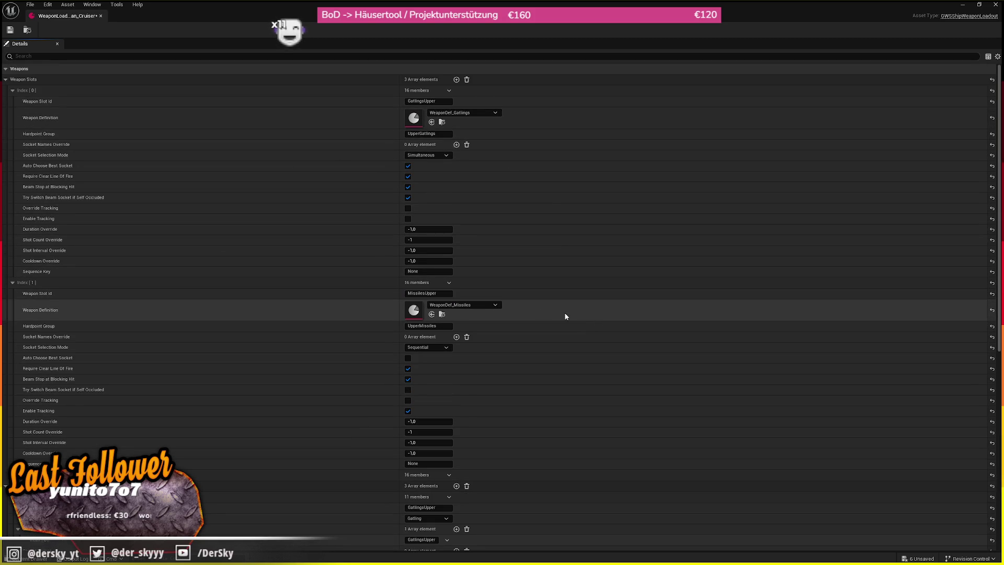
scroll(538, 300, "down", 10)
scroll(218, 337, "down", 2)
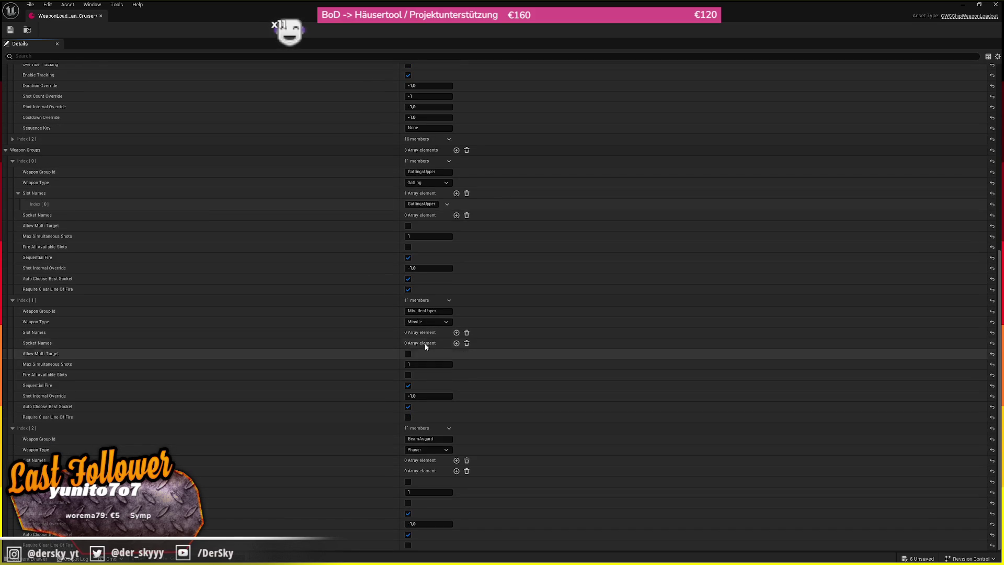
left_click(456, 332)
left_click(430, 344)
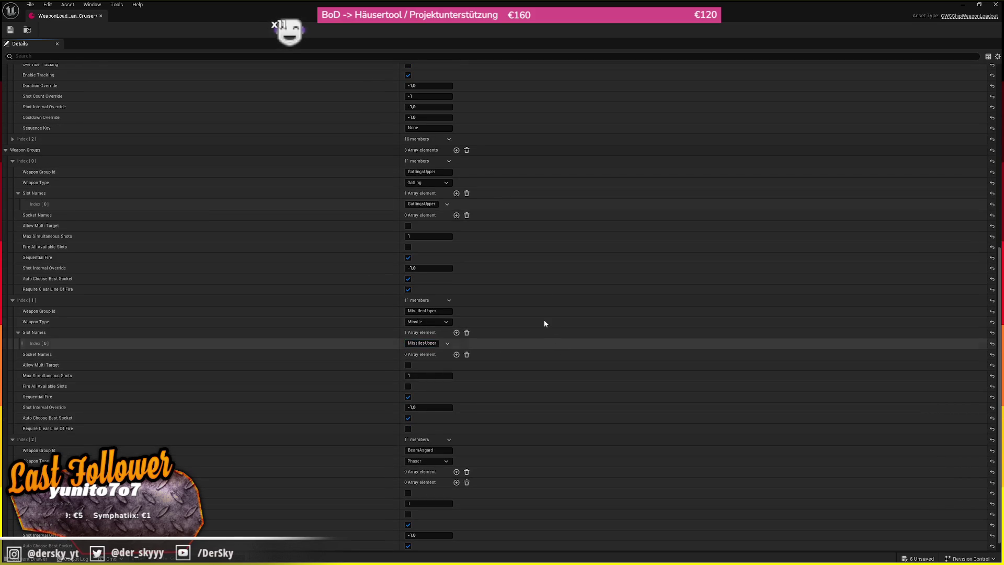
- Copy the BeamAsgard slot id and add it as the BeamAsgard group's slot name
scroll(551, 337, "up", 12)
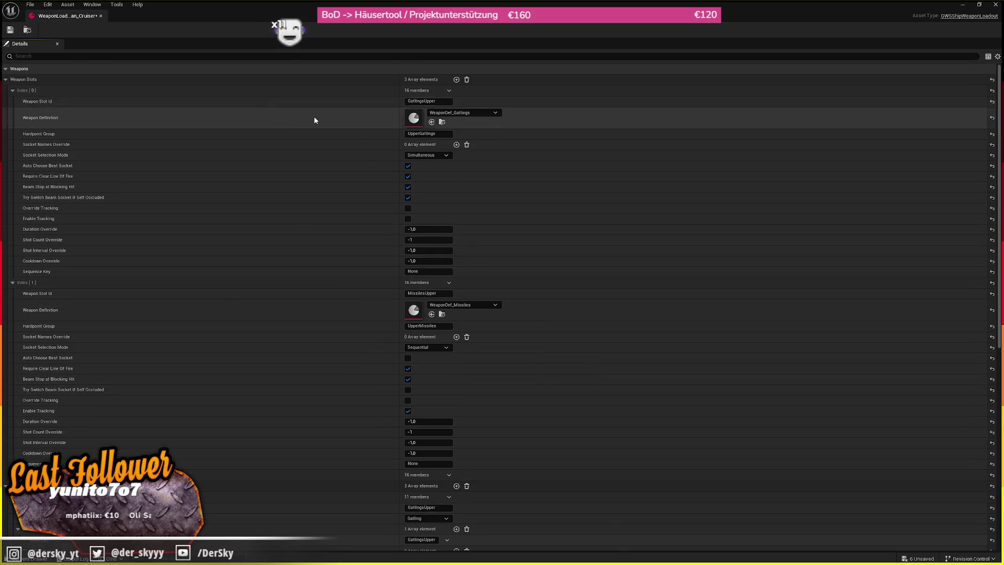
left_click(264, 93)
left_click(250, 103)
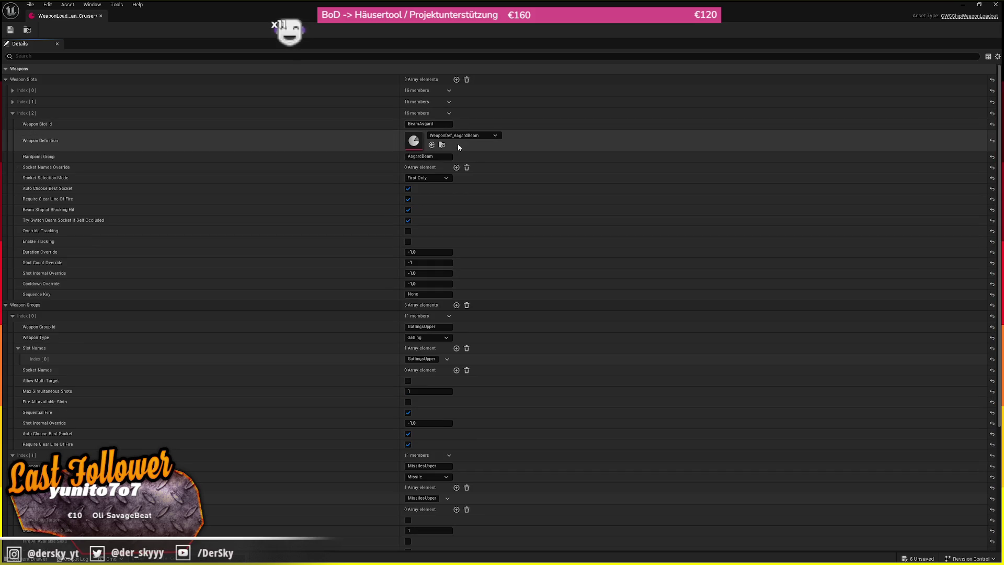
left_click(426, 124)
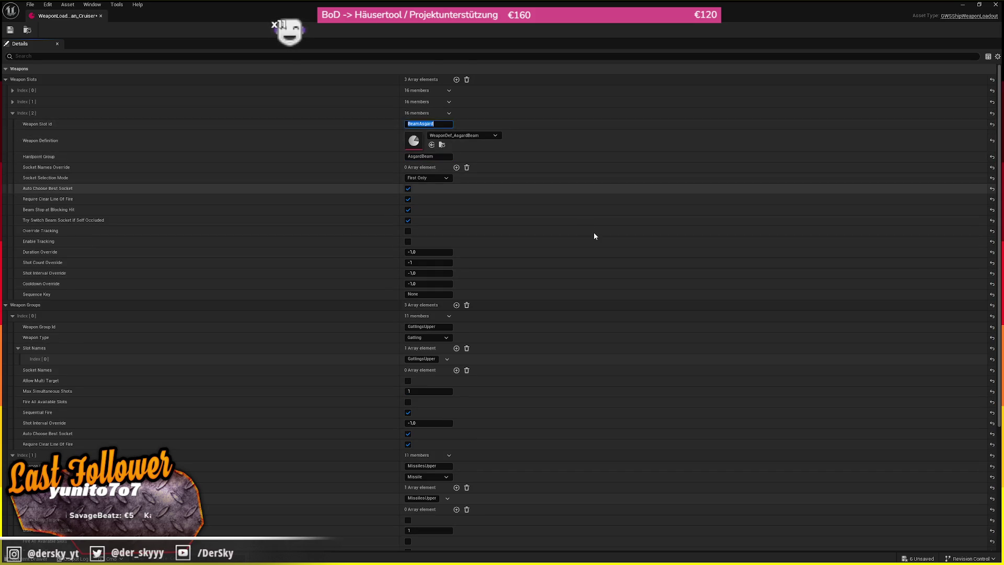
scroll(586, 226, "down", 6)
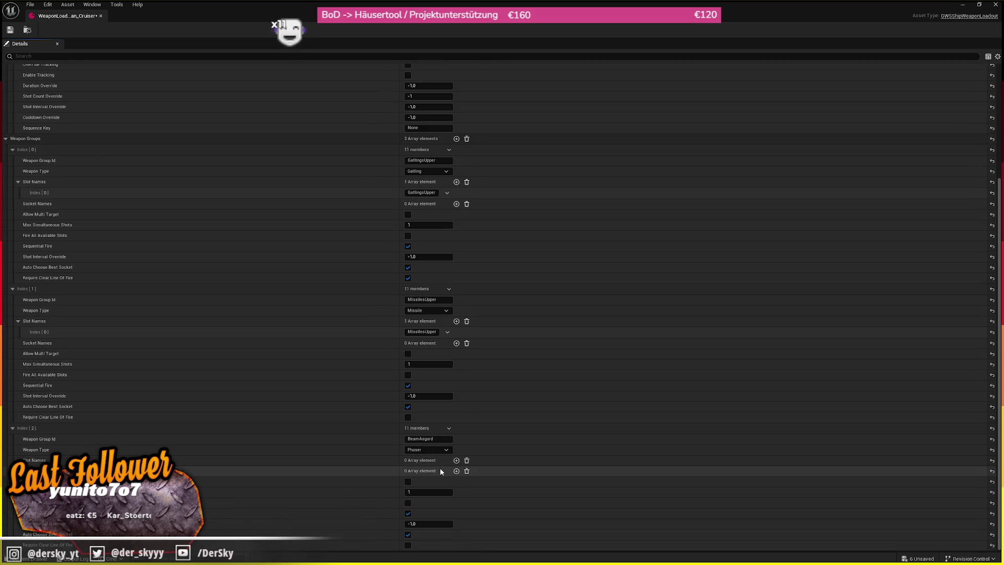
left_click(456, 460)
left_click(426, 471)
type("BeamAsgard")
key("Return")
- Close the loadout editor and play-test fullscreen, adjusting throttle with S and W, then stop
left_click(101, 16)
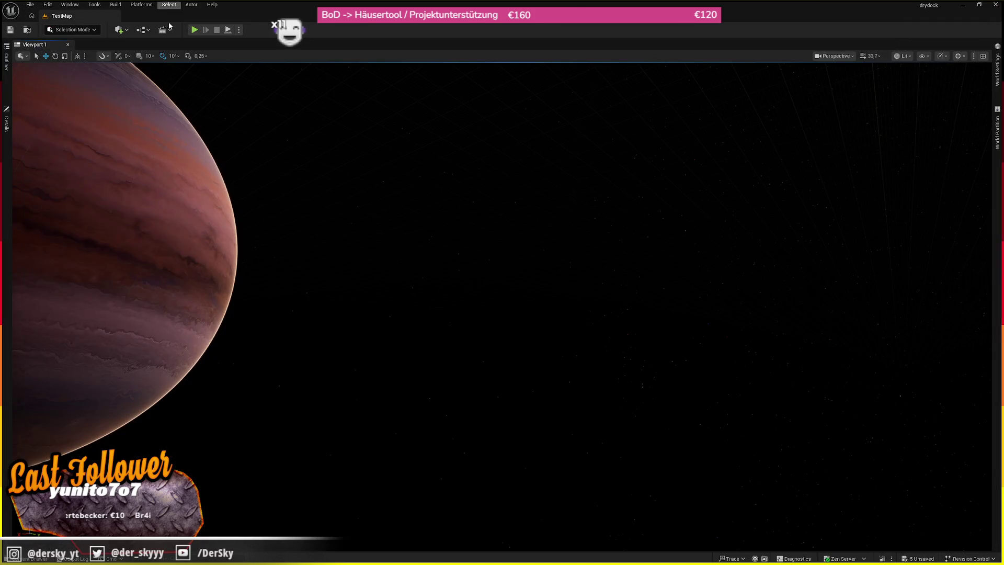
left_click(194, 29)
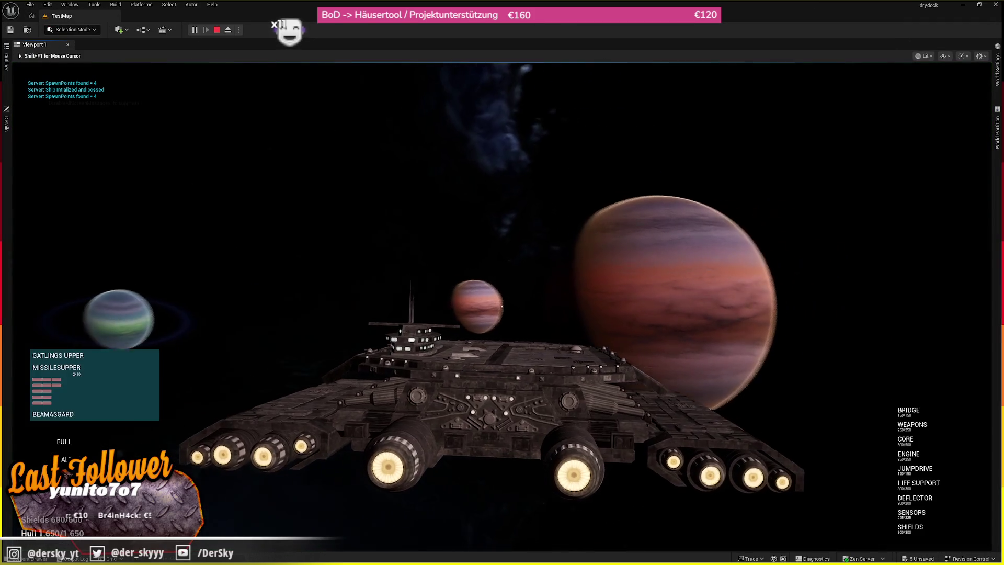
key("s")
key("s")
key("s")
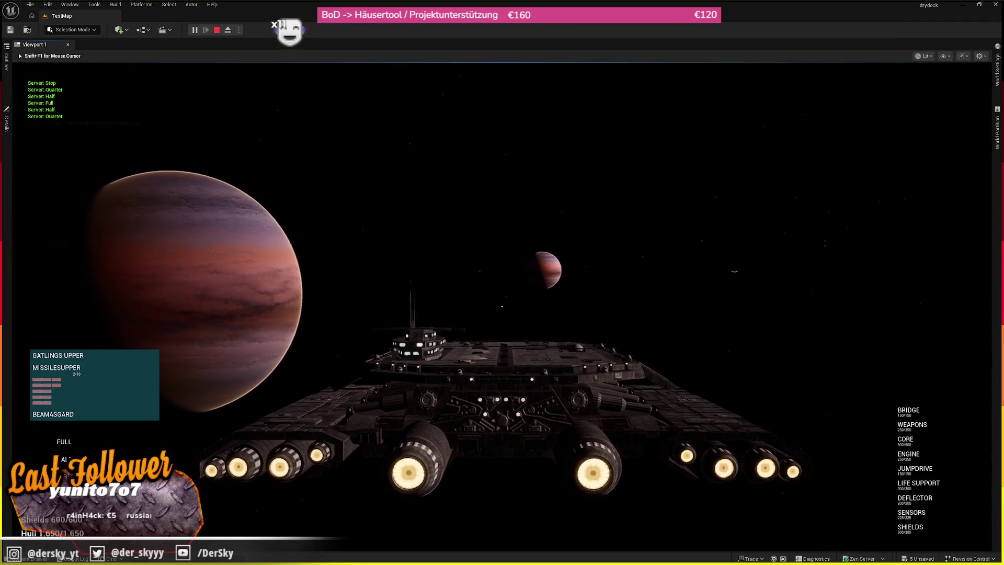
key("w")
key("w")
key("w")
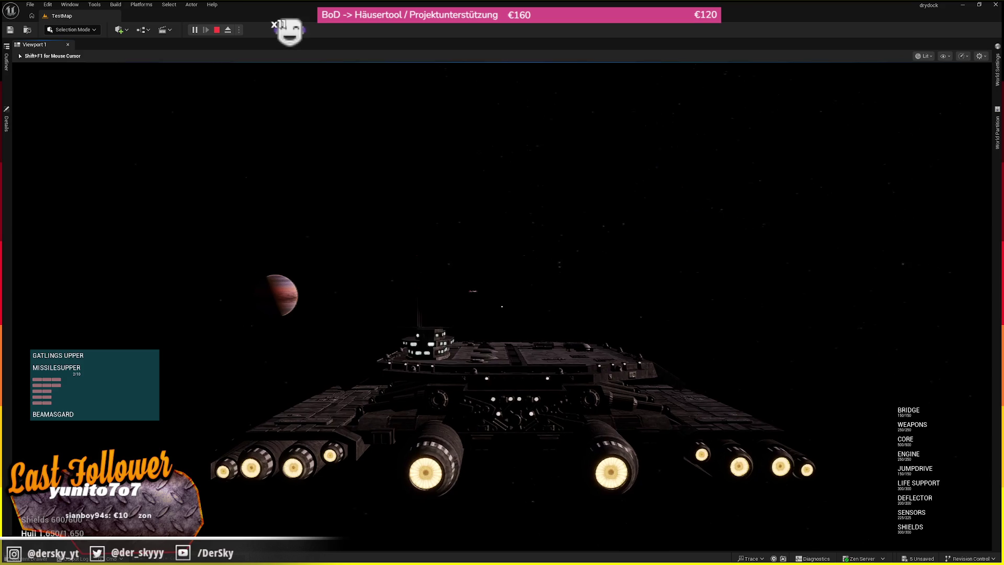
key("F11")
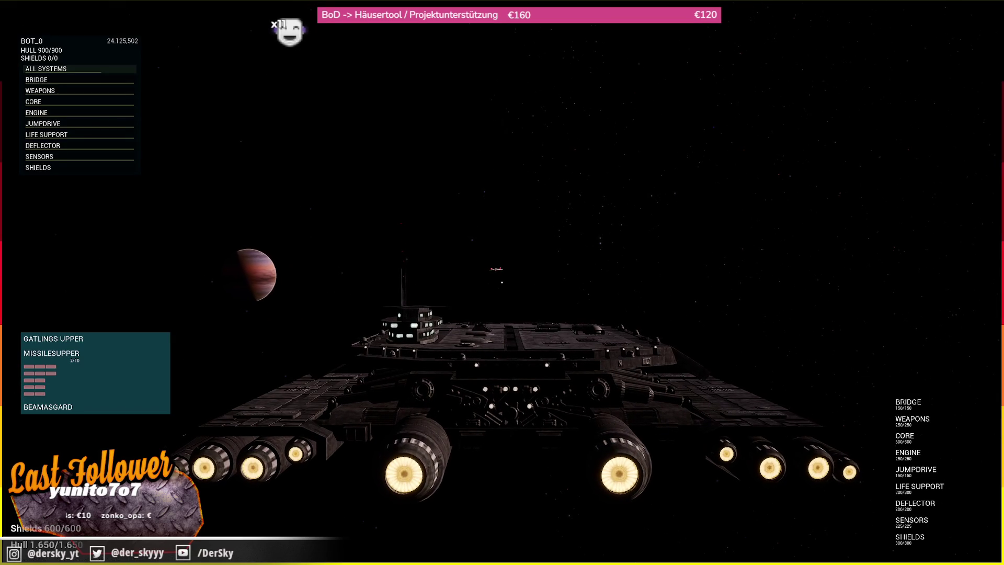
key("w")
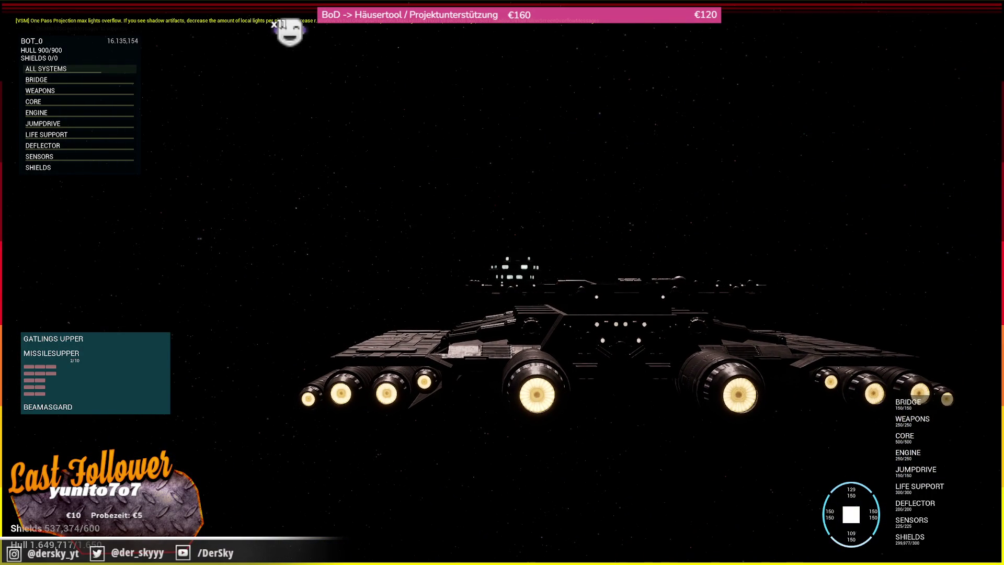
key("w")
key("w")
key("w")
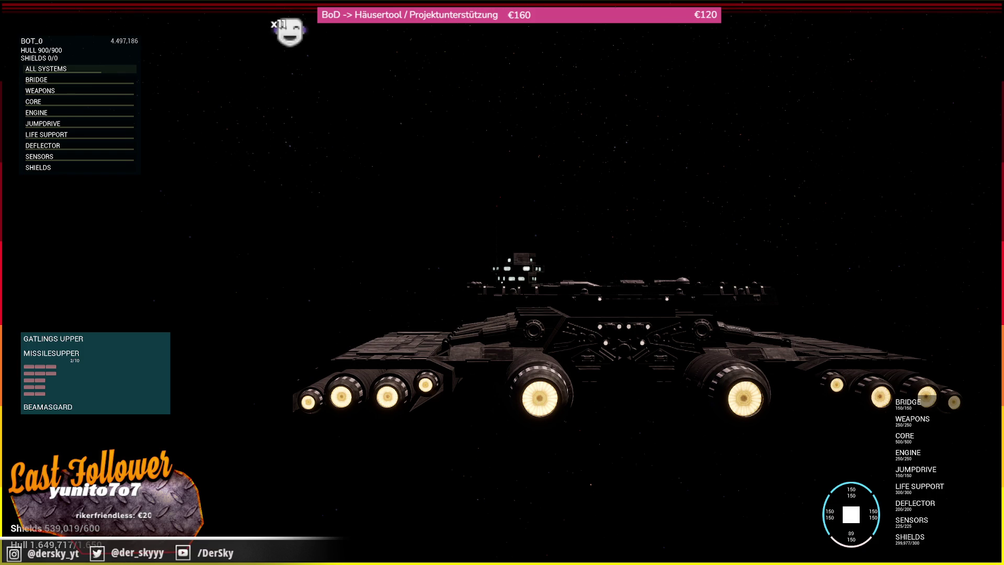
key("Escape")
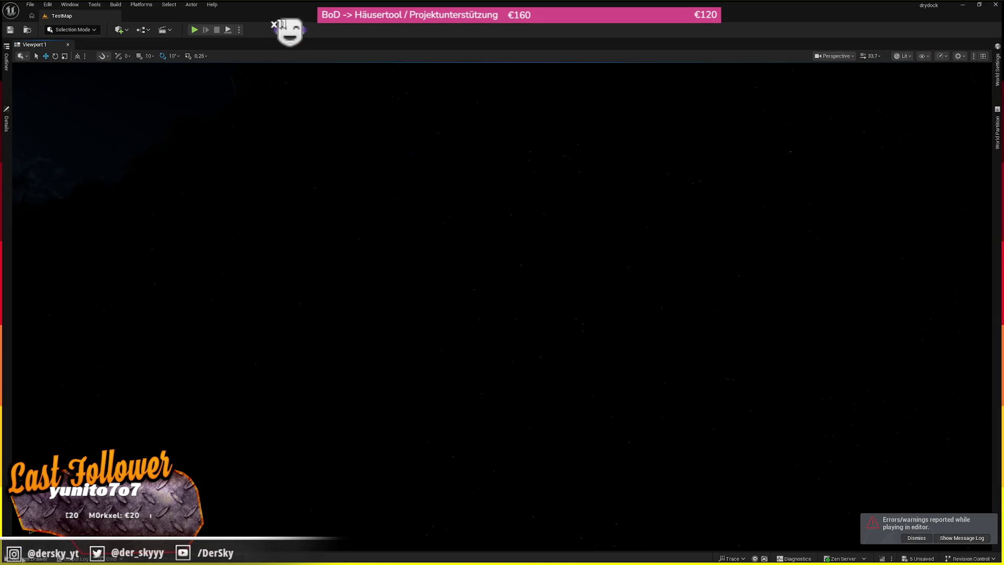
- Open the BP_Ship_BC304 blueprint from the content browser
left_click(26, 558)
double_click(183, 389)
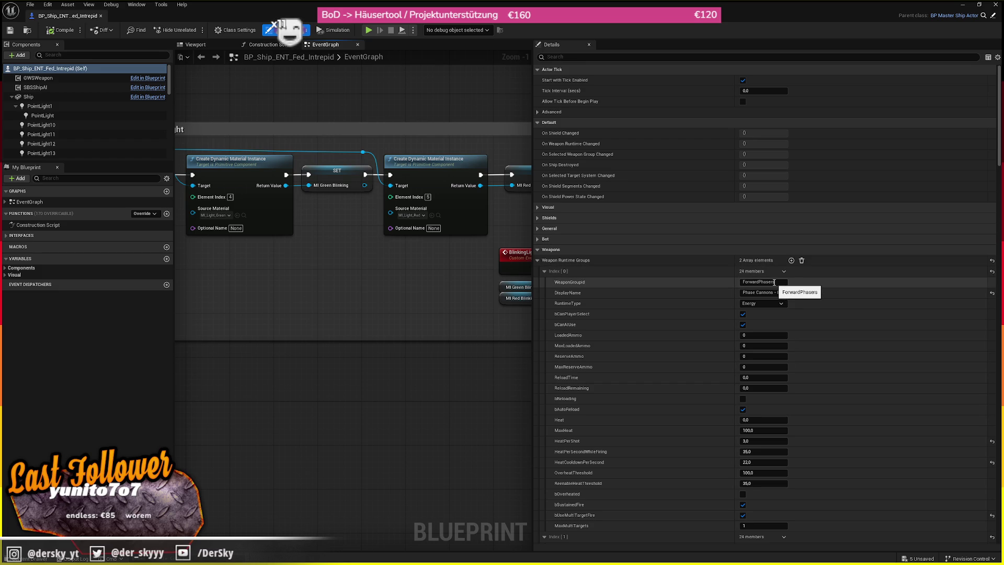
left_click(26, 33)
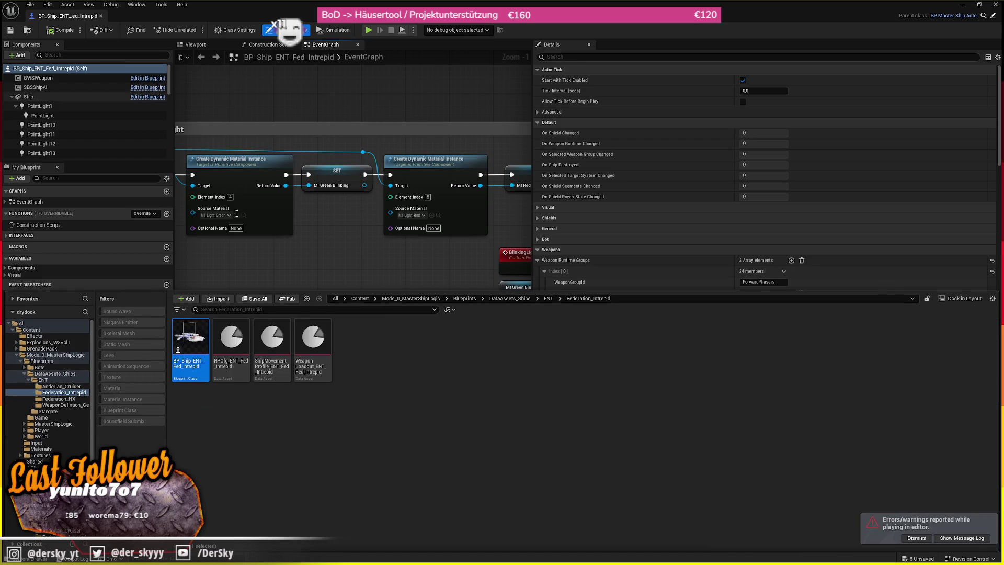
double_click(337, 356)
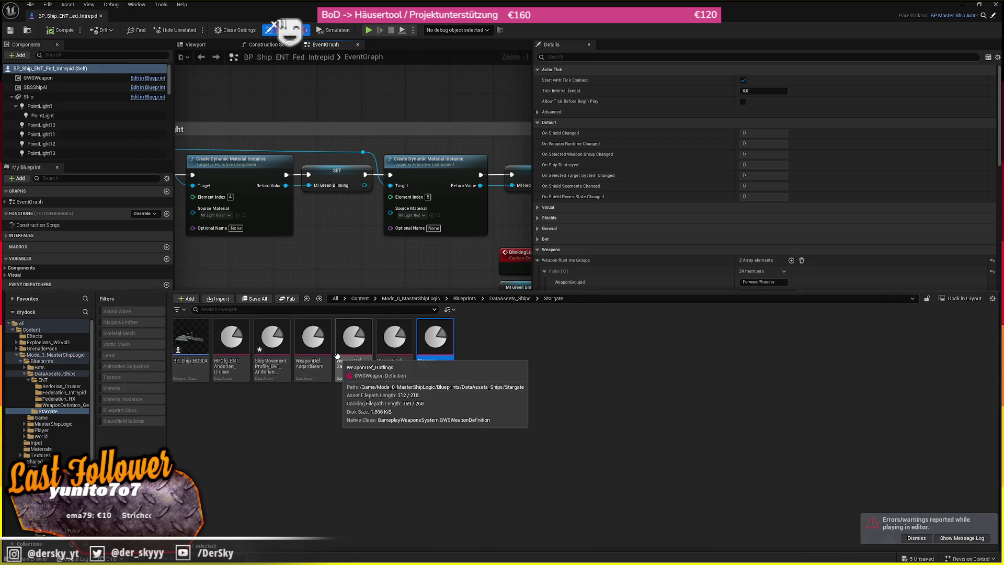
double_click(191, 339)
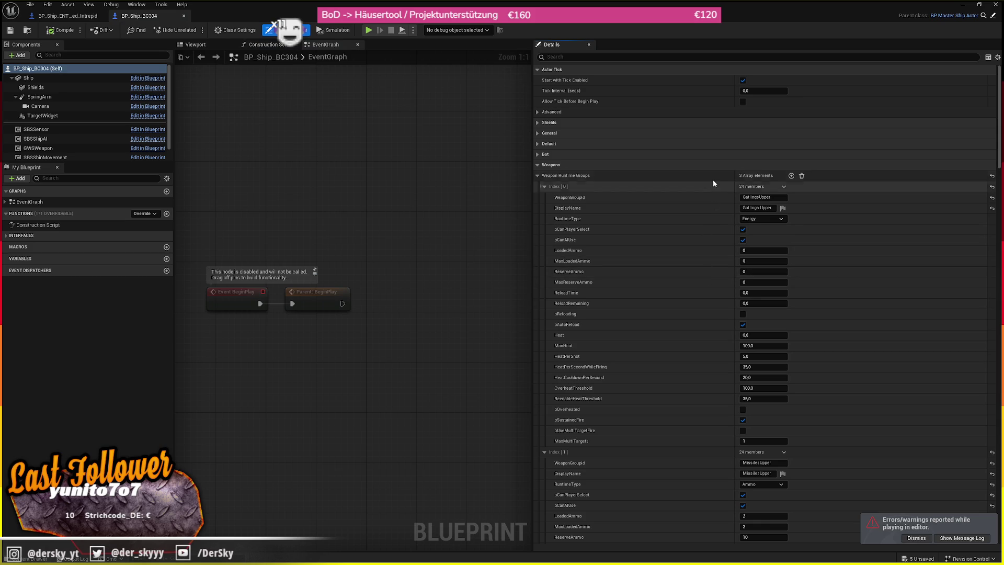
- Review the BC304's three weapon runtime groups in Details, then open the Stargate Content Drawer
scroll(663, 207, "down", 5)
scroll(662, 208, "down", 2)
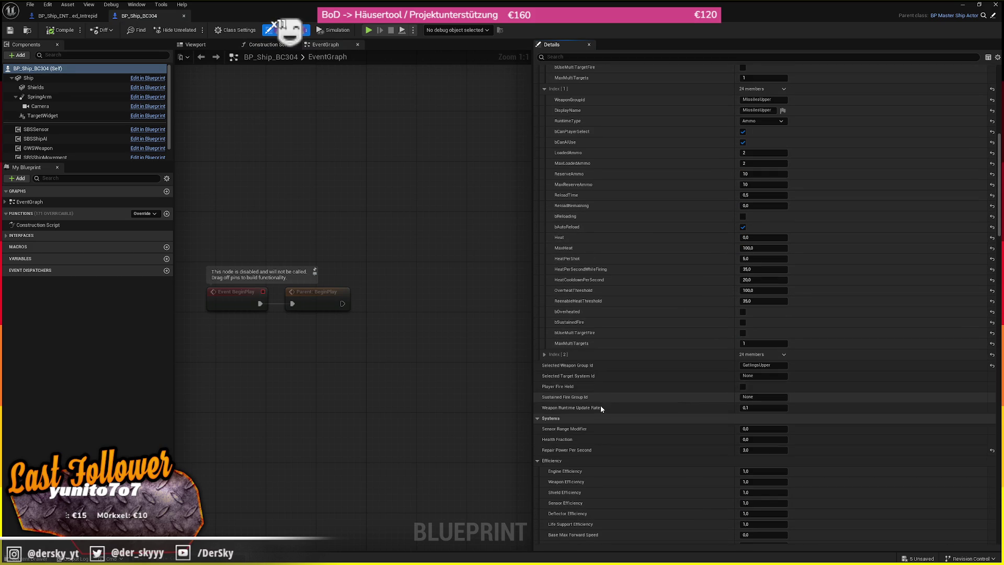
scroll(703, 345, "up", 3)
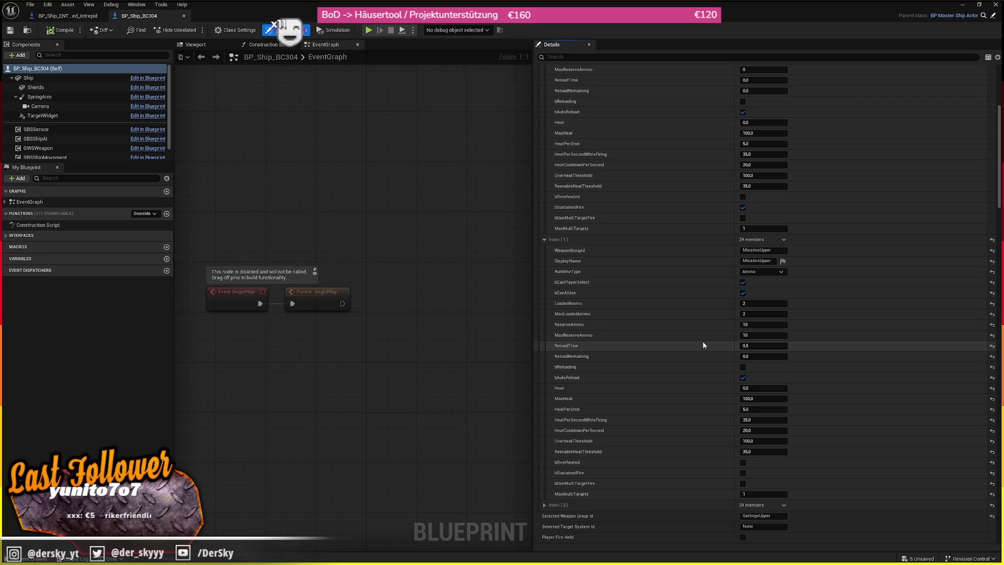
scroll(711, 272, "up", 5)
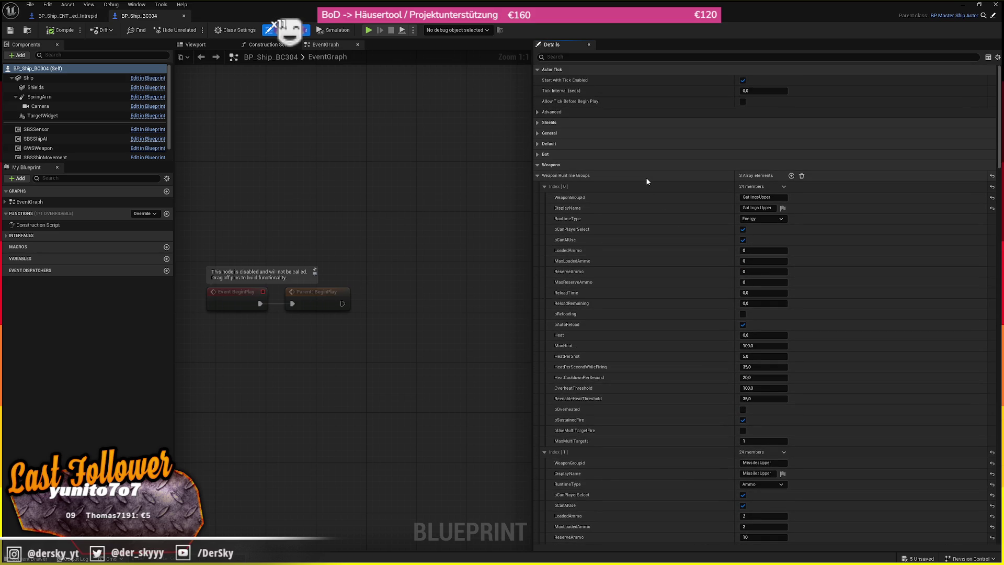
scroll(646, 182, "down", 1)
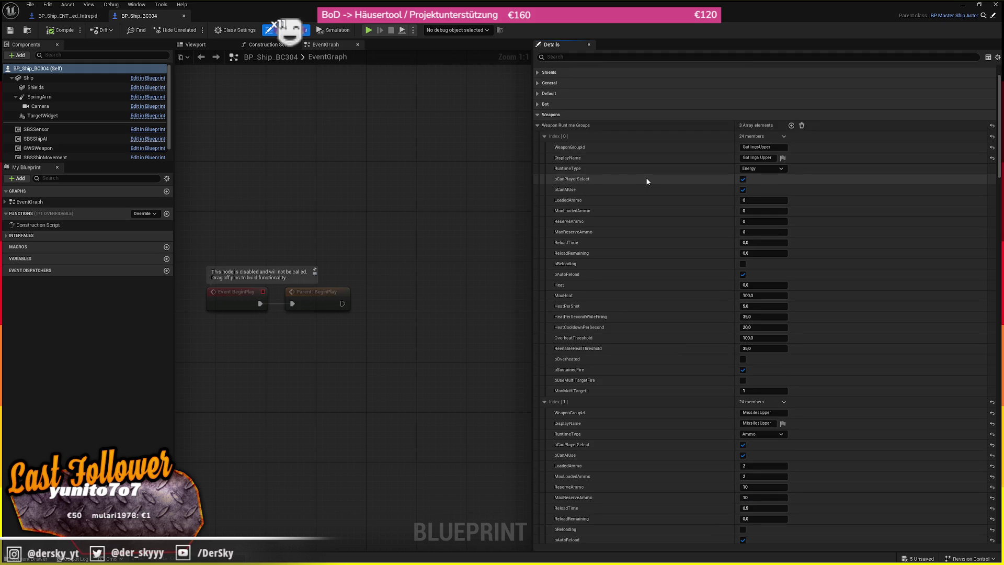
scroll(647, 181, "down", 1)
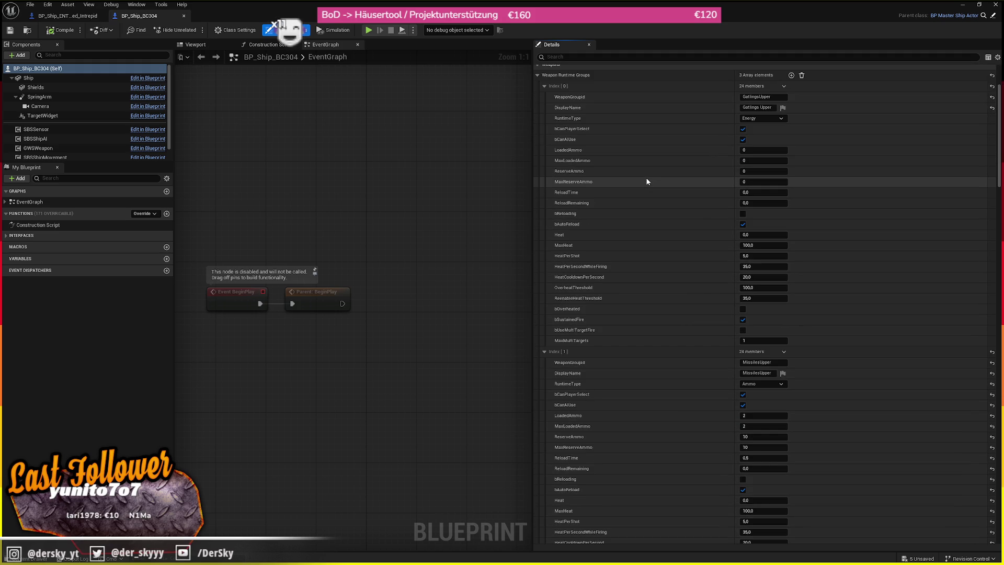
scroll(646, 182, "up", 2)
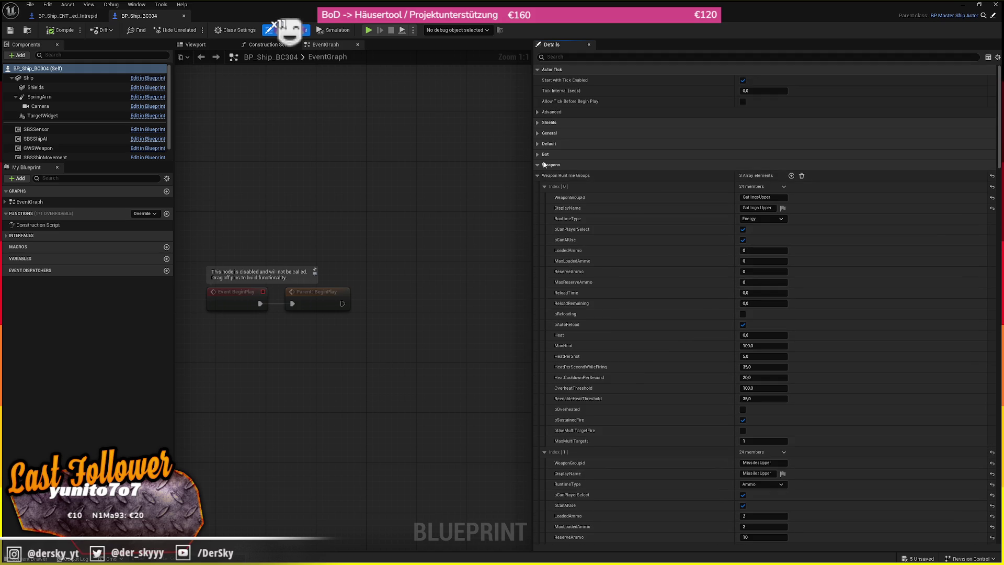
left_click(567, 176)
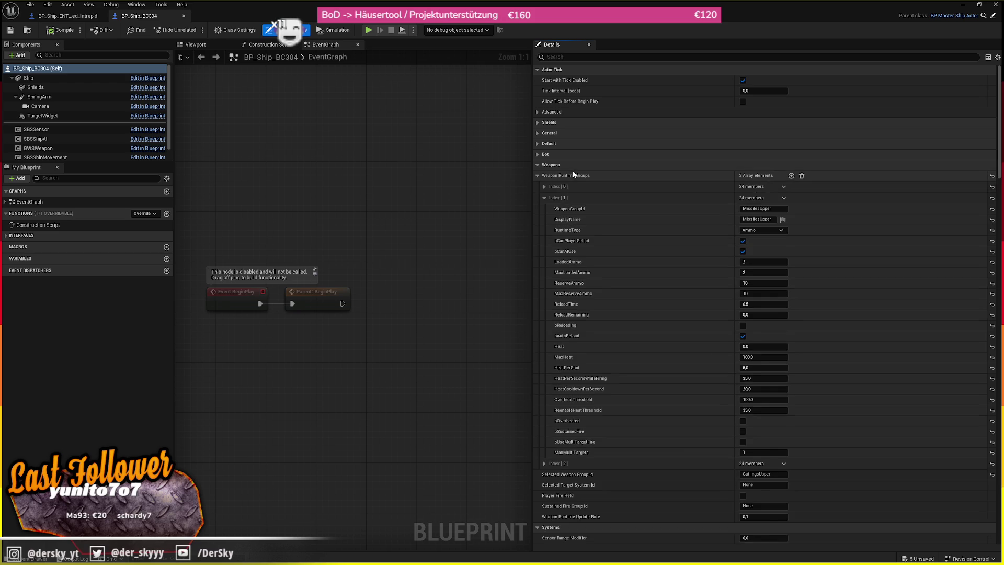
left_click(573, 175)
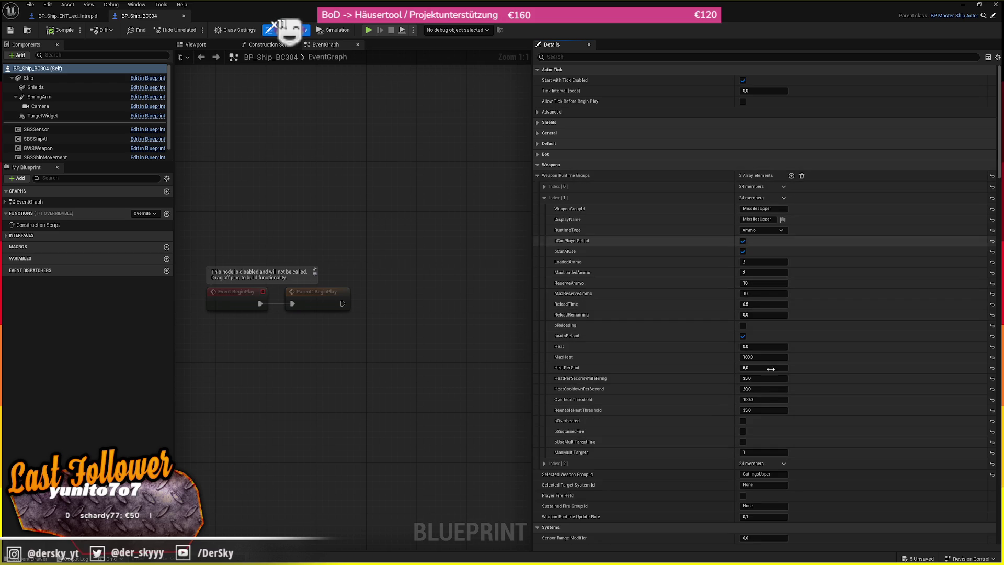
key("ctrl+space")
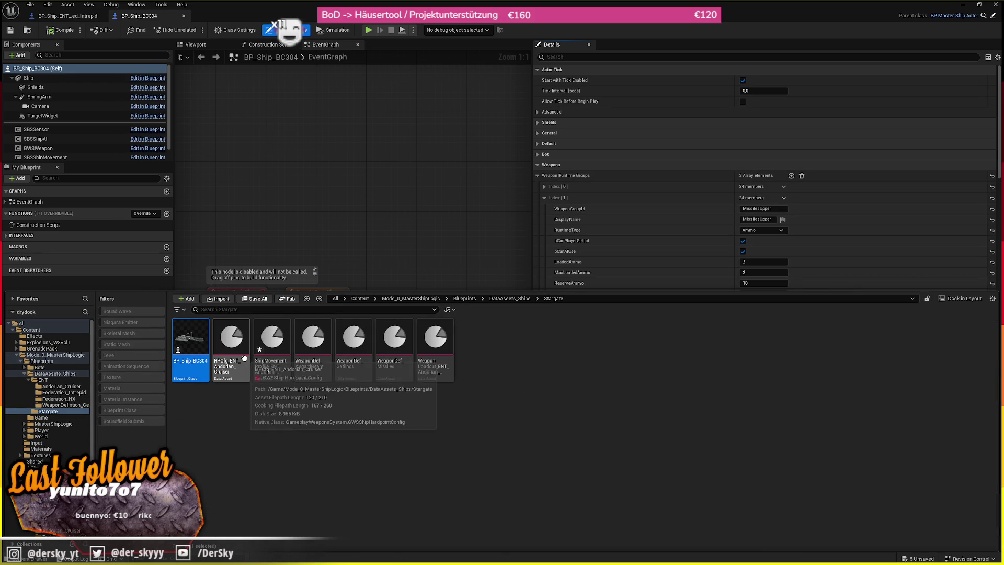
- Open the Andorian Cruiser weapon loadout and check the BeamAsgard slot id and slot name
double_click(443, 335)
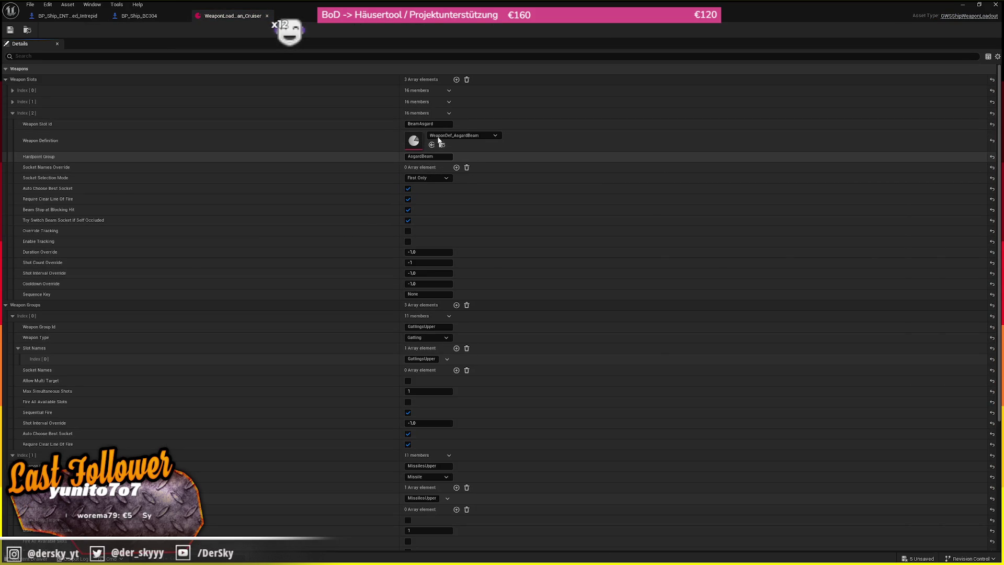
left_click(432, 124)
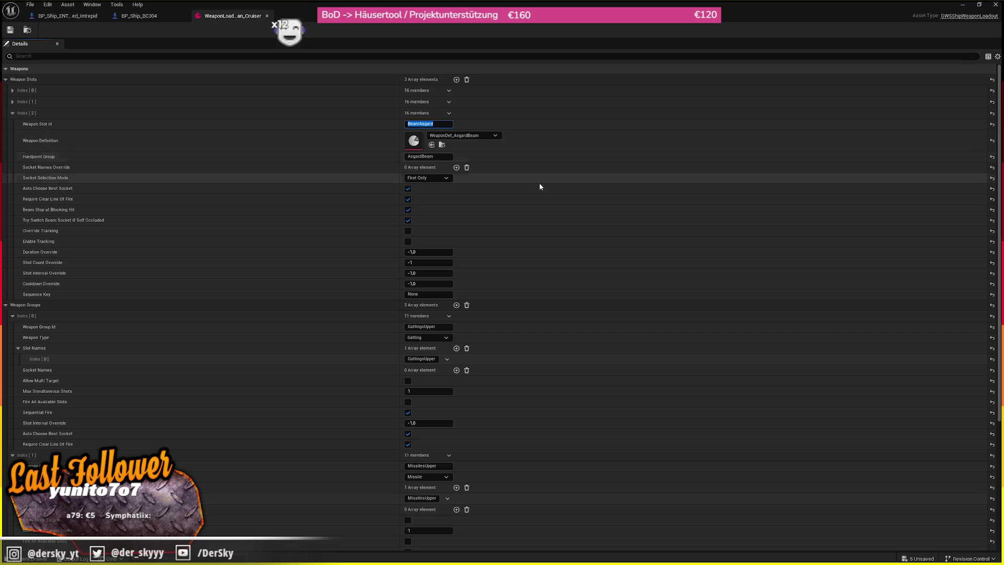
scroll(489, 336, "down", 2)
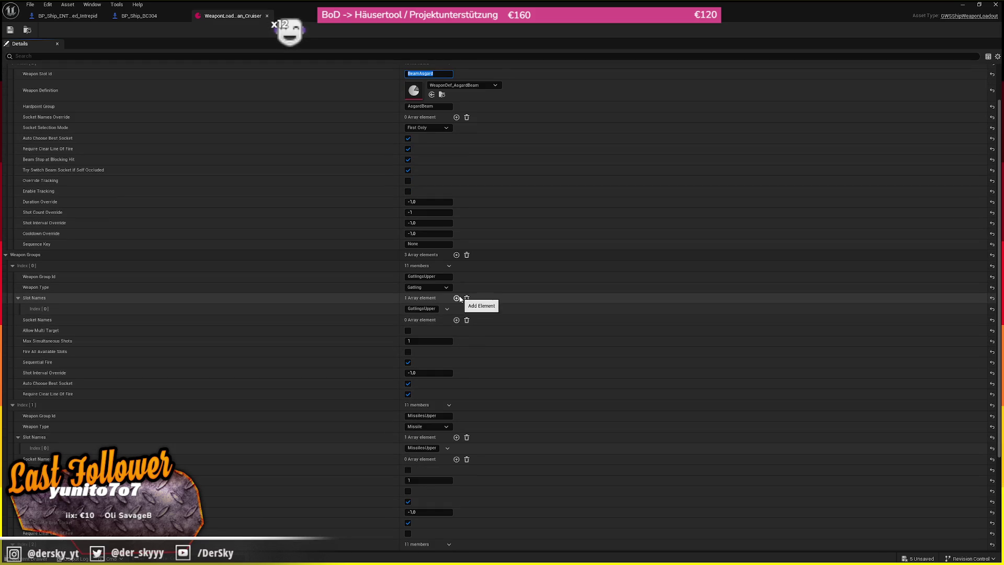
scroll(461, 297, "down", 3)
left_click(422, 512)
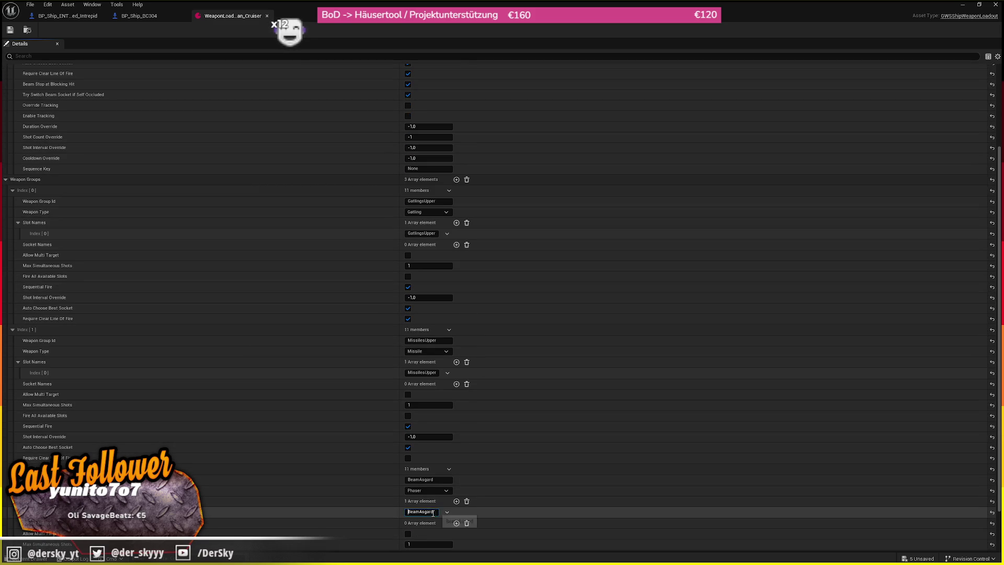
key("Return")
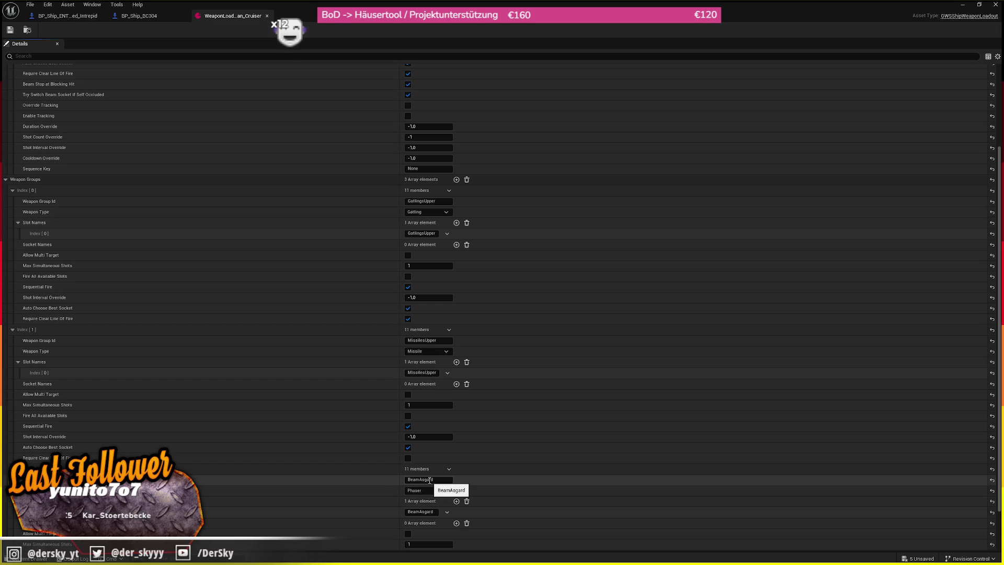
scroll(668, 441, "up", 5)
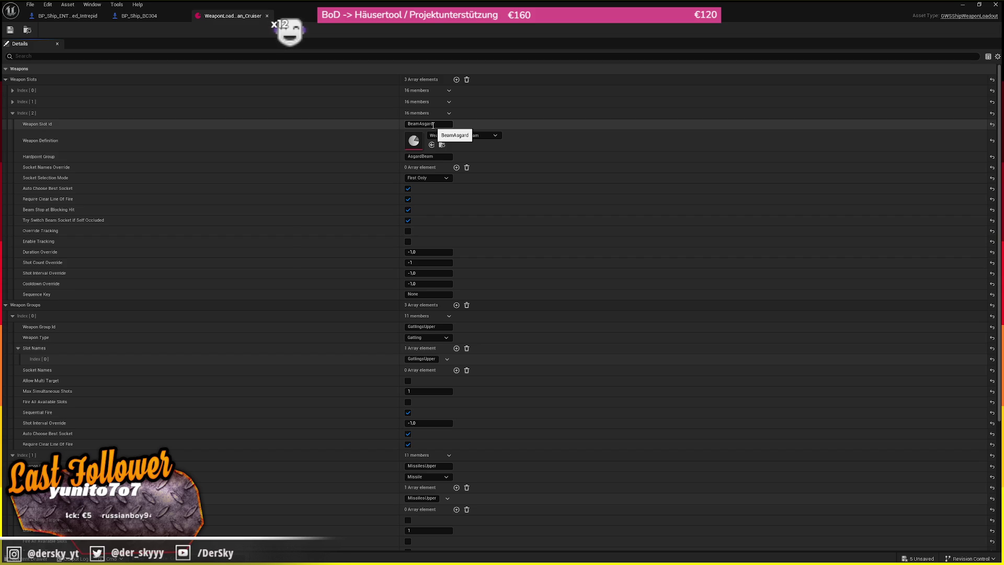
- Compare the GatlingsUpper and MissilesUpper slot and group ids, then return to the Federation_Intrepid folder
left_click(363, 91)
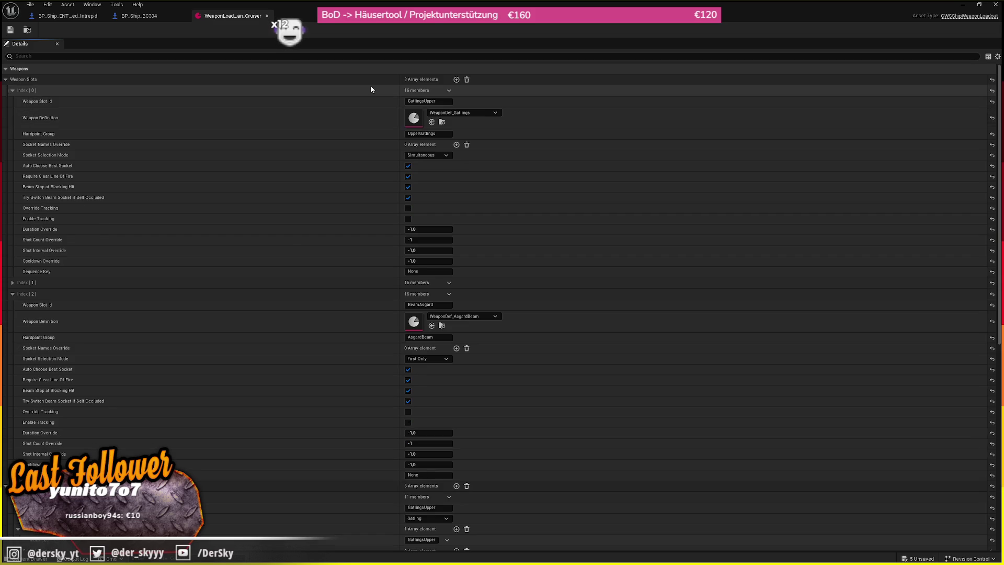
left_click(371, 89)
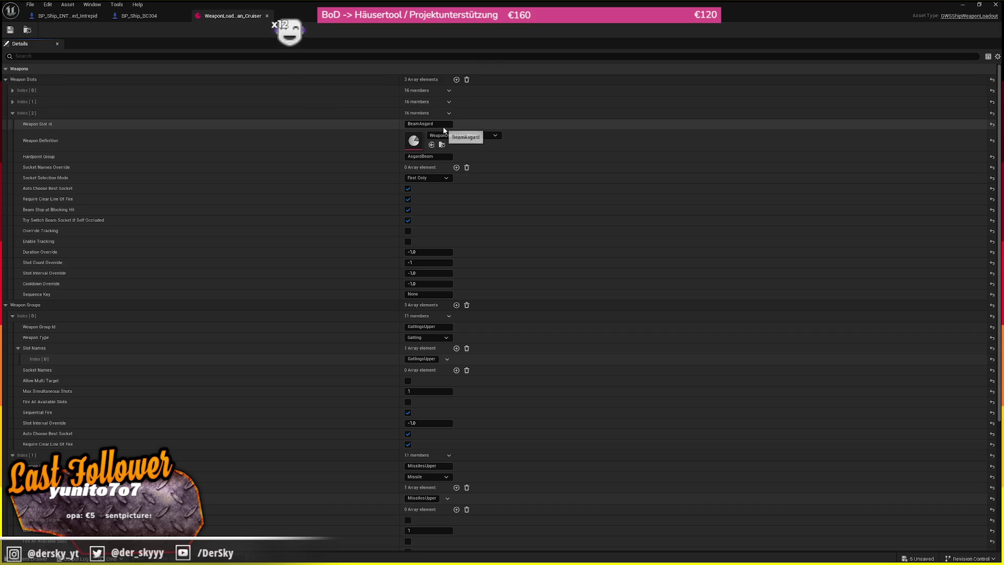
left_click(439, 328)
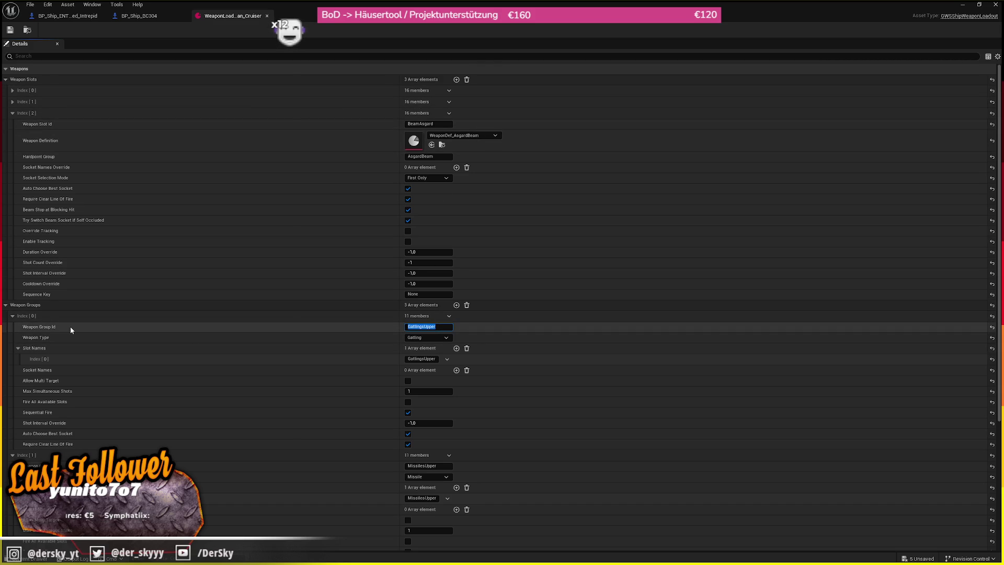
left_click(421, 358)
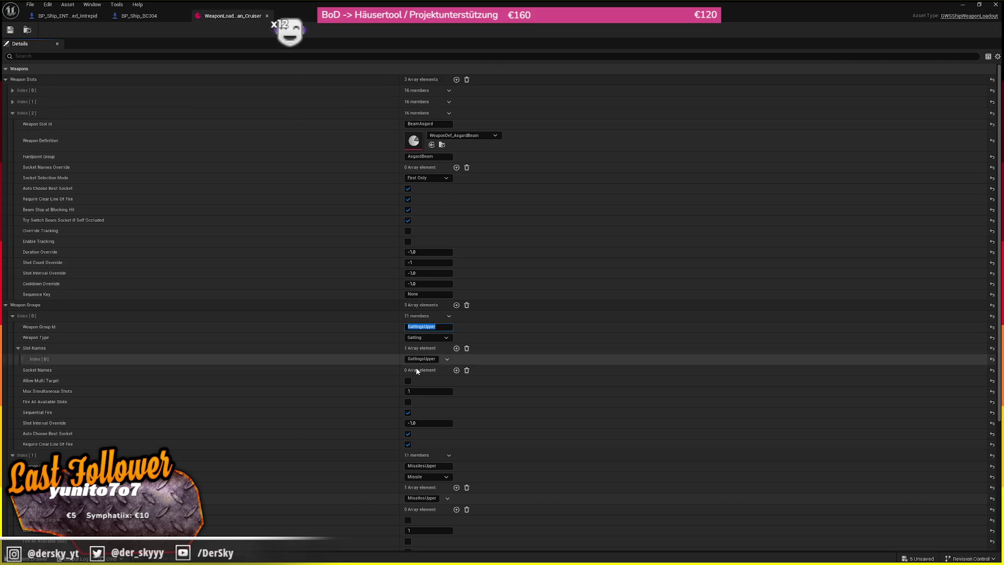
left_click(430, 327)
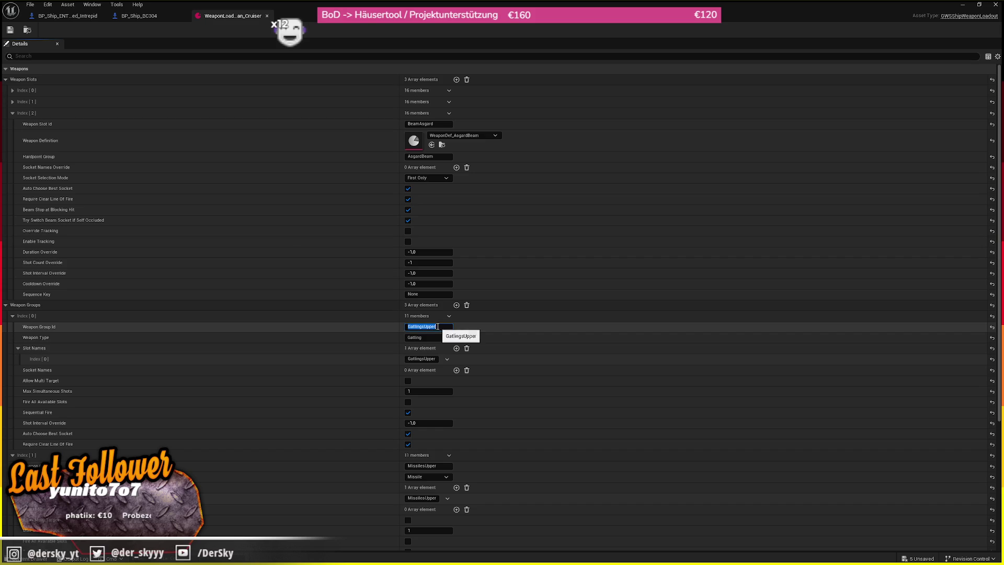
left_click(71, 94)
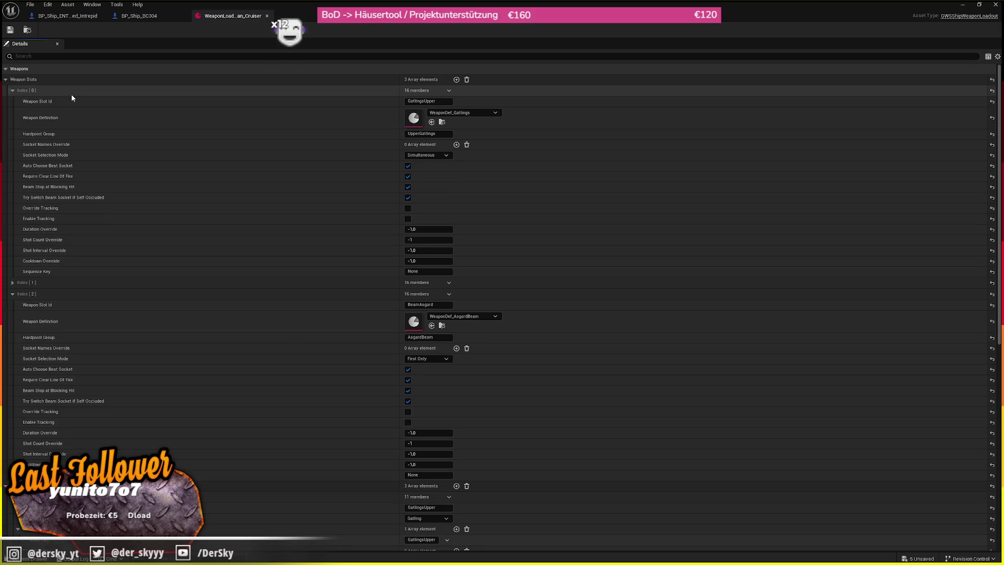
left_click(72, 95)
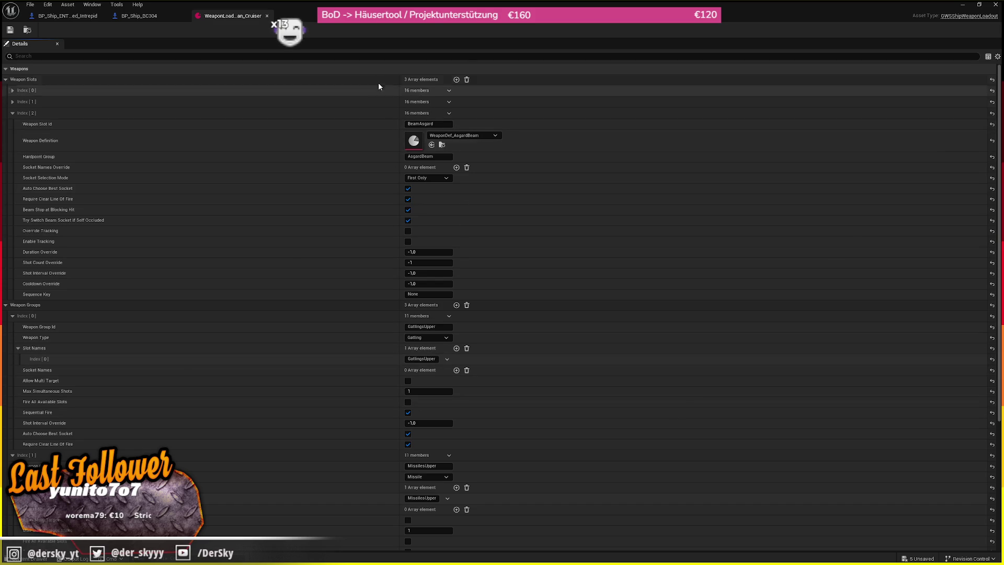
left_click(153, 100)
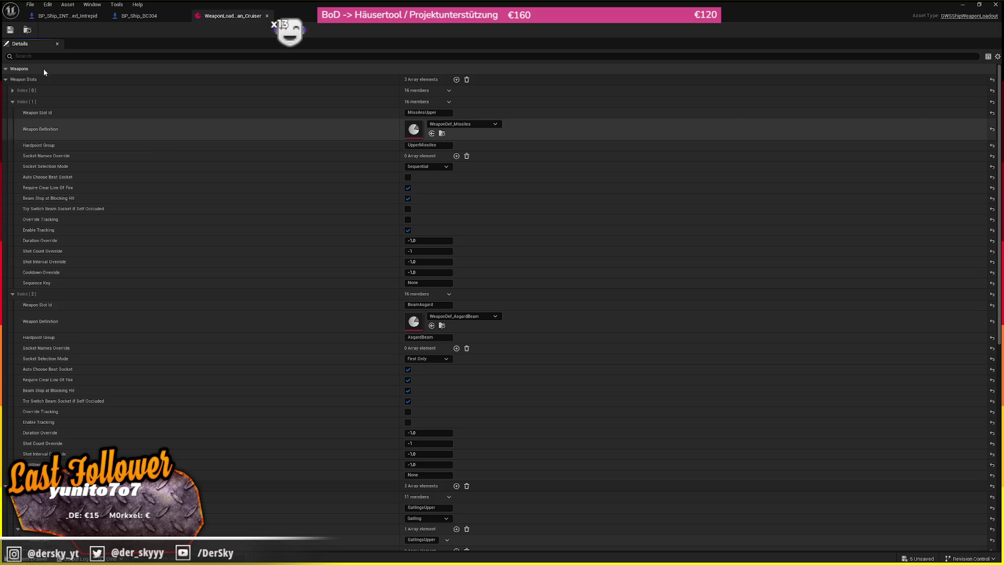
key("ctrl+space")
key("alt+Left")
key("alt+Left")
key("alt+Left")
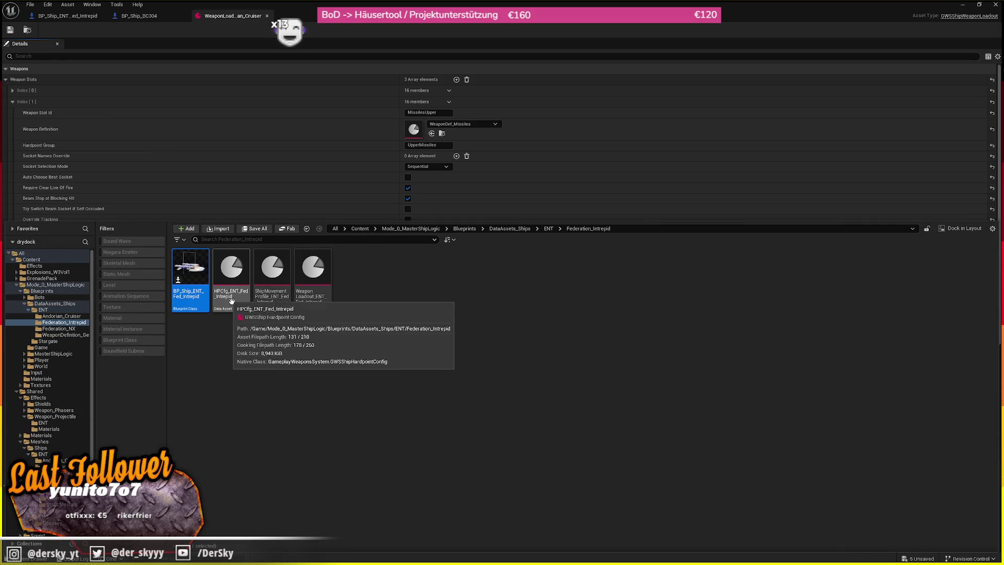
- Open the Federation_Intrepid loadout and review its TorpedoFront slot and FrontalTorpedo group
double_click(317, 302)
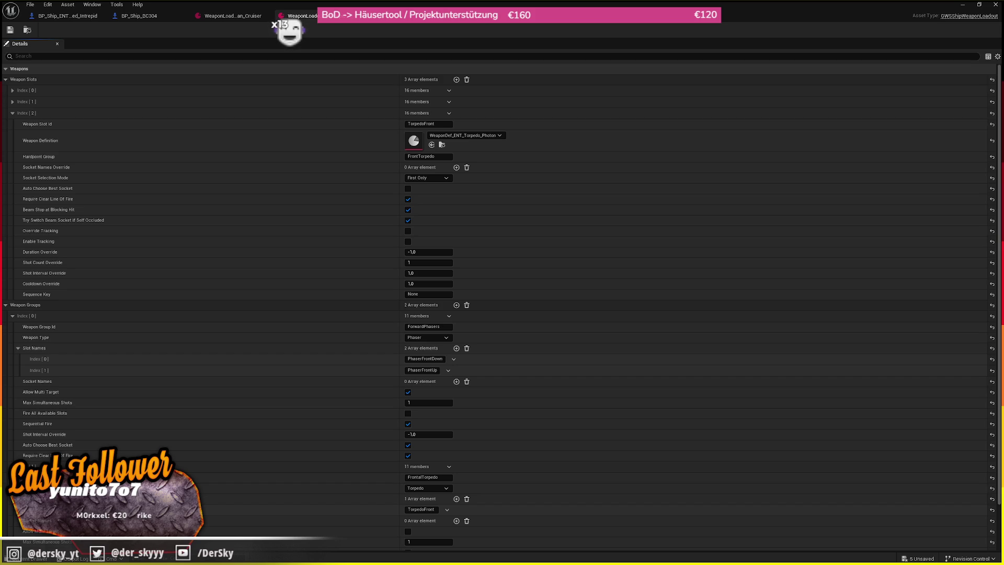
scroll(197, 146, "down", 2)
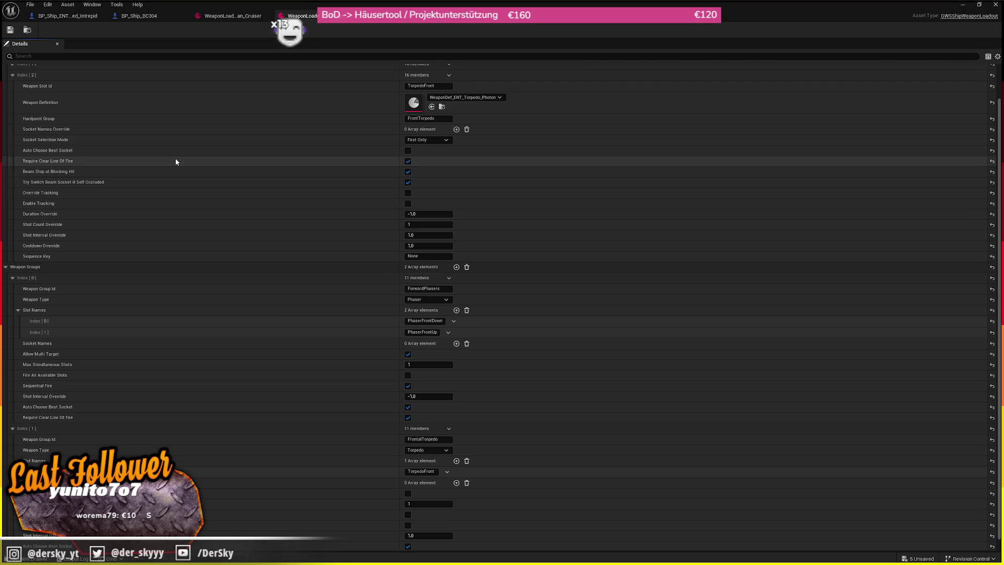
scroll(176, 172, "down", 2)
scroll(177, 178, "up", 1)
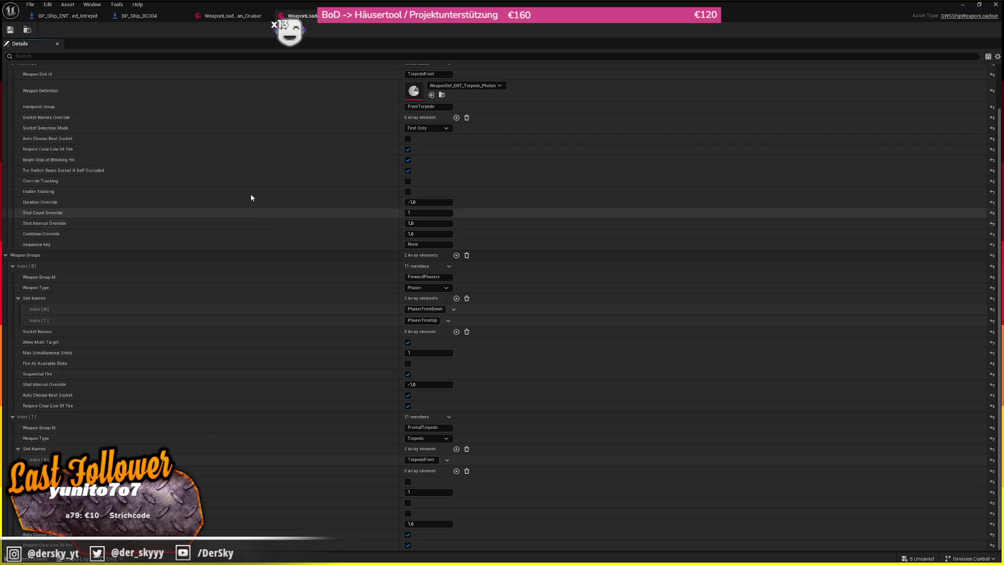
scroll(337, 161, "up", 2)
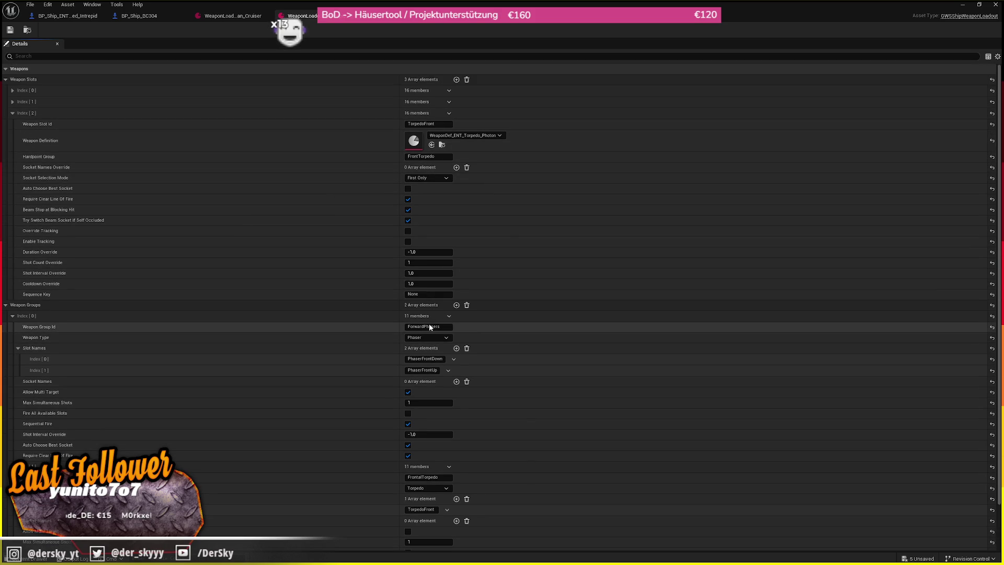
left_click(60, 316)
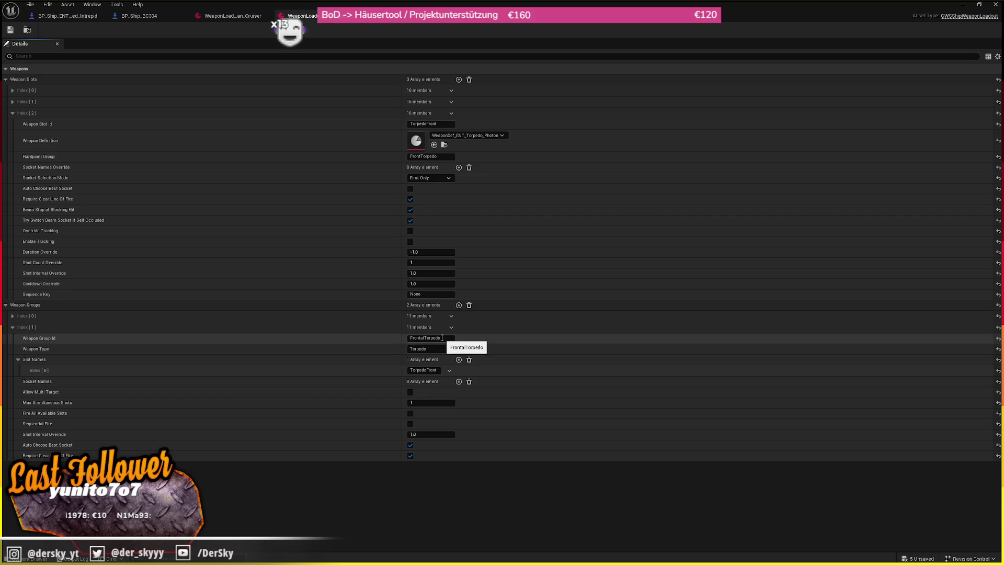
- Rename the Cruiser's group ids to GatlingsUpperLoad, MissilesUpperLoad and BeamAsgardLoad
left_click(225, 16)
scroll(402, 322, "down", 10)
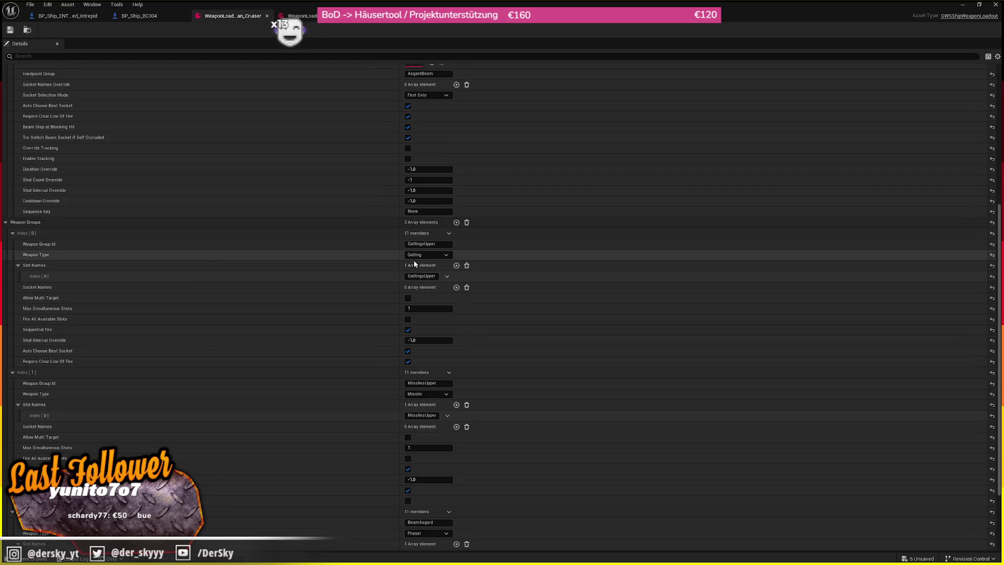
left_click(436, 244)
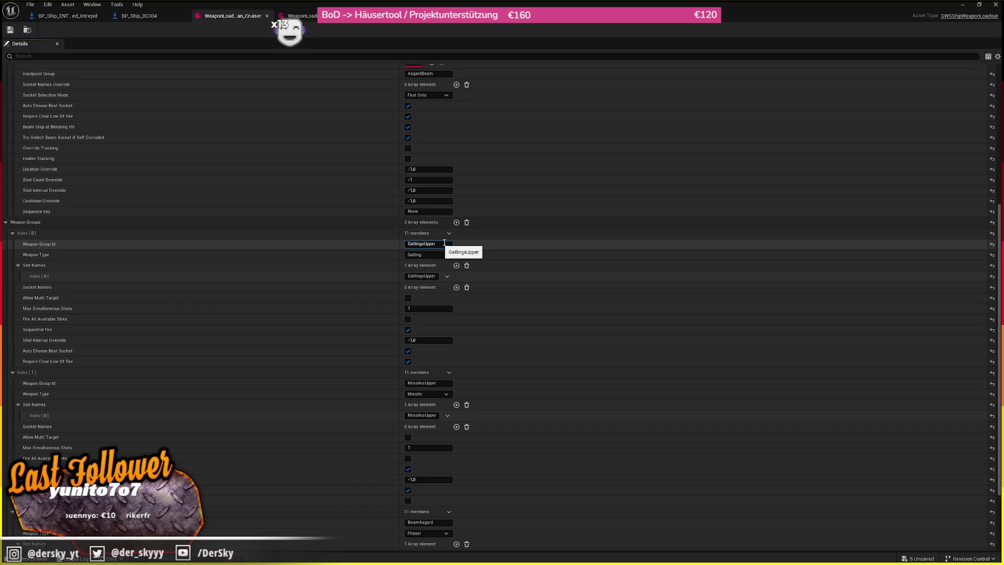
type("oad")
key("shift+Left")
key("shift+Left")
key("shift+Left")
left_click(429, 384)
key("ctrl+v")
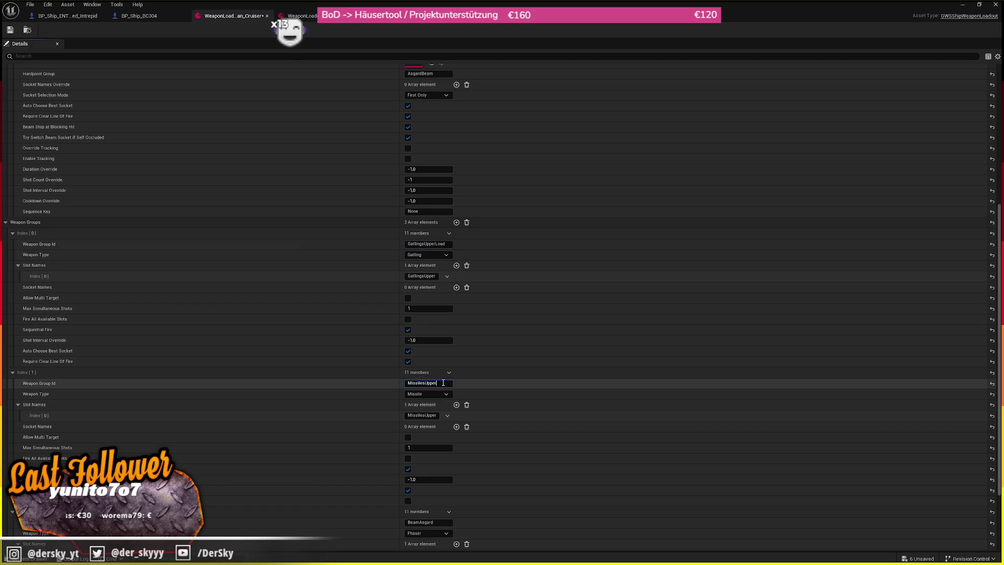
left_click(445, 522)
key("ctrl+v")
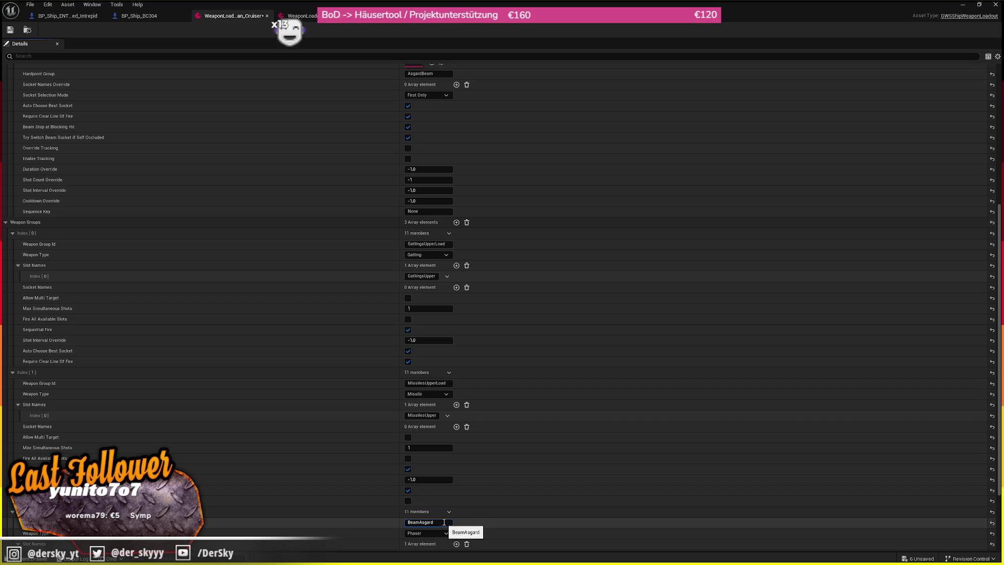
- Compare against the Intrepid loadout, then locate the Cruiser loadout in the asset browser
scroll(479, 418, "down", 3)
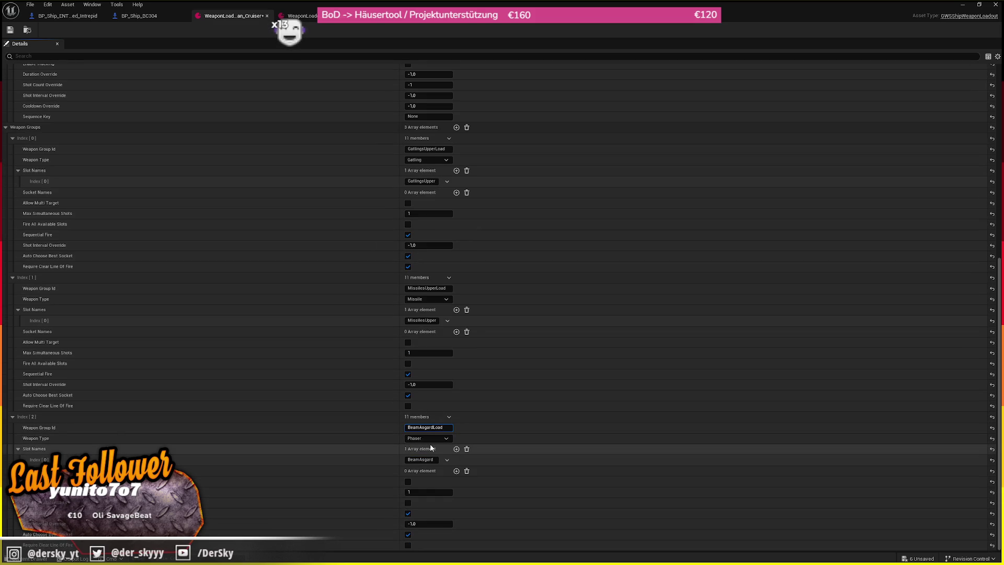
left_click(302, 16)
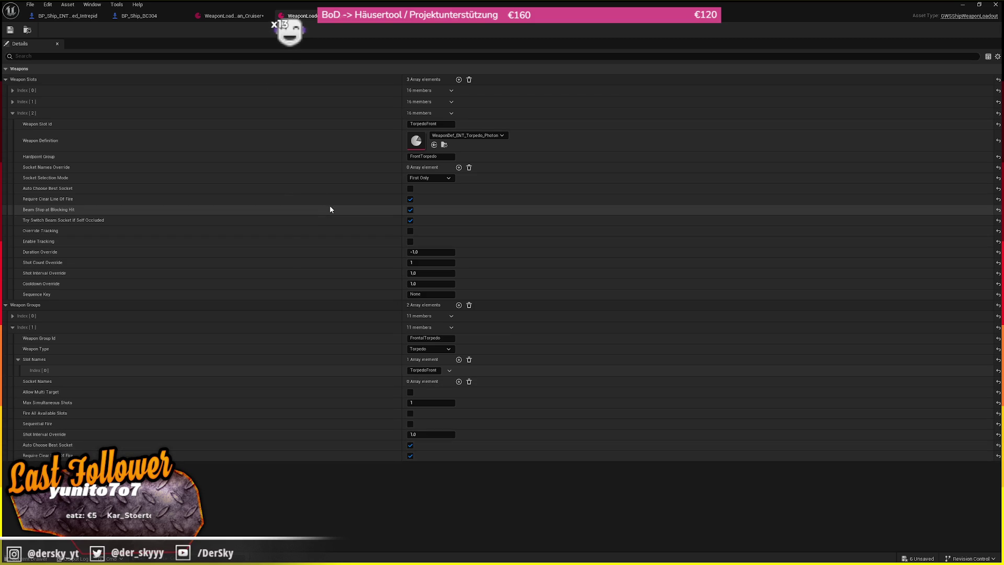
left_click(236, 16)
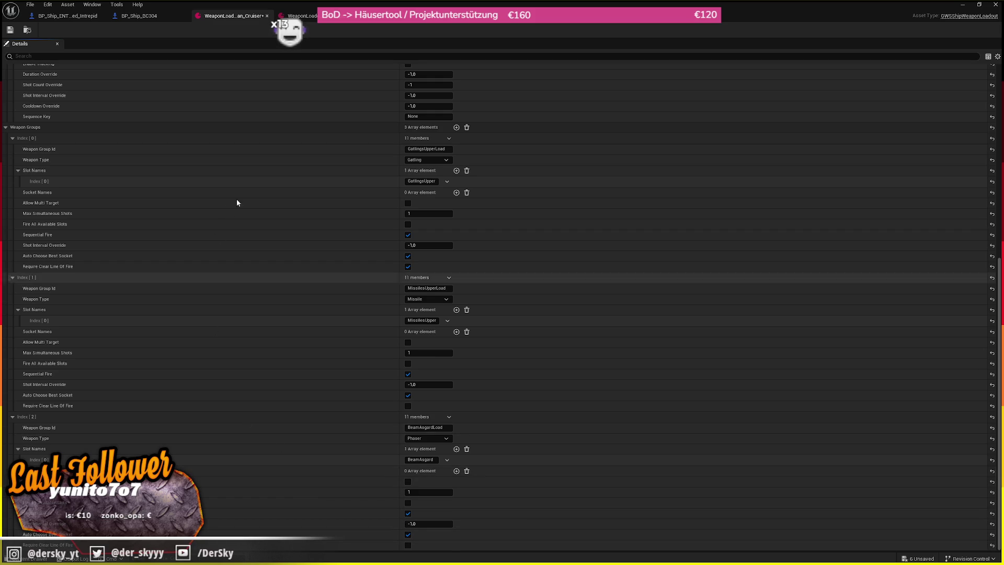
scroll(305, 259, "up", 5)
scroll(204, 169, "up", 5)
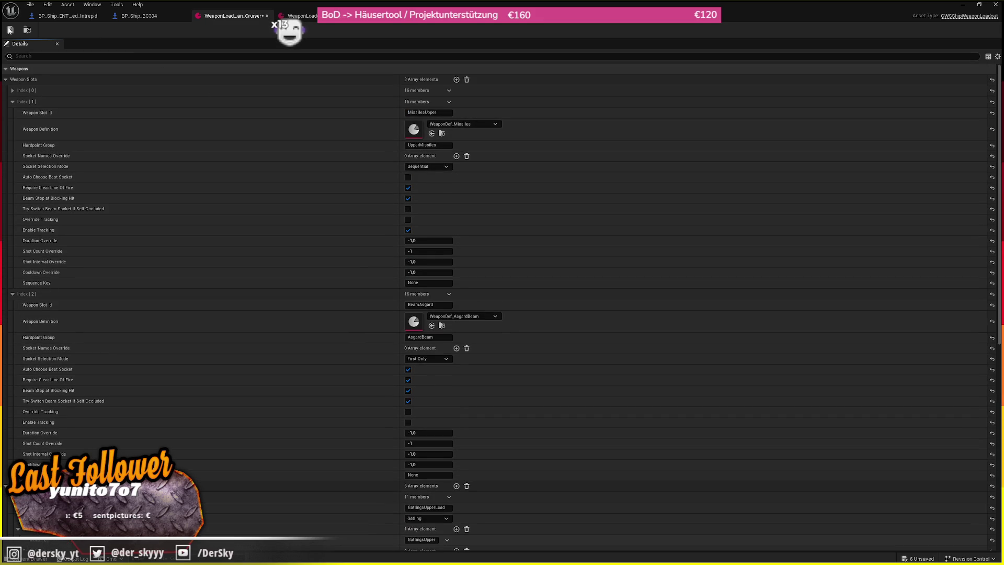
left_click(27, 30)
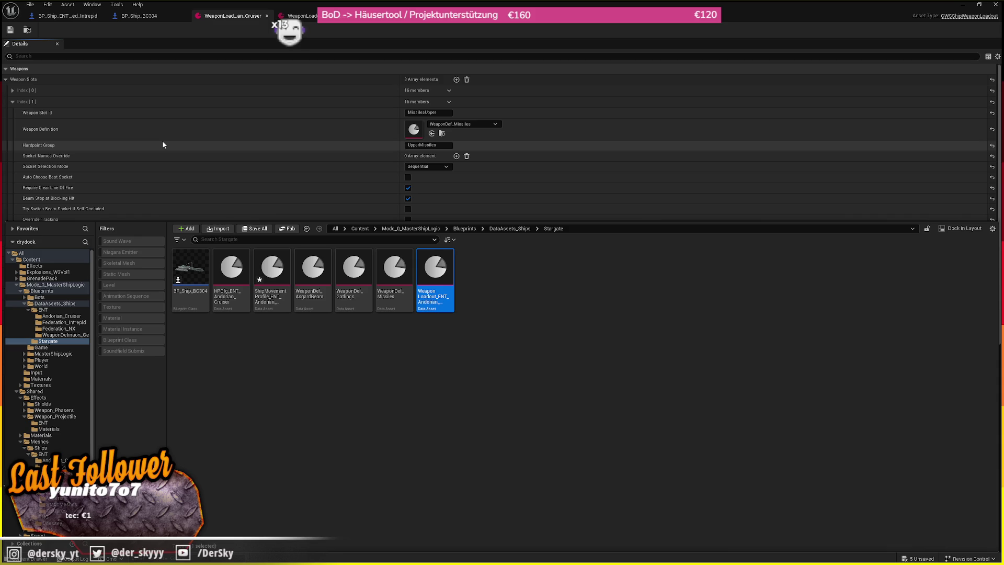
- Open the Andorian Cruiser hardpoint config, save all assets, and reopen BP_Ship_BC304 from the Stargate folder
left_click(219, 287)
double_click(219, 287)
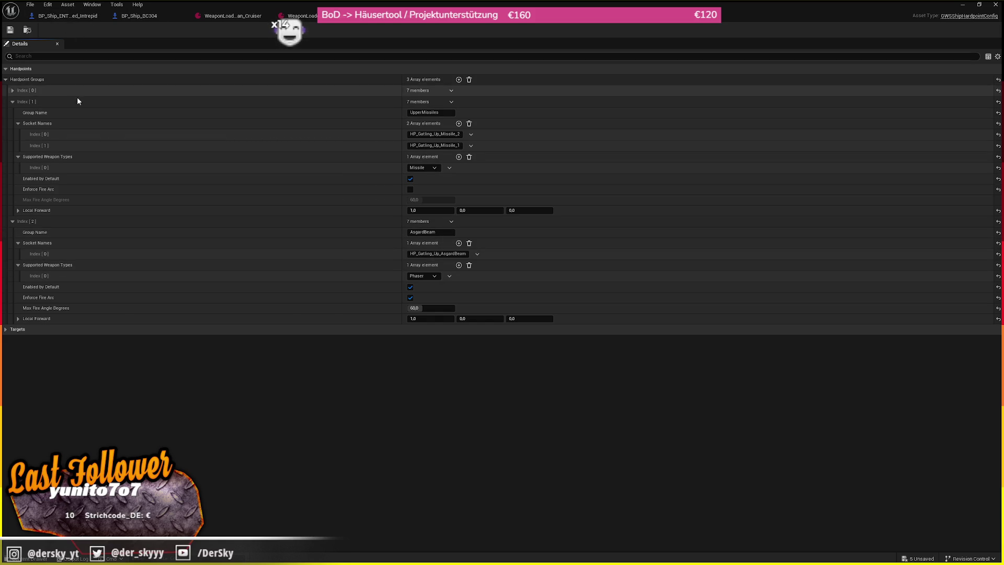
left_click(30, 5)
left_click(48, 52)
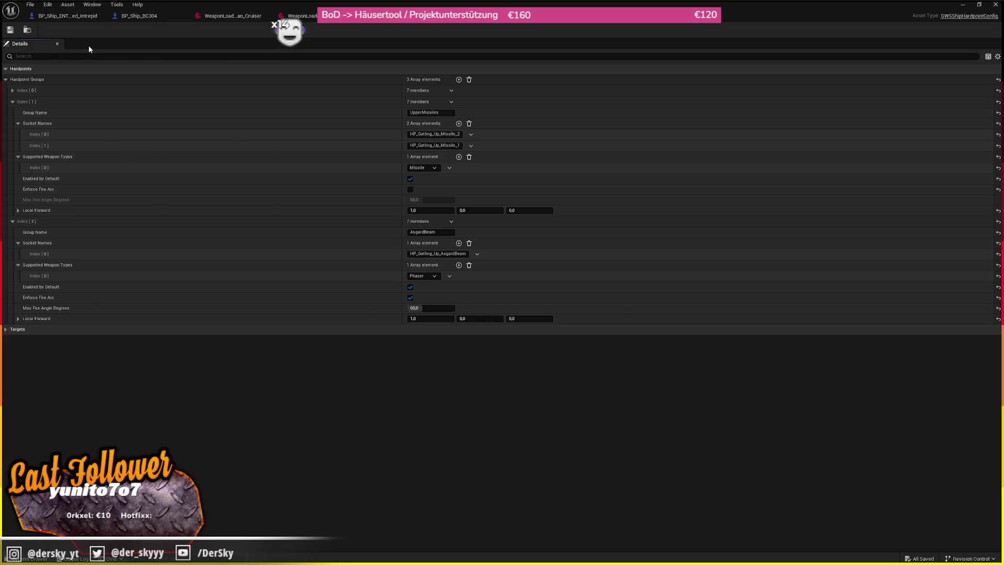
left_click(27, 30)
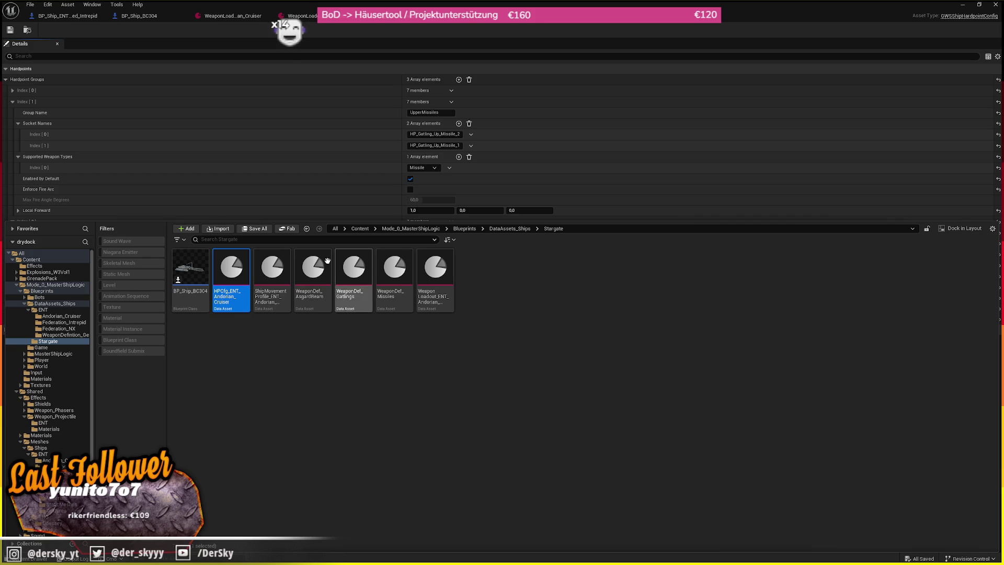
double_click(198, 280)
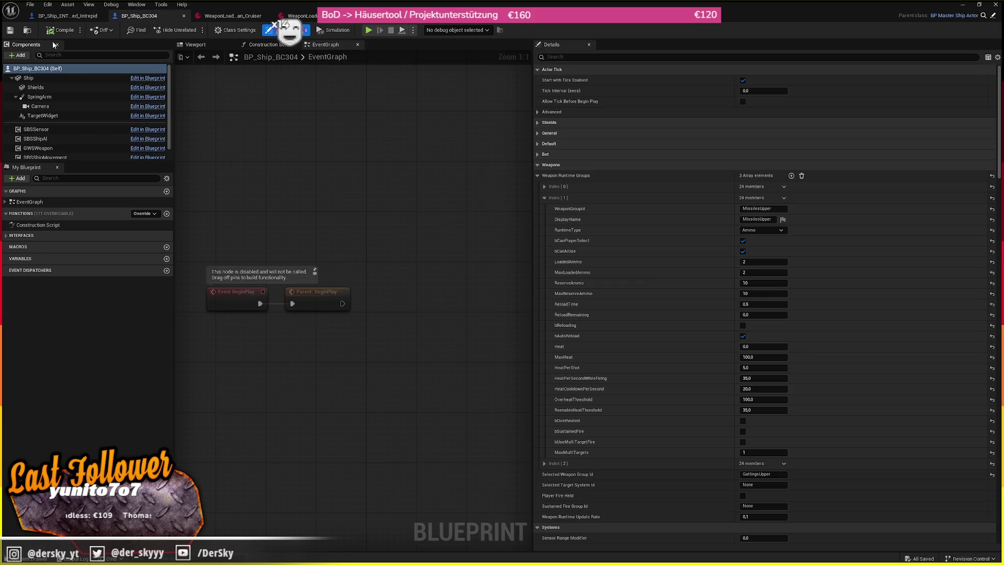
- Open the static mesh of the BC304's Ship component in the mesh editor
left_click(33, 79)
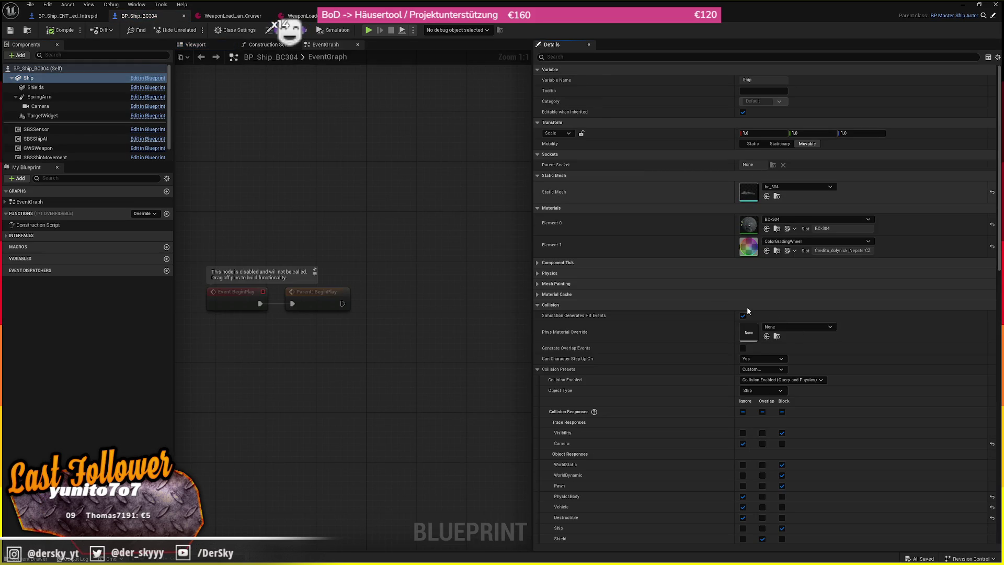
double_click(774, 315)
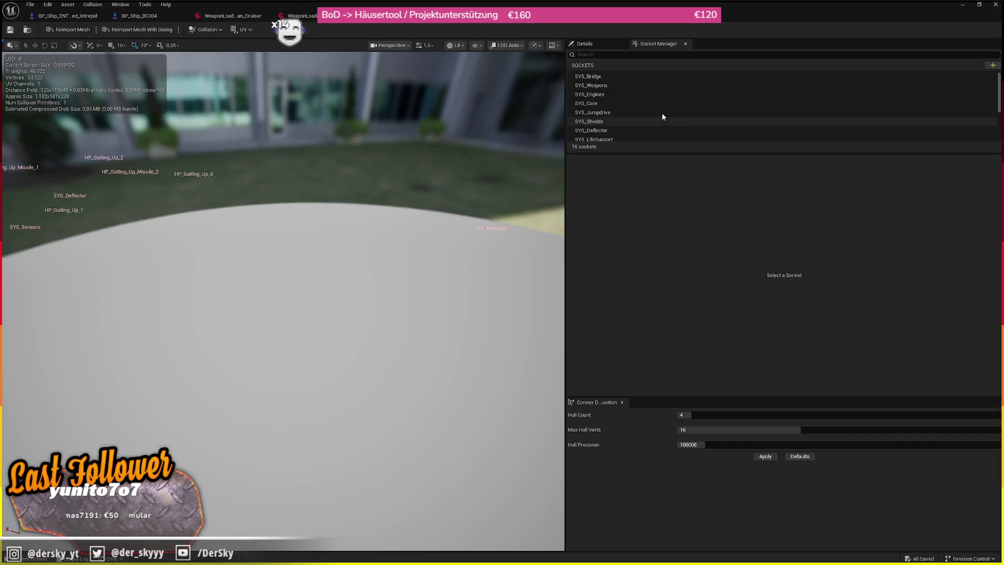
scroll(282, 301, "up", 3)
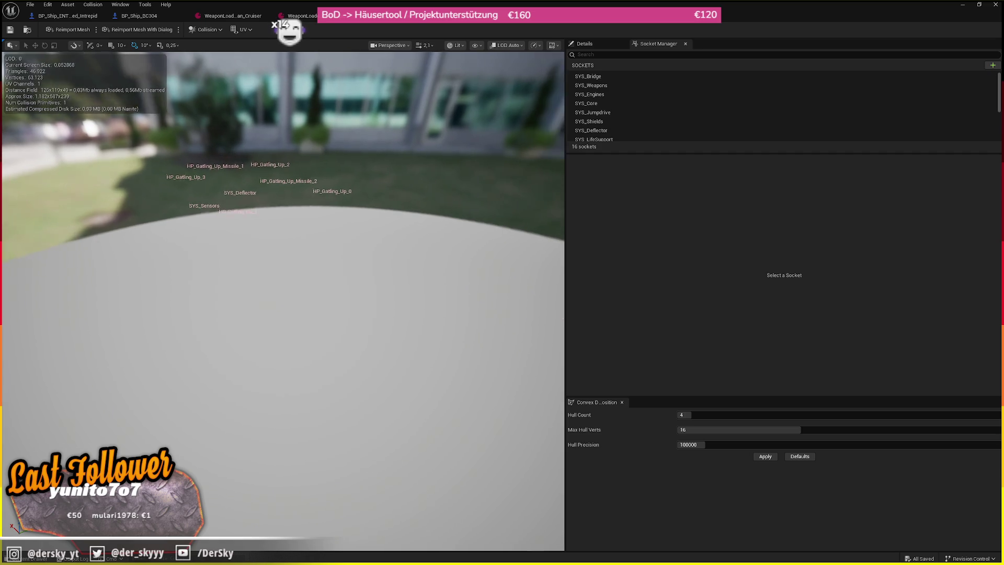
scroll(464, 463, "down", 5)
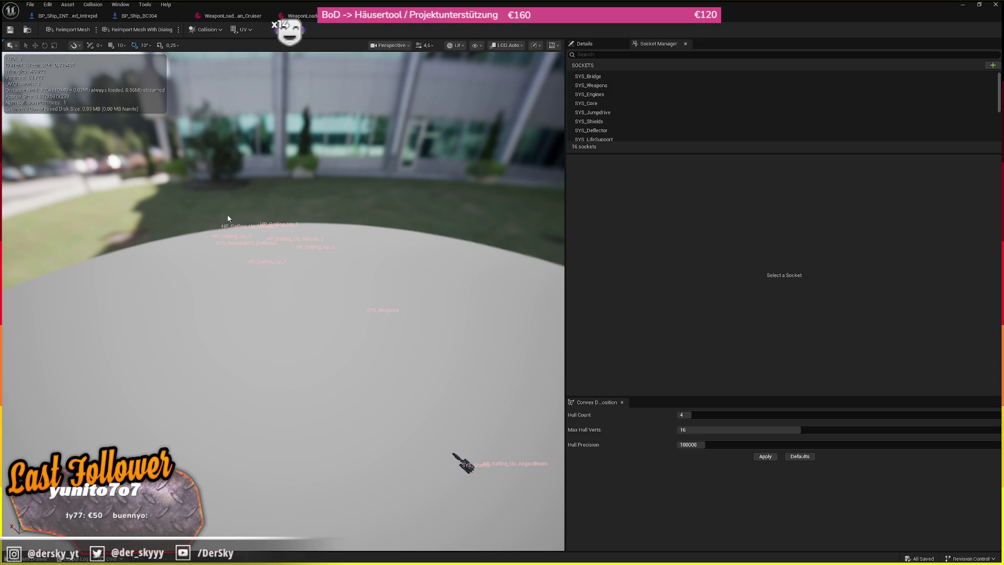
left_click_drag(487, 422, 381, 256)
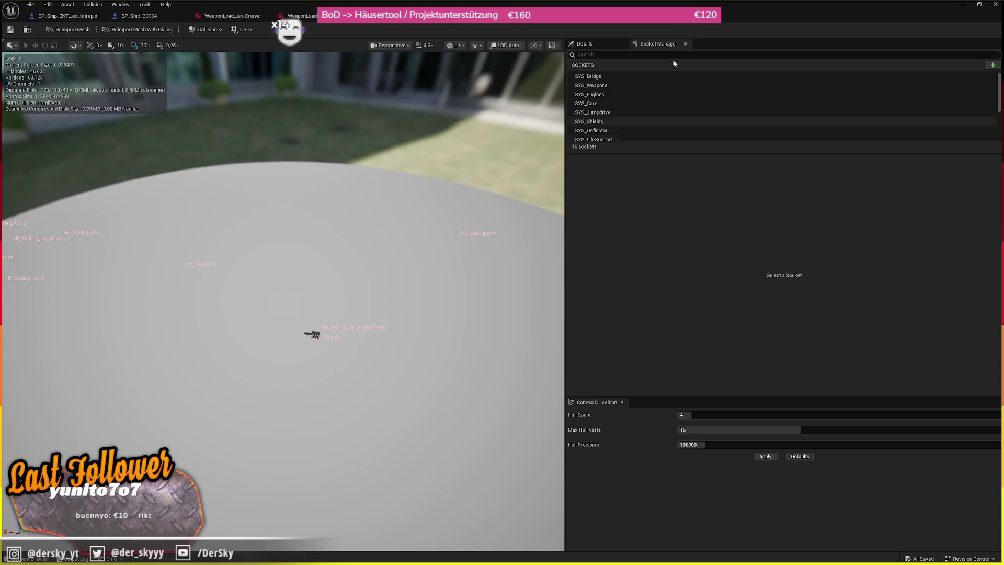
- Review the SYS sockets and reset SYS_Deflector and SYS_LifeSupport locations to 0,0,0
left_click(661, 76)
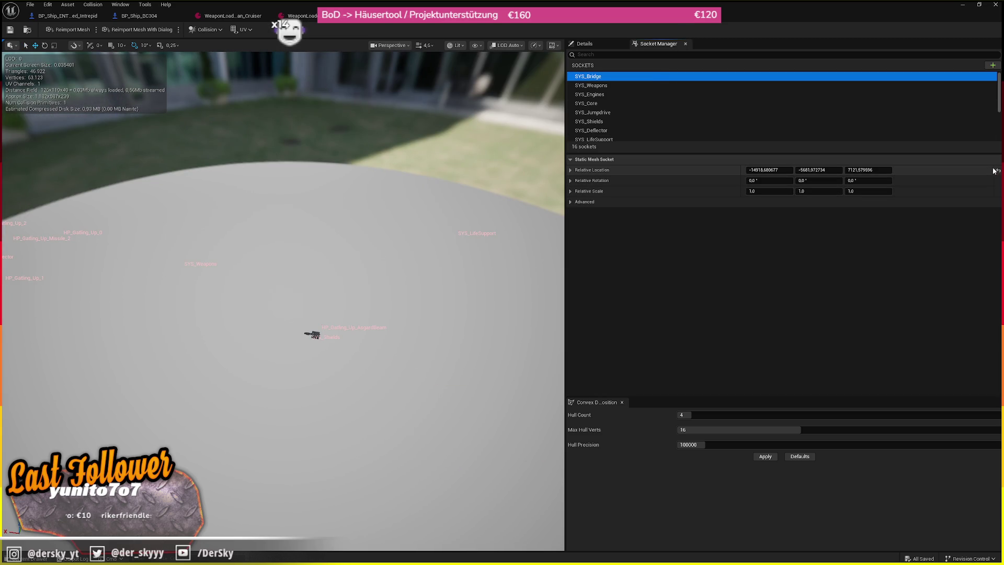
left_click(663, 95)
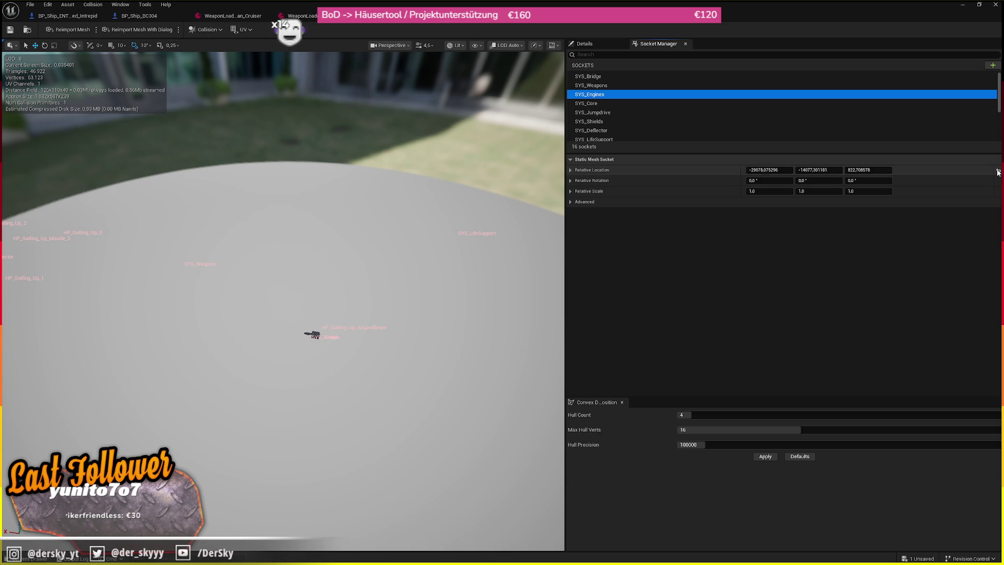
left_click(746, 86)
left_click(690, 111)
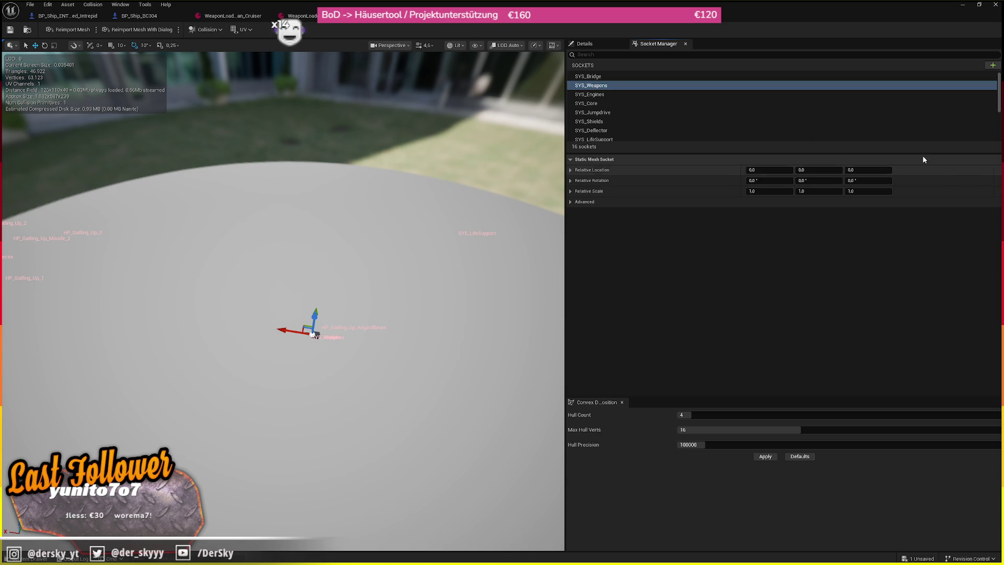
left_click(695, 103)
left_click(622, 104)
left_click(632, 113)
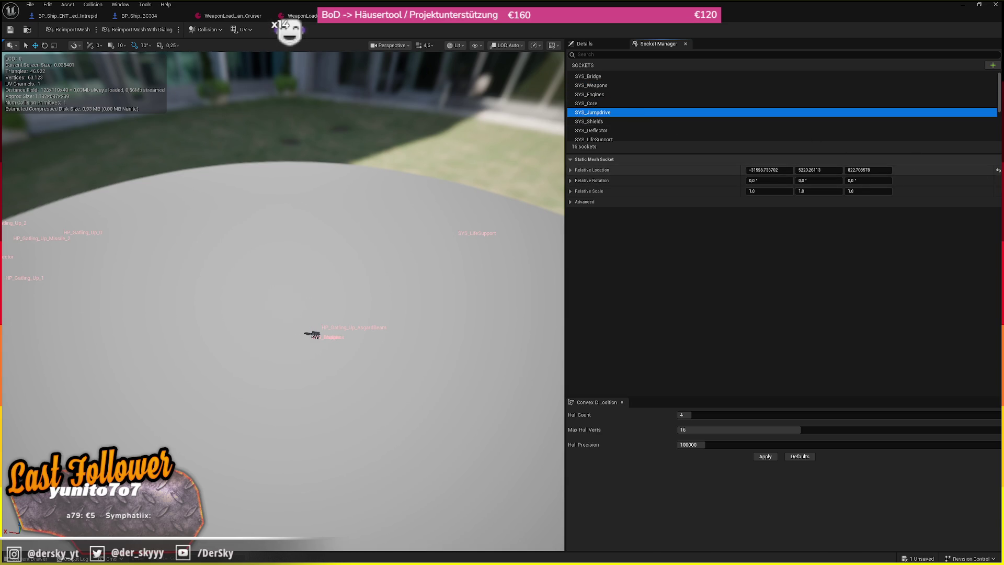
left_click(697, 122)
left_click(654, 131)
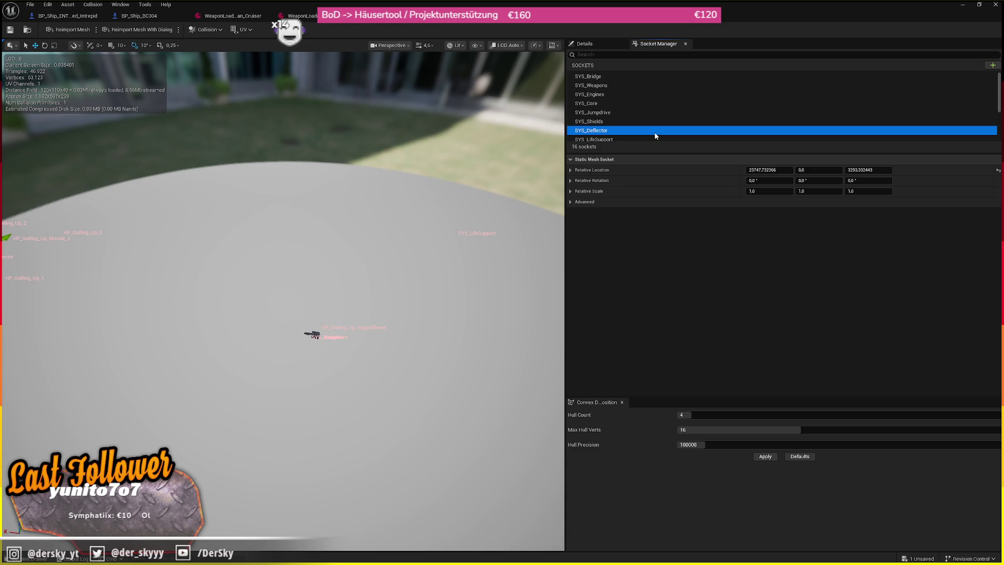
left_click(997, 170)
left_click(645, 139)
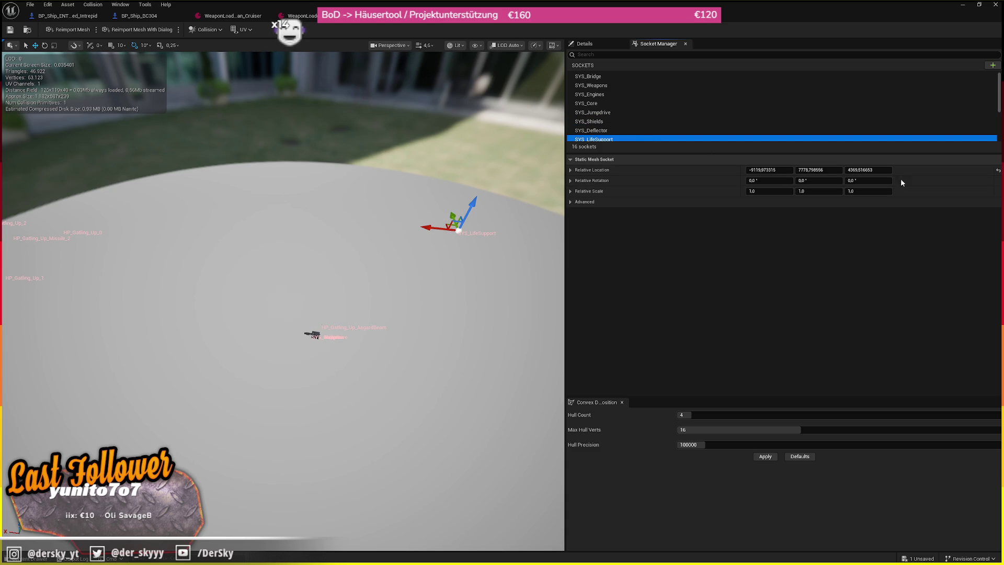
left_click(997, 171)
- Reset SYS_Sensors and HP_Gatling_Up_0, _1 and _2 socket locations to 0,0,0
scroll(697, 117, "down", 2)
left_click(601, 110)
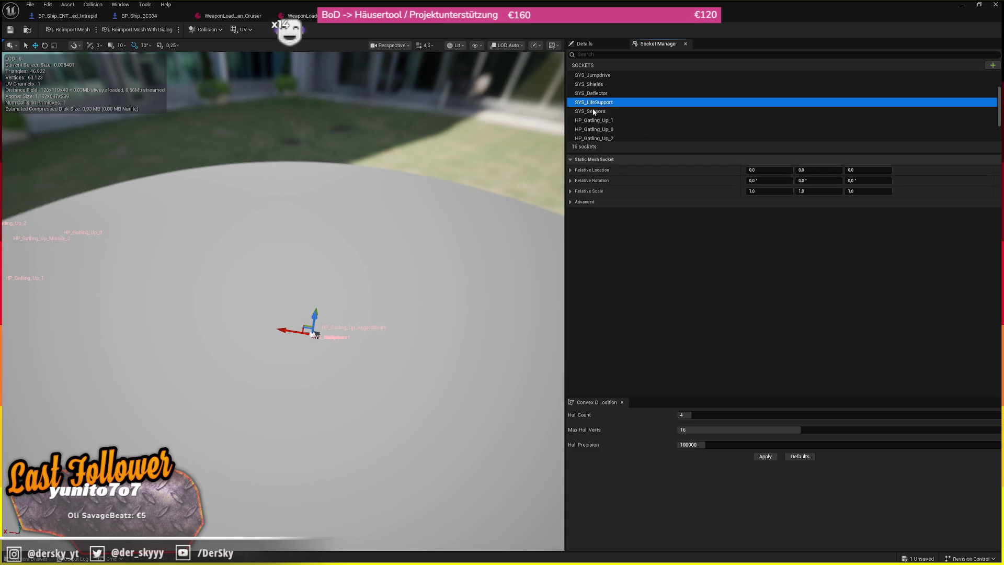
left_click(997, 170)
scroll(593, 116, "down", 2)
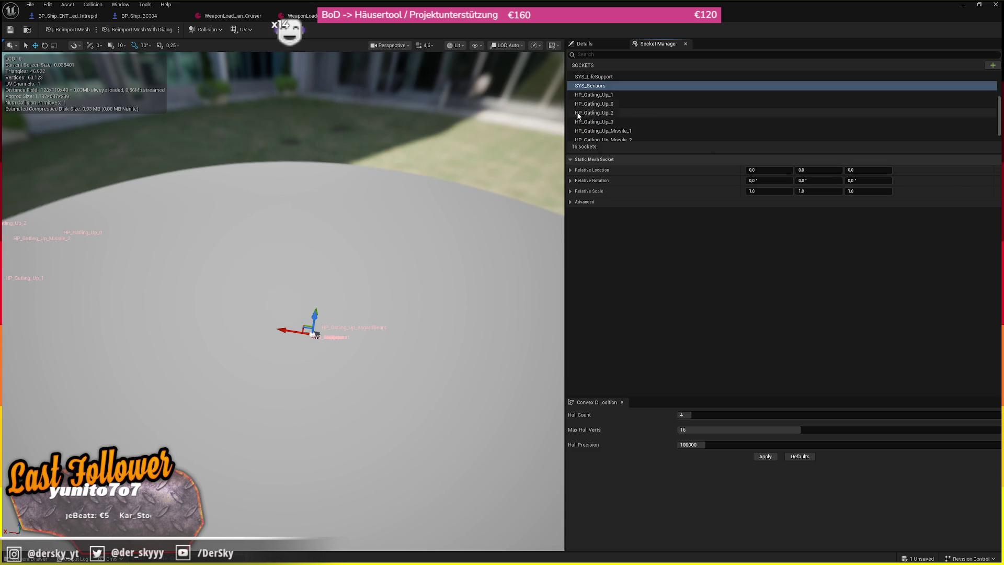
left_click(596, 94)
left_click(998, 170)
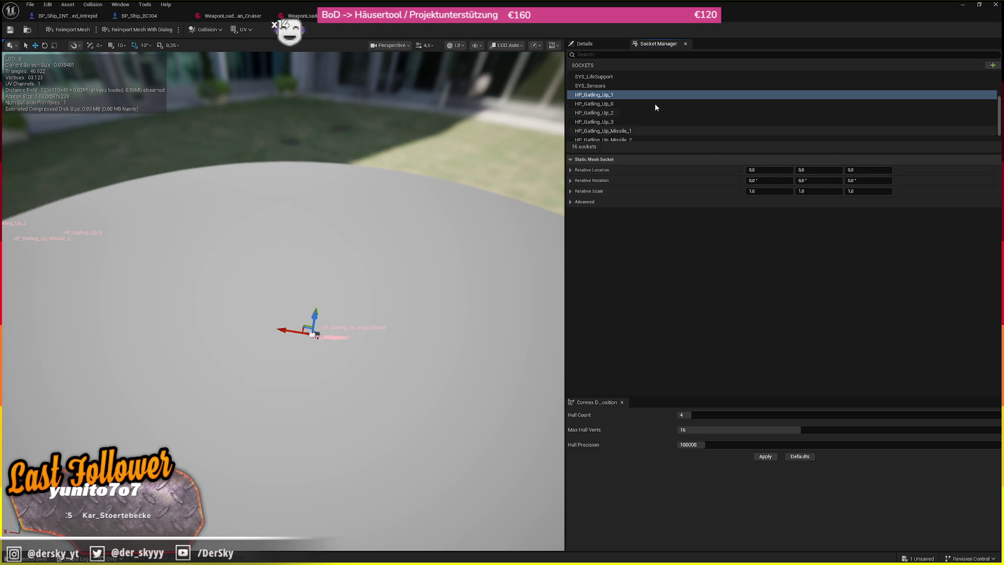
left_click(680, 112)
left_click(998, 171)
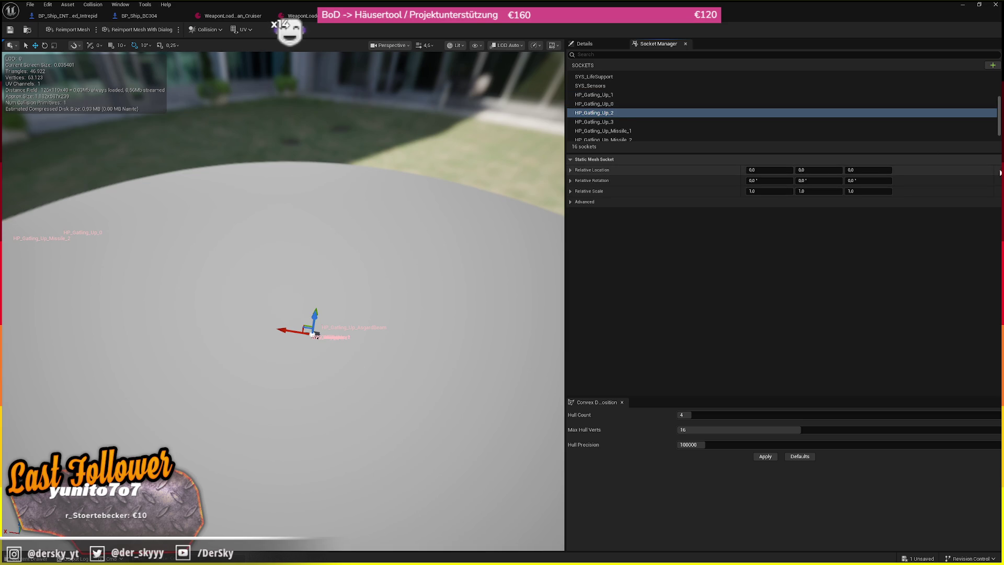
left_click(668, 104)
left_click(997, 171)
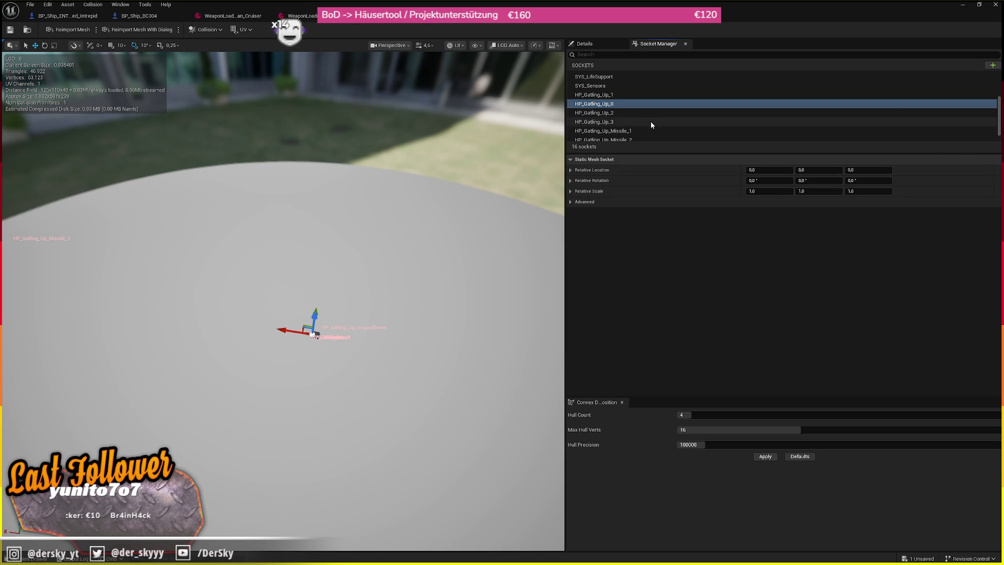
- Check the missile sockets and reset HP_Gatling_Up_AsgardBeam's location to 0,0,0
left_click(651, 121)
left_click(688, 130)
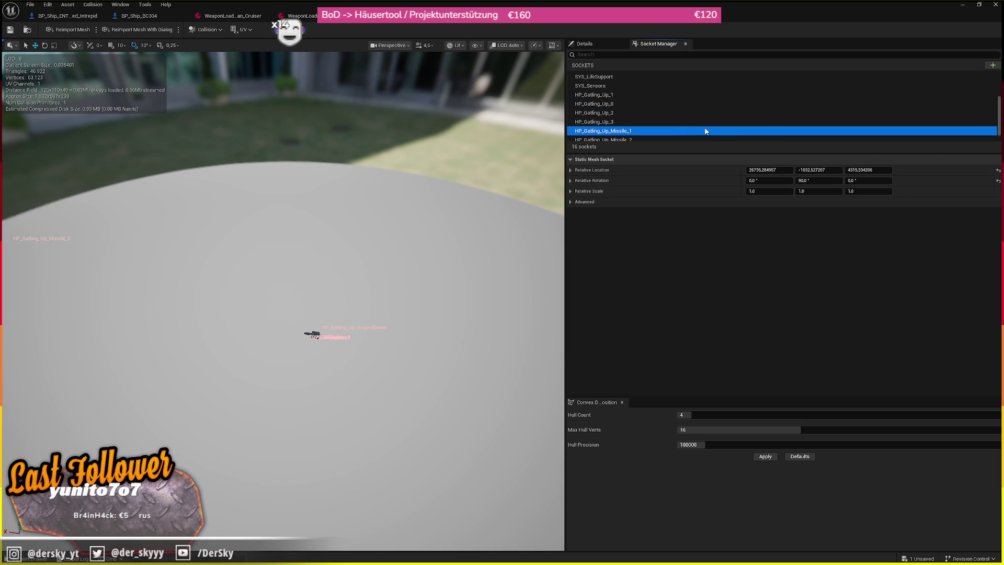
scroll(622, 122, "down", 1)
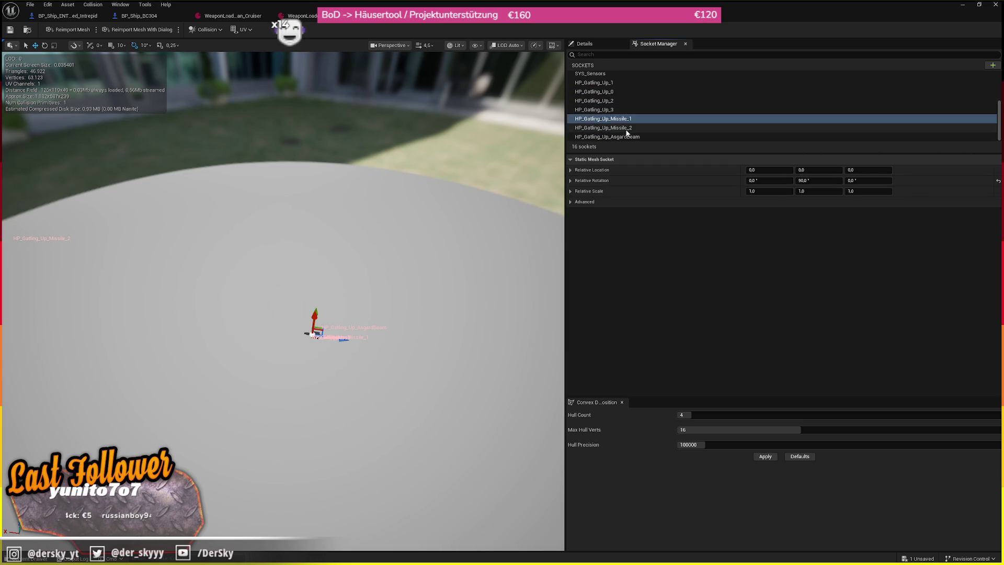
left_click(638, 128)
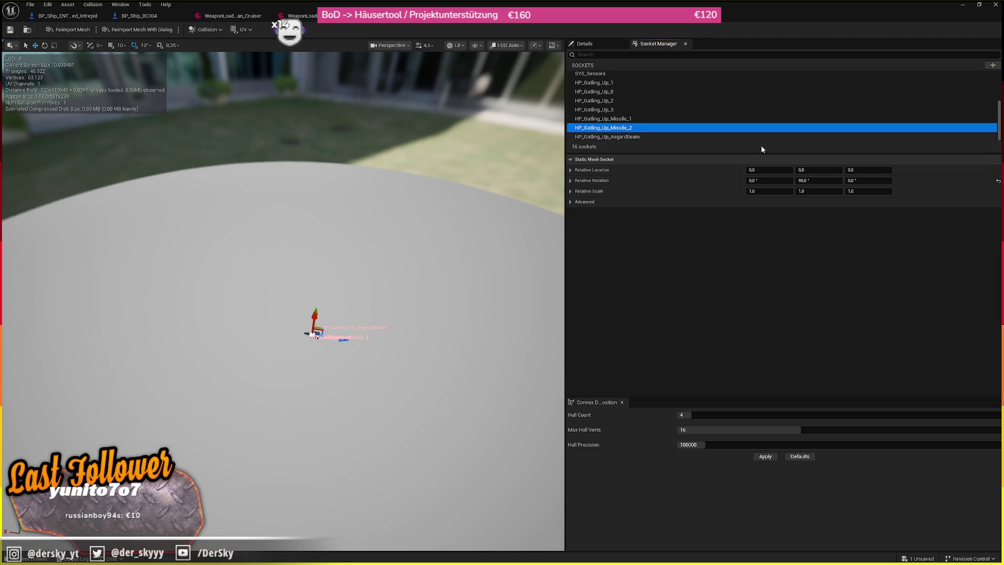
left_click(720, 136)
left_click(998, 170)
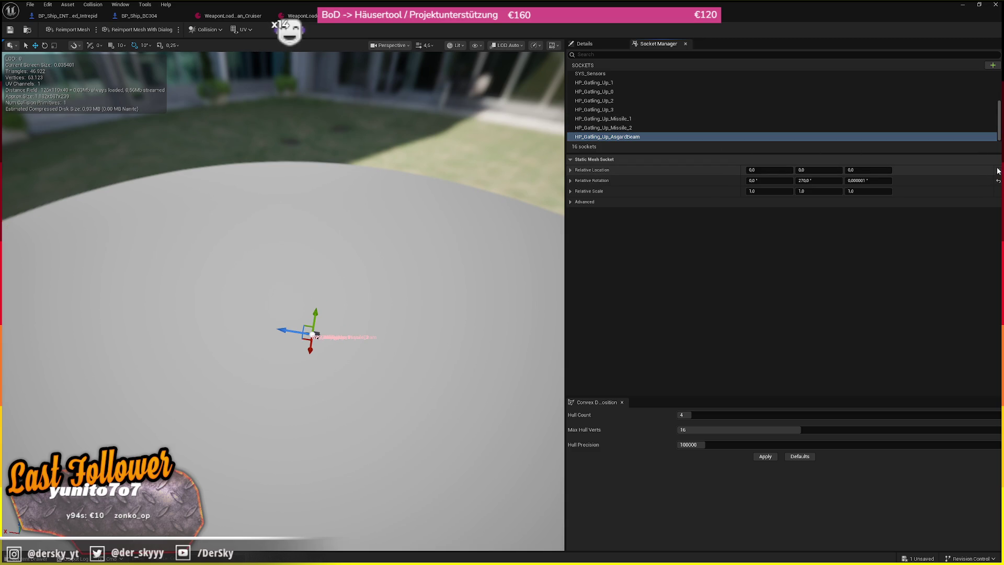
scroll(546, 116, "up", 2)
key("f")
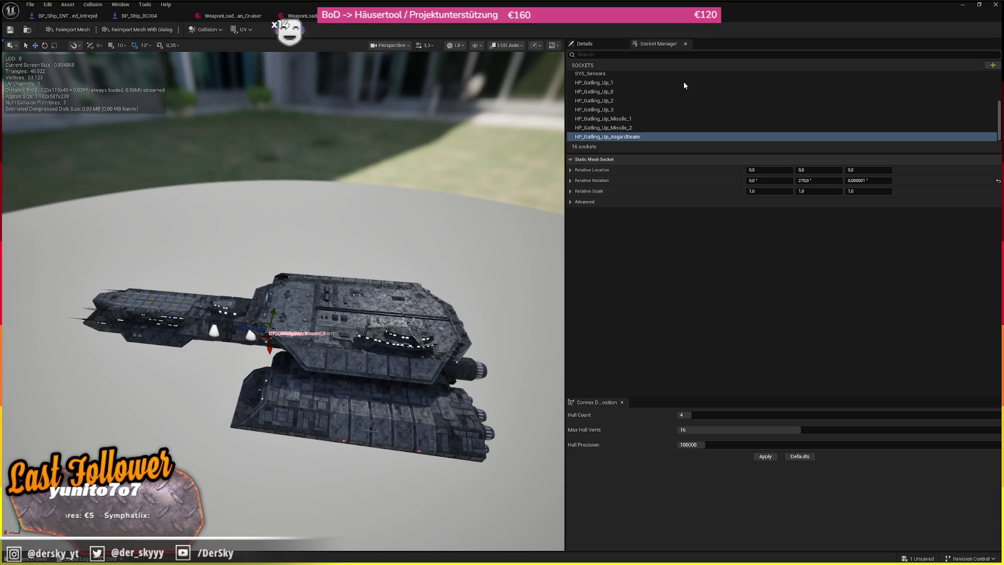
- Move HP_Gatling_Up_Missile_1 forward along the hull and down onto the ship's upper deck
left_click(619, 119)
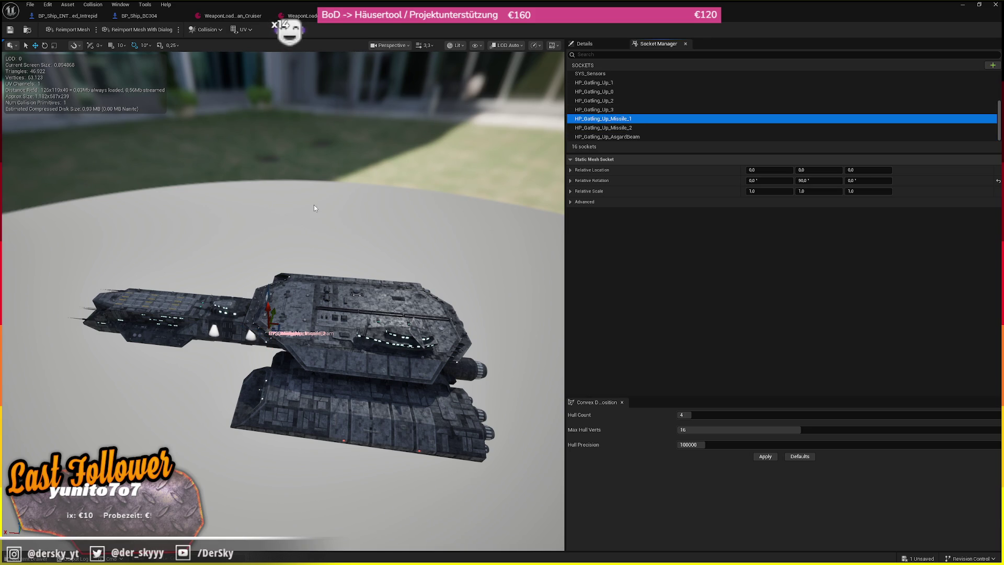
mouse_move(411, 317)
left_mouse_down()
mouse_move(411, 282)
mouse_move(423, 307)
left_mouse_up()
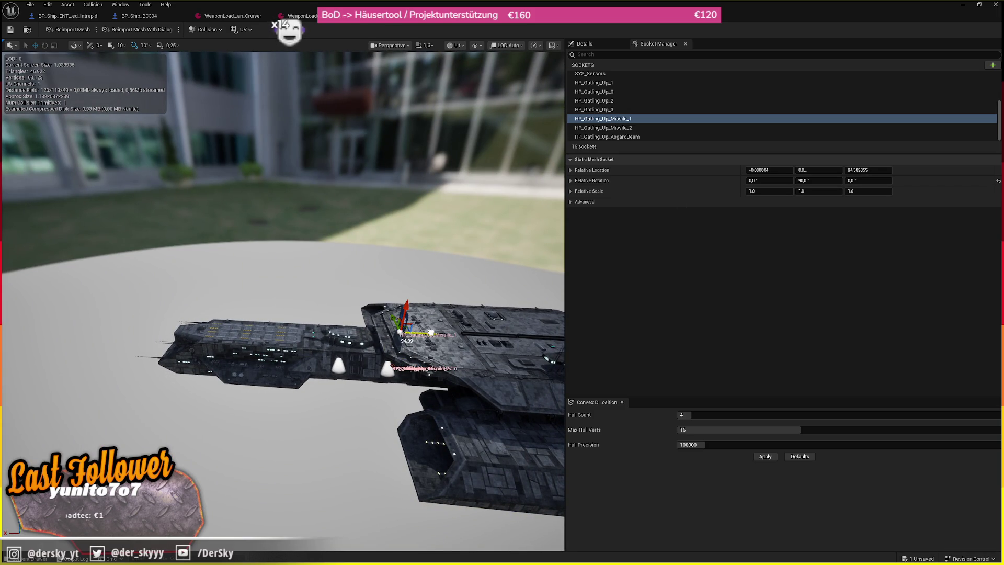
mouse_move(430, 333)
left_mouse_down()
mouse_move(322, 330)
mouse_move(413, 332)
left_mouse_up()
mouse_move(393, 277)
left_mouse_down()
mouse_move(392, 335)
mouse_move(391, 311)
mouse_move(312, 324)
left_mouse_up()
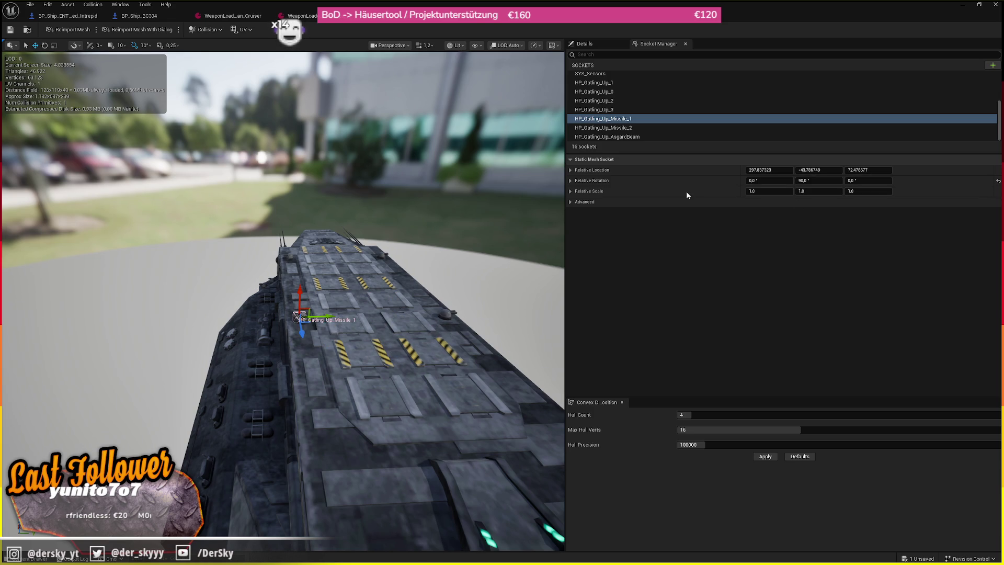
right_click(693, 175)
left_click(732, 213)
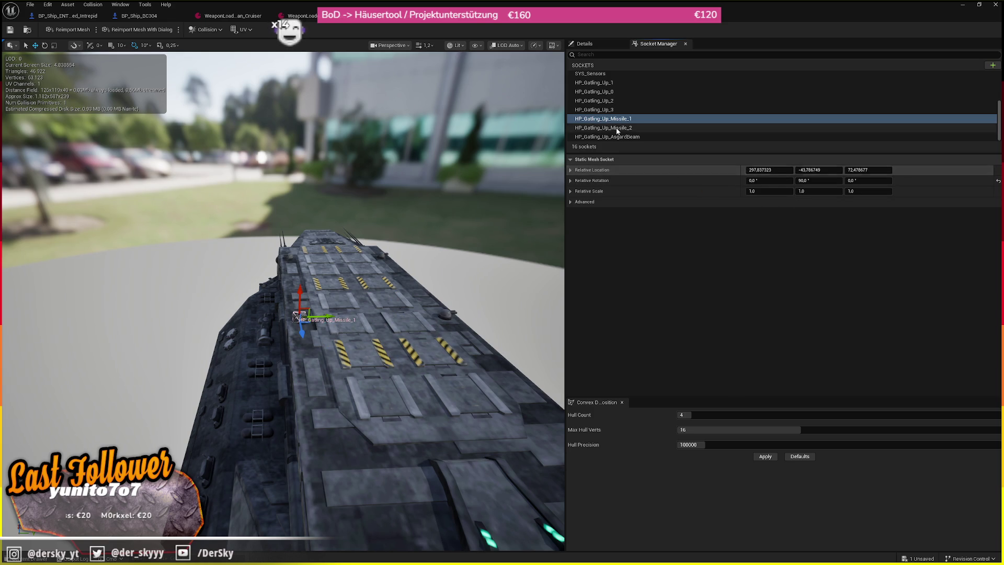
left_click(616, 128)
left_click(601, 119)
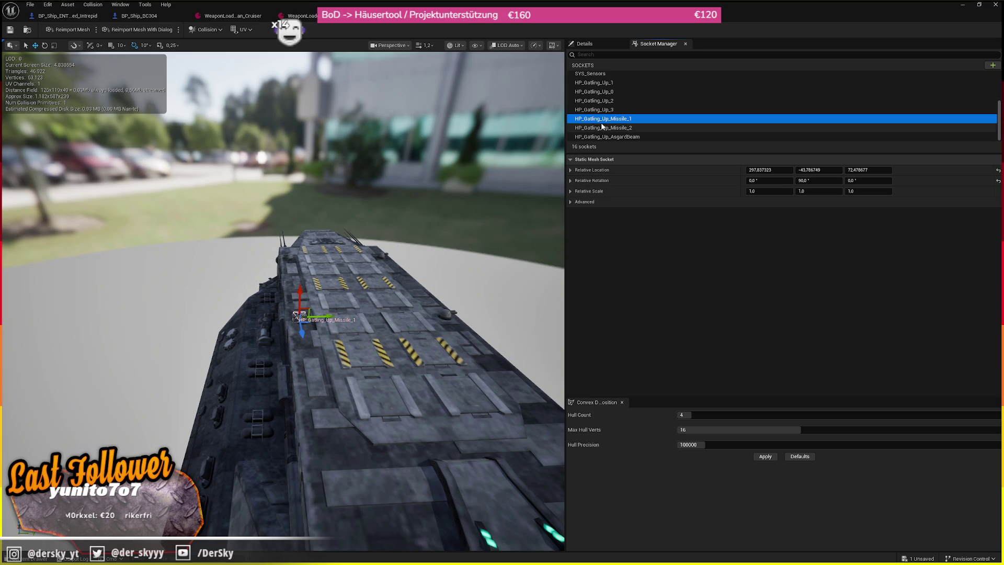
left_click_drag(309, 324, 346, 285)
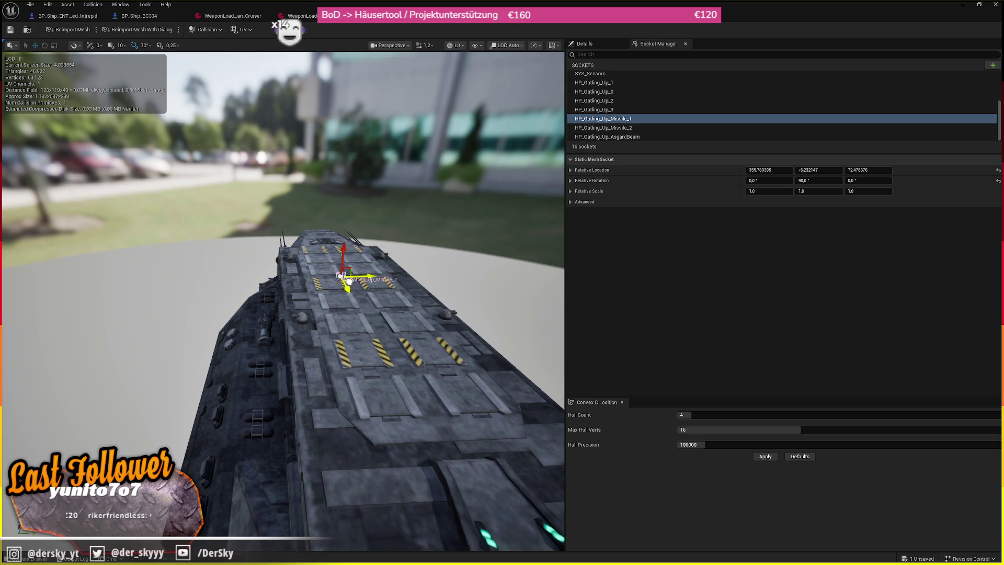
left_click(659, 127)
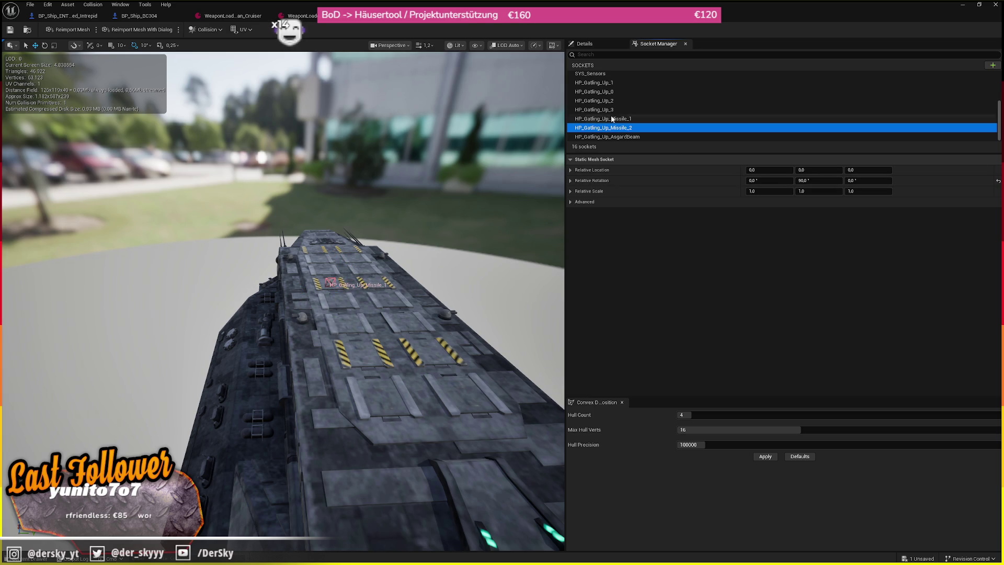
left_click(653, 119)
- Copy Missile_1's location onto HP_Gatling_Up_Missile_2, giving it 349.93, -16.32, 72.48
right_click(714, 174)
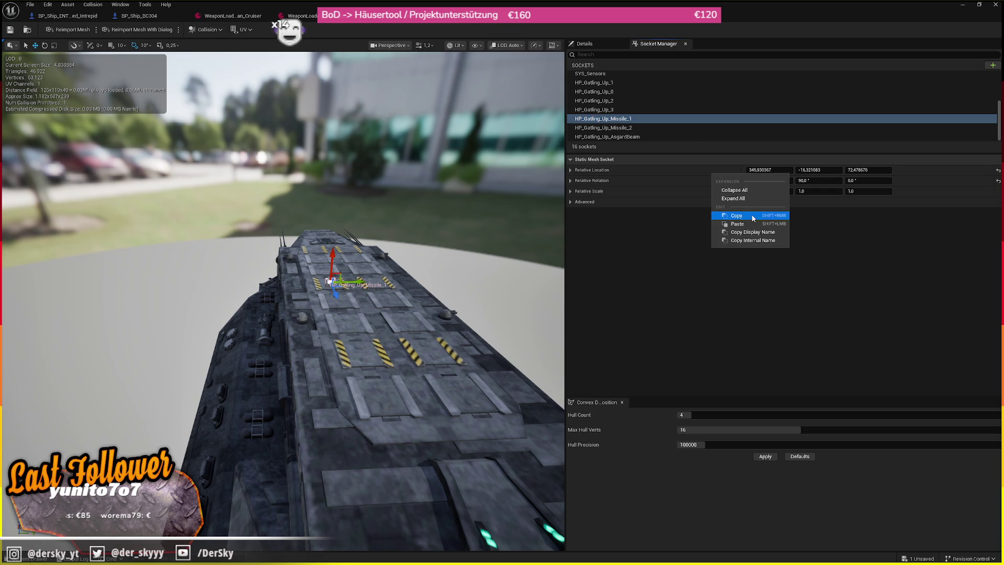
left_click(726, 216)
left_click(631, 128)
right_click(734, 167)
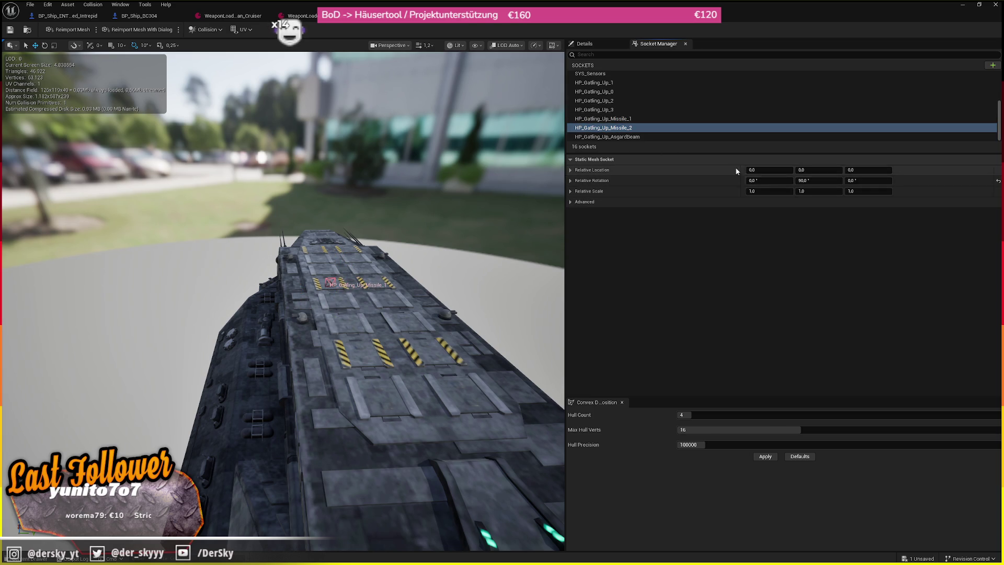
left_click(768, 218)
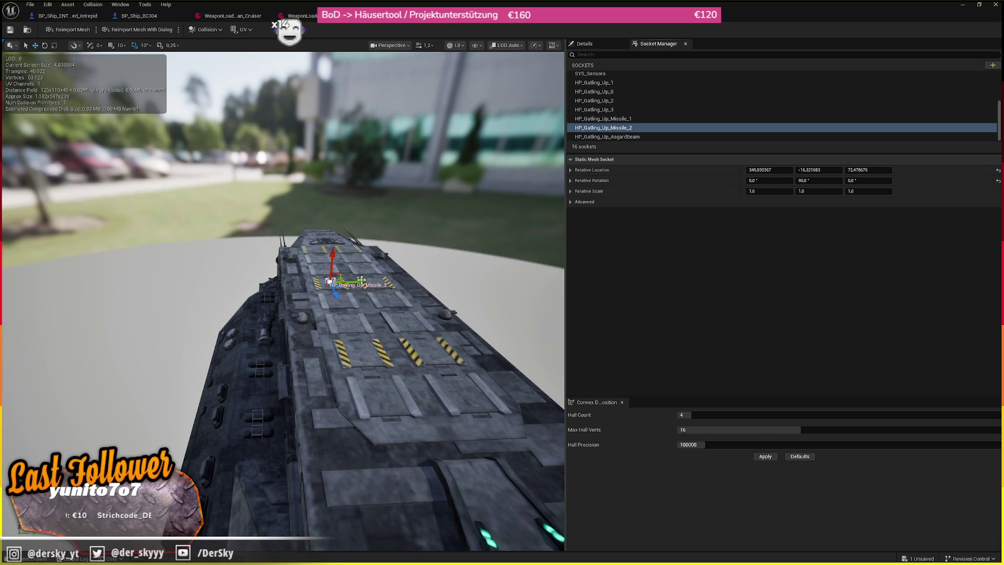
left_click(645, 136)
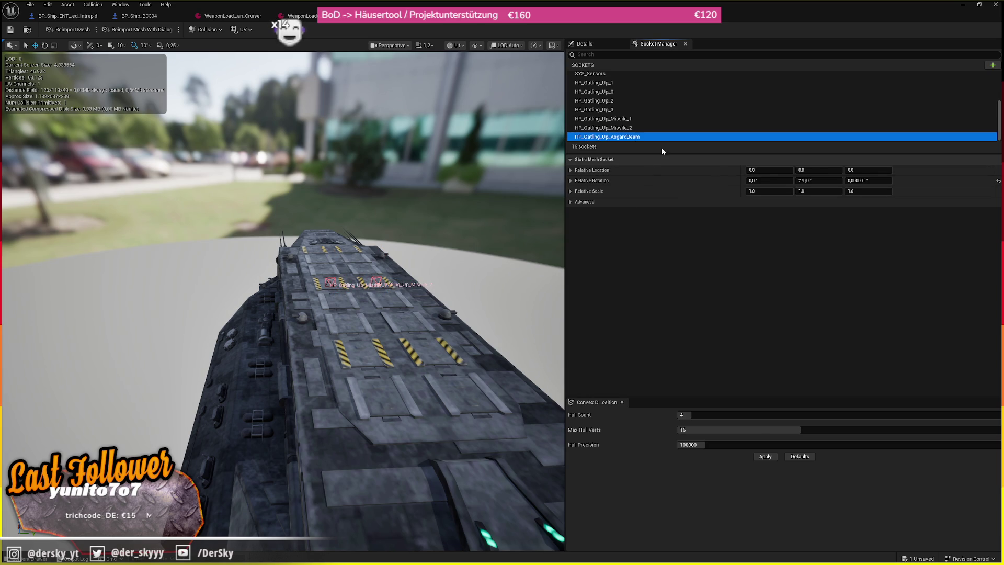
right_click(717, 170)
key("f")
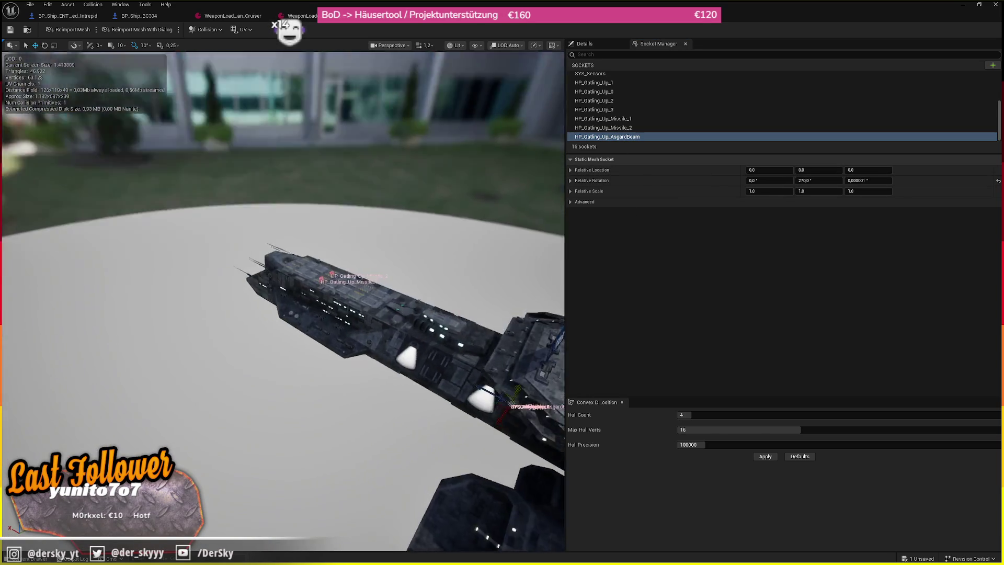
- Paste the copied location onto HP_Gatling_Up_3 and move it to 405.10, -41.84 on the deck
left_click(604, 110)
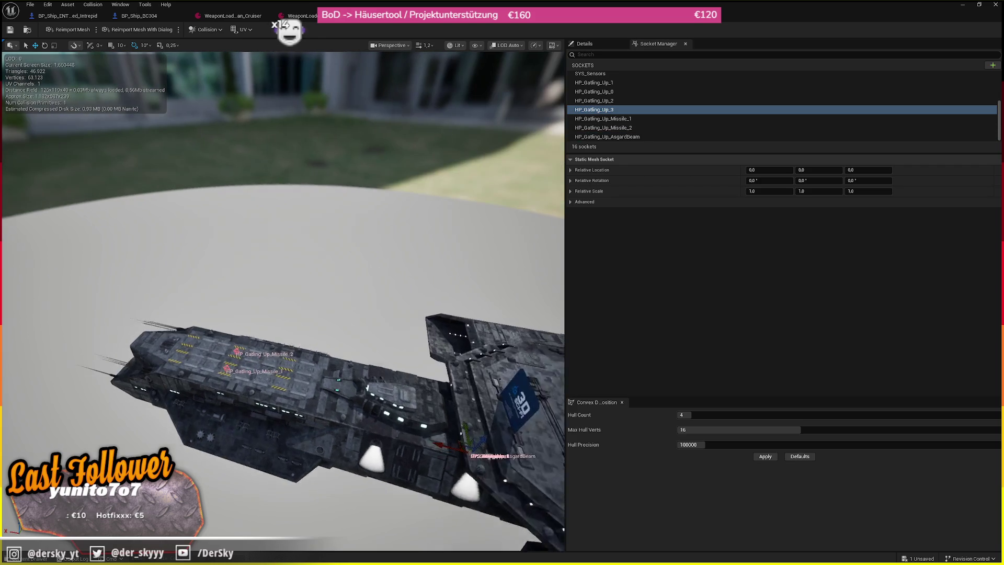
right_click(627, 172)
left_click(678, 226)
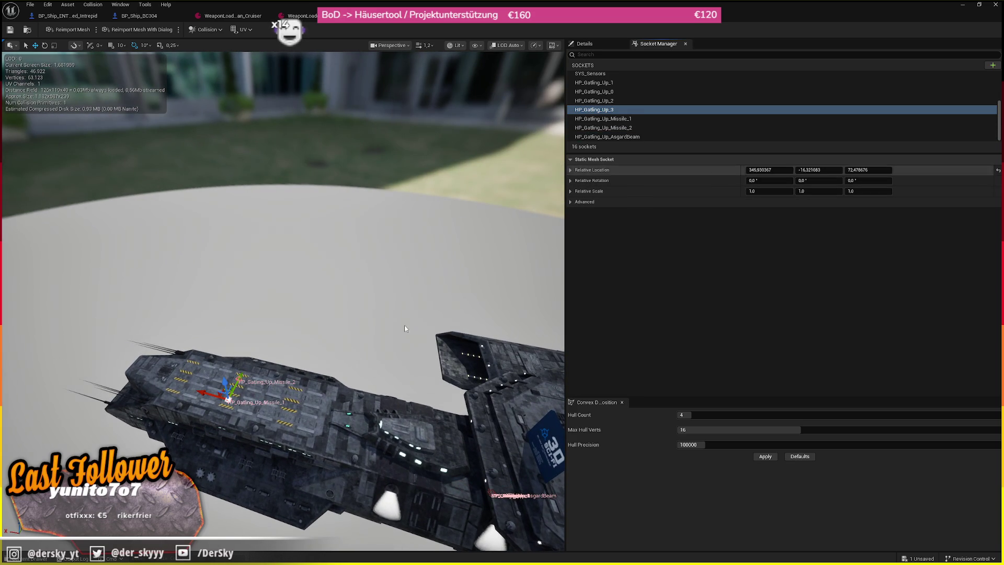
key("f")
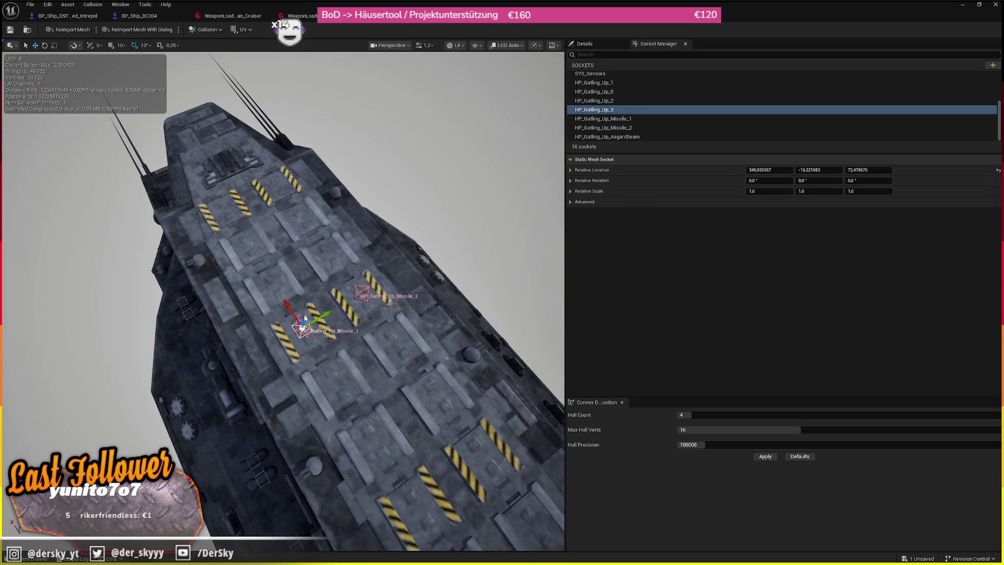
left_click_drag(203, 242, 197, 256)
right_click(691, 174)
left_click(732, 216)
- Paste the location onto HP_Gatling_Up_2 and shift it sideways to mirror Gatling_Up_3
left_click(627, 100)
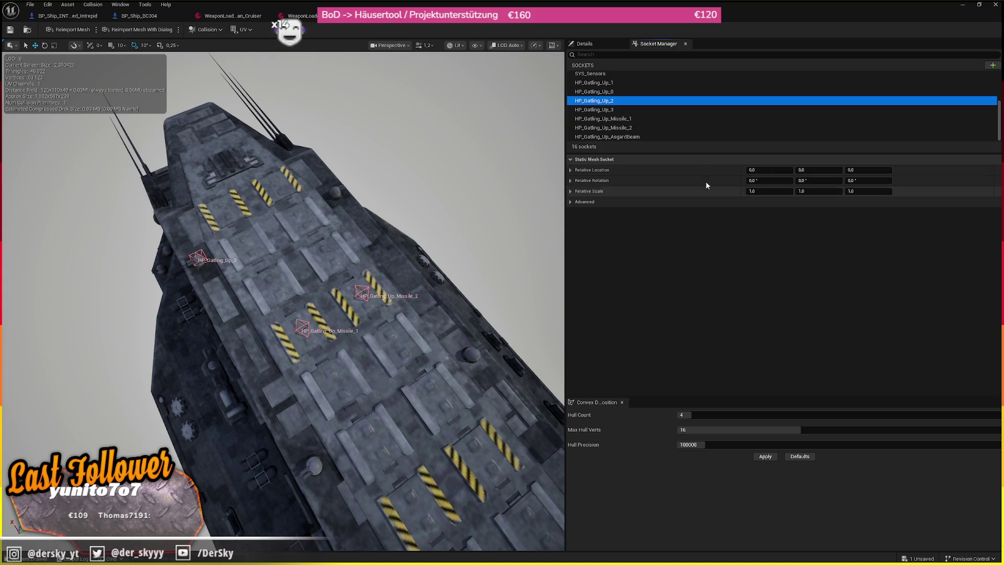
right_click(705, 171)
left_click(734, 221)
mouse_move(222, 238)
left_mouse_down()
mouse_move(350, 189)
mouse_move(347, 161)
mouse_move(273, 207)
left_mouse_up()
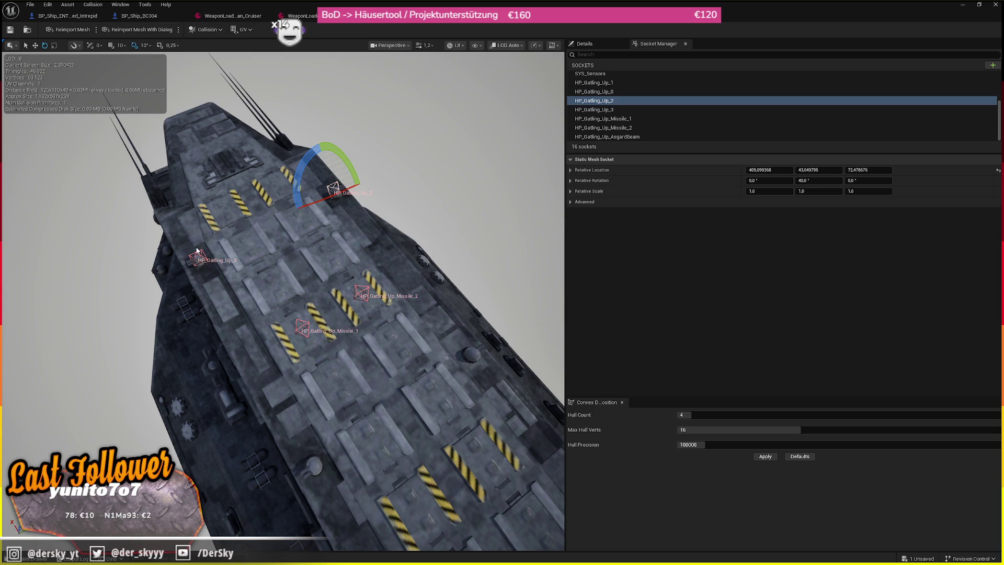
left_click(197, 251)
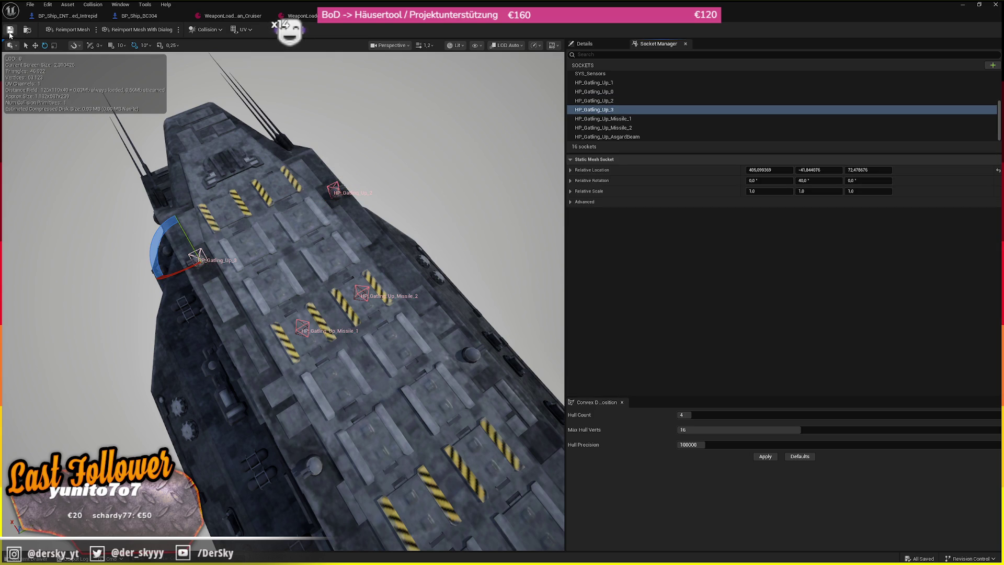
key("alt+Tab")
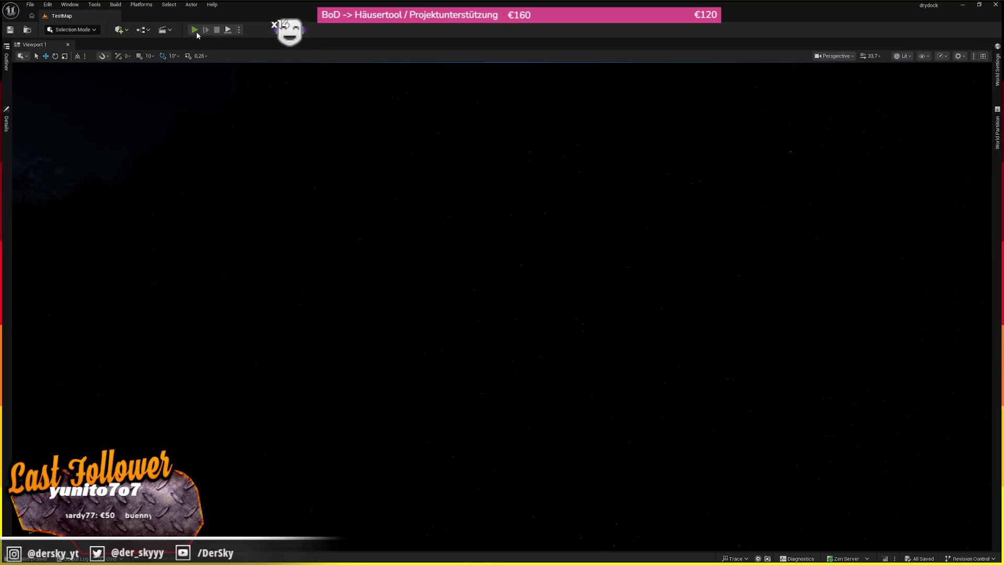
- Play-test TestMap, try the jump drive key J, then stop and close the message log
left_click(195, 30)
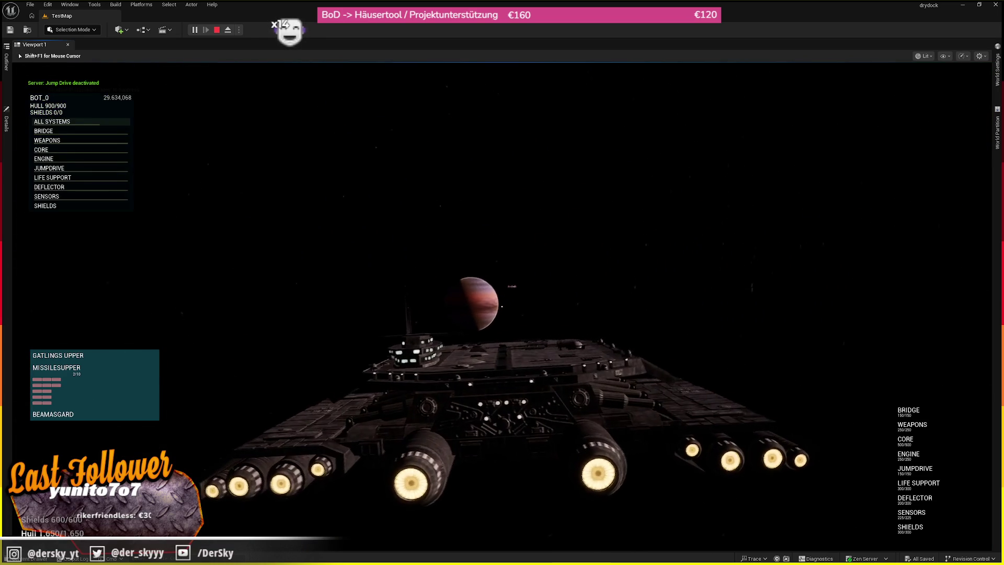
key("j")
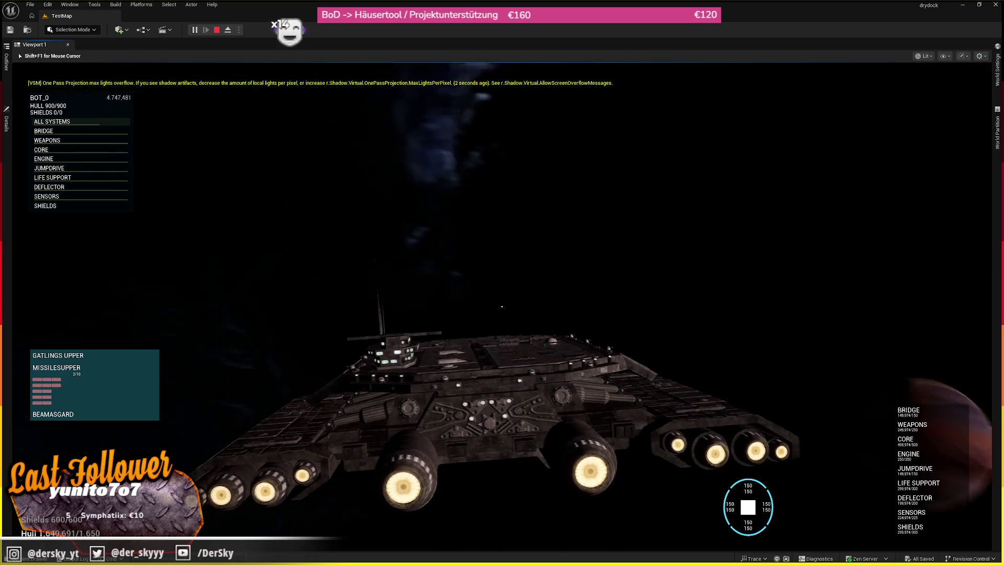
key("Escape")
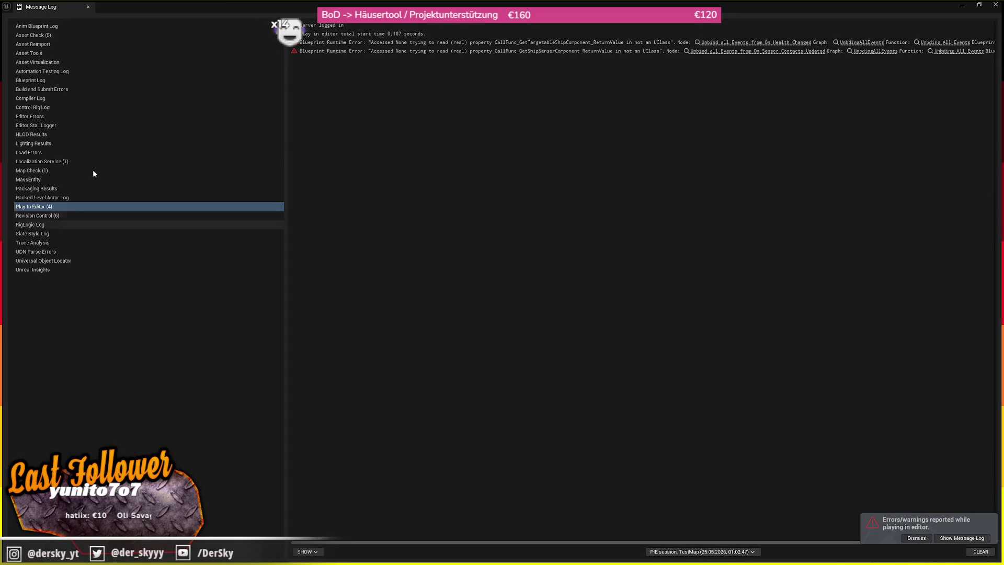
left_click(995, 5)
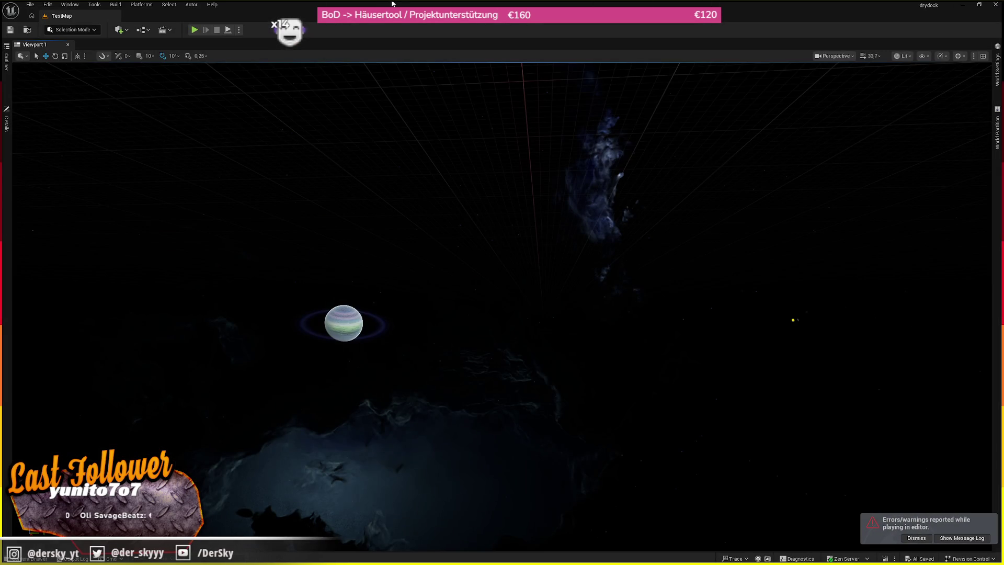
- Run another Play-In-Editor test, stop it, and bring back the ship's static mesh editor
left_click(195, 30)
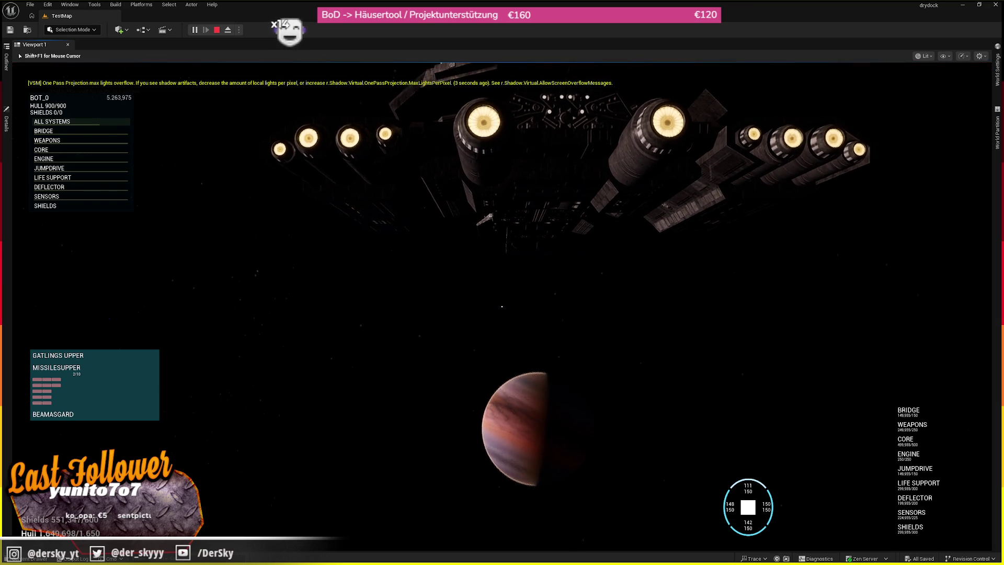
key("Escape")
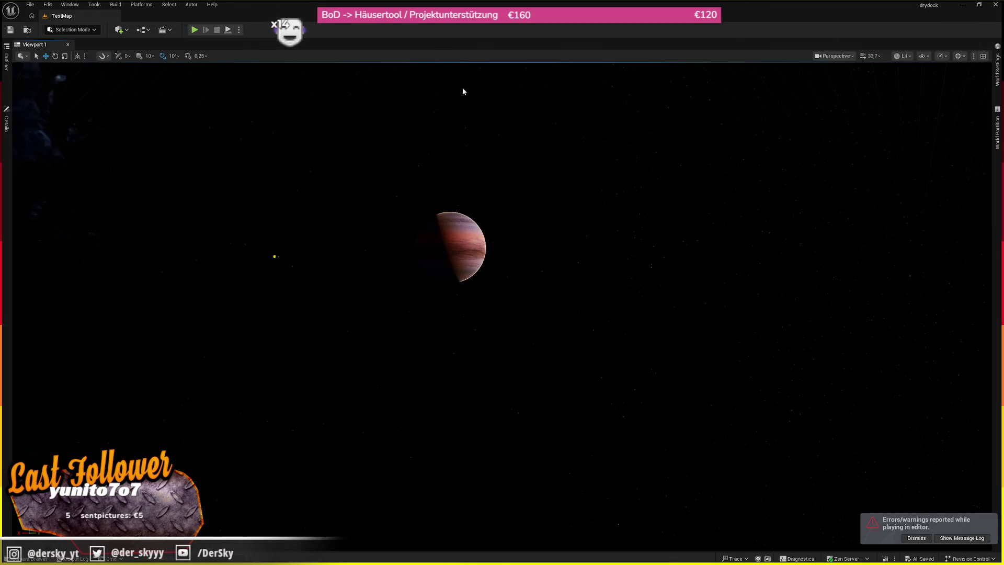
key("alt+Tab")
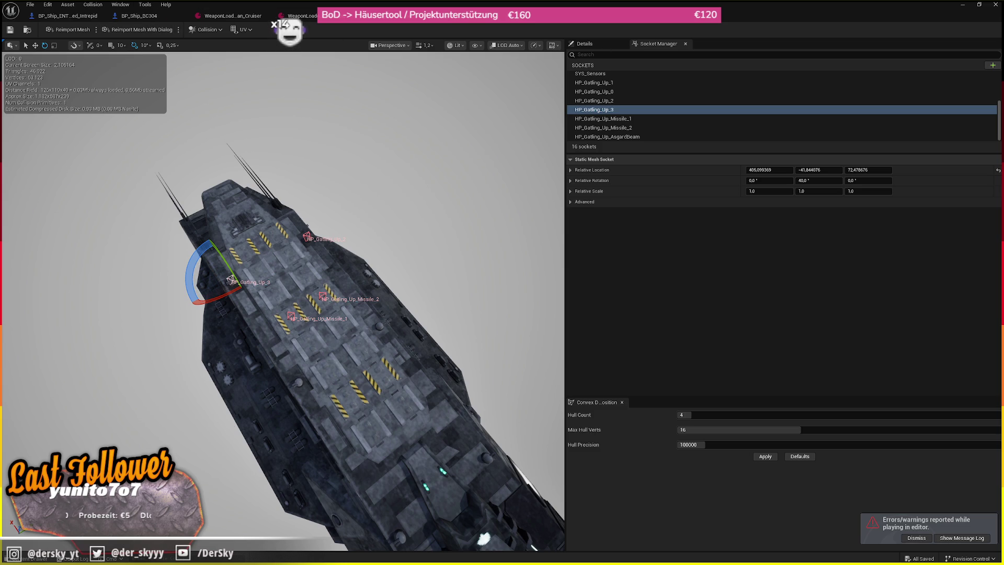
- Glance at the mesh editor's Collision menu, then start a new Play-In-Editor test in TestMap
left_click(89, 4)
left_click(129, 109)
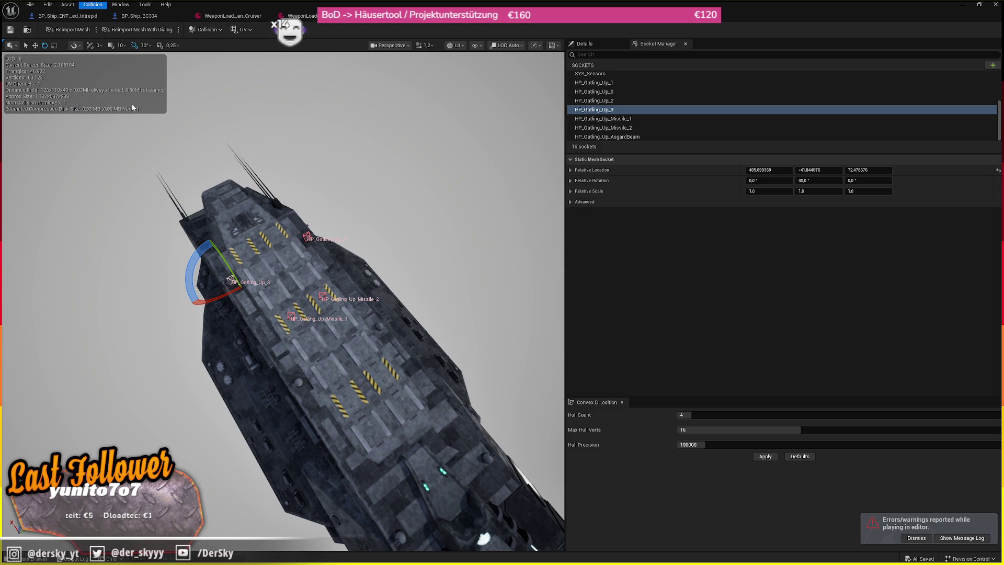
key("alt+Tab")
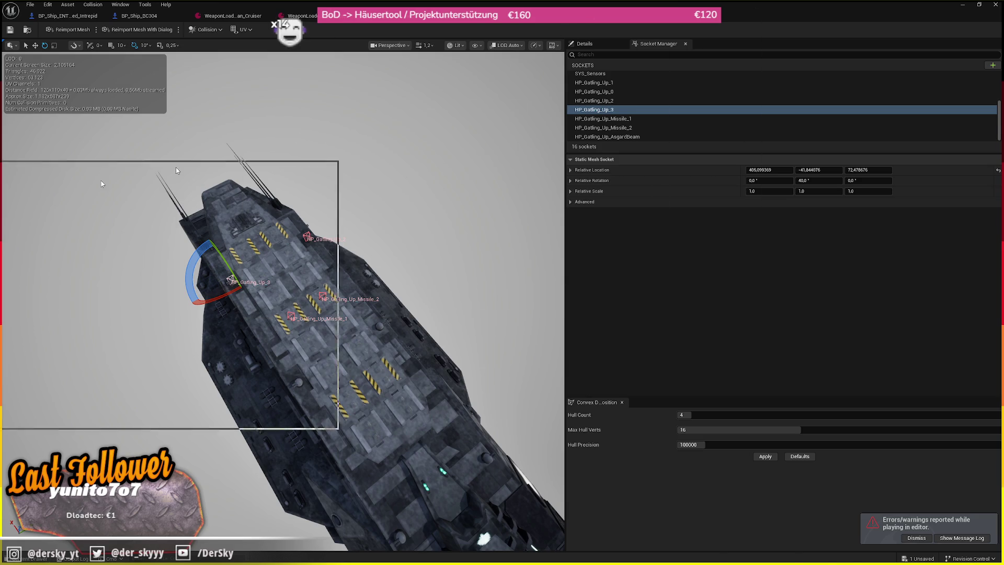
left_click(194, 30)
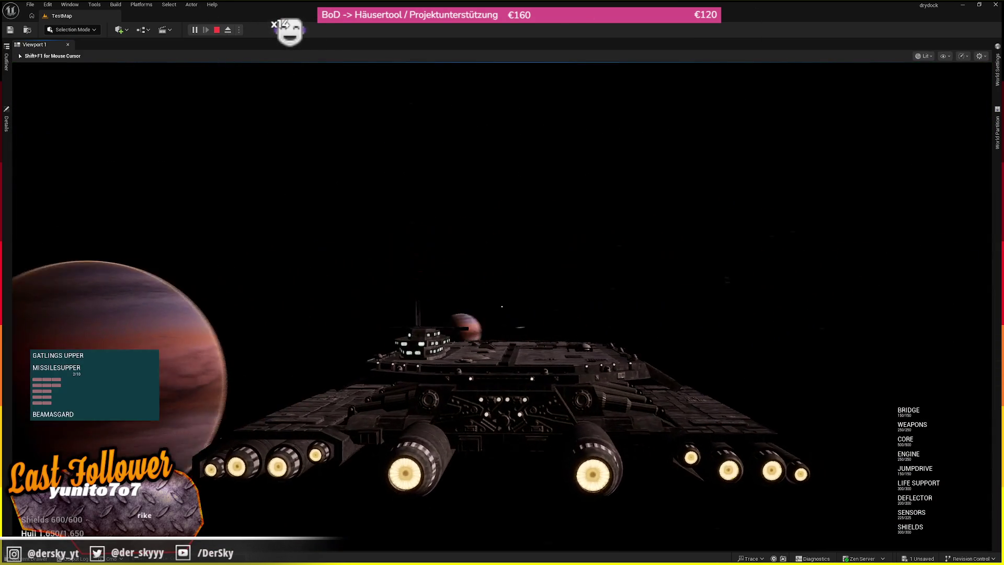
- Engage the jump drive, bring up the target subsystem panel, then stop the test
key("j")
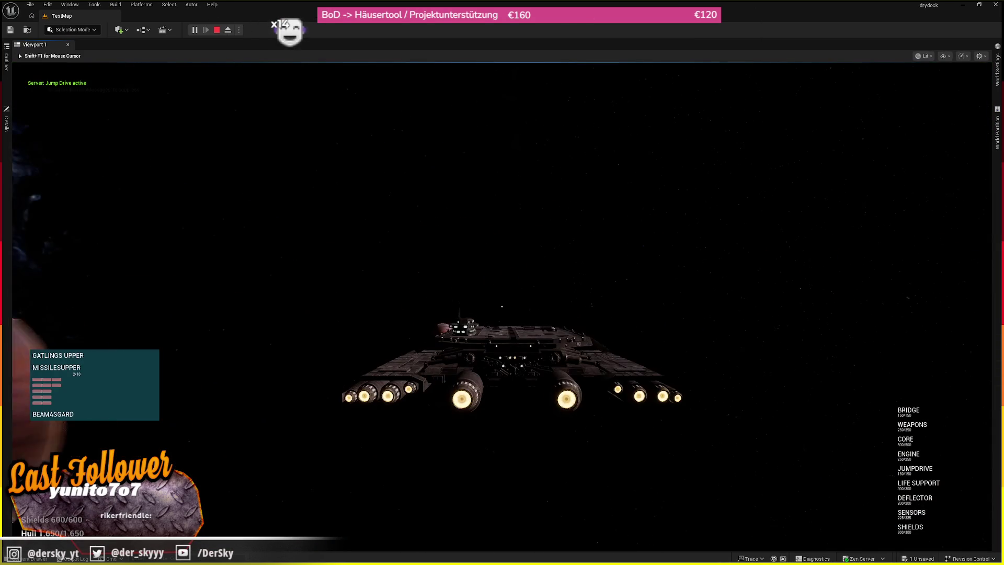
key("t")
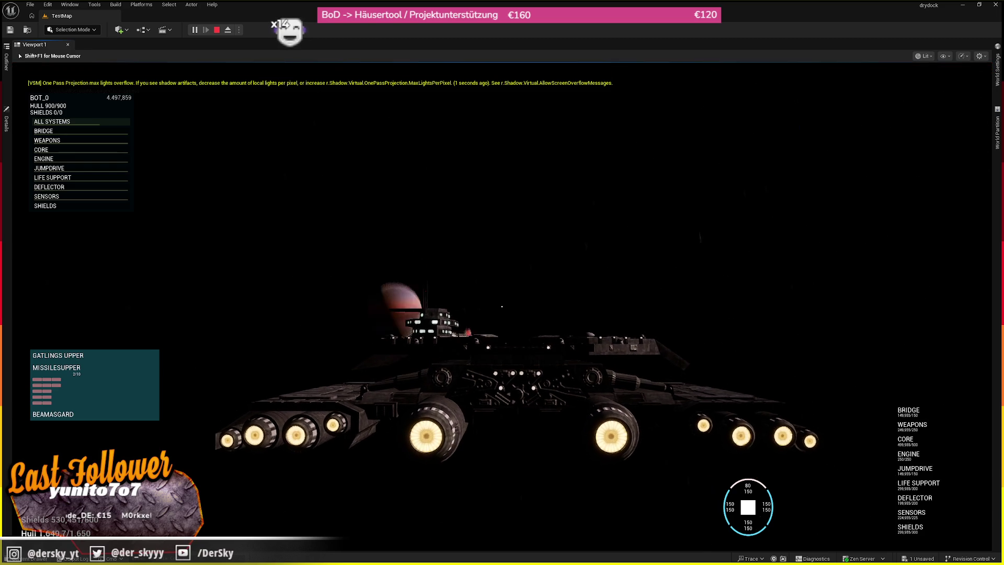
key("Escape")
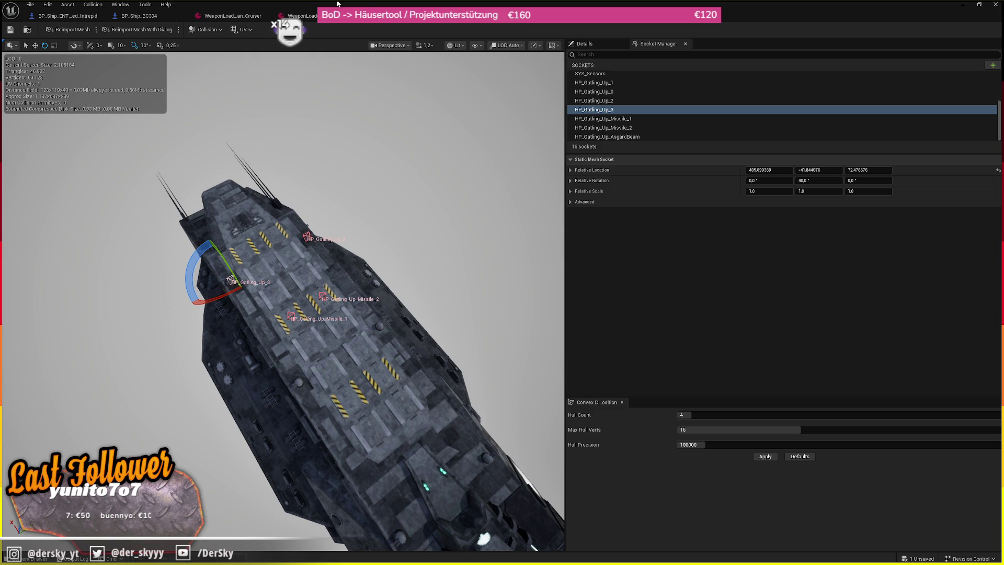
- Compare weapon groups across the WeaponLoadout, Intrepid and BC304 tabs, then return to TestMap
left_click(309, 17)
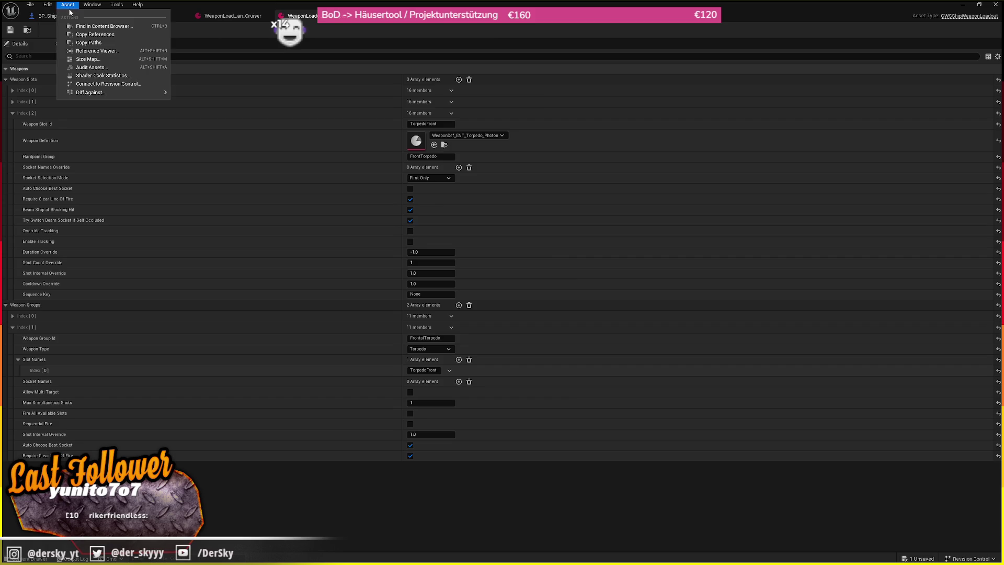
left_click(65, 15)
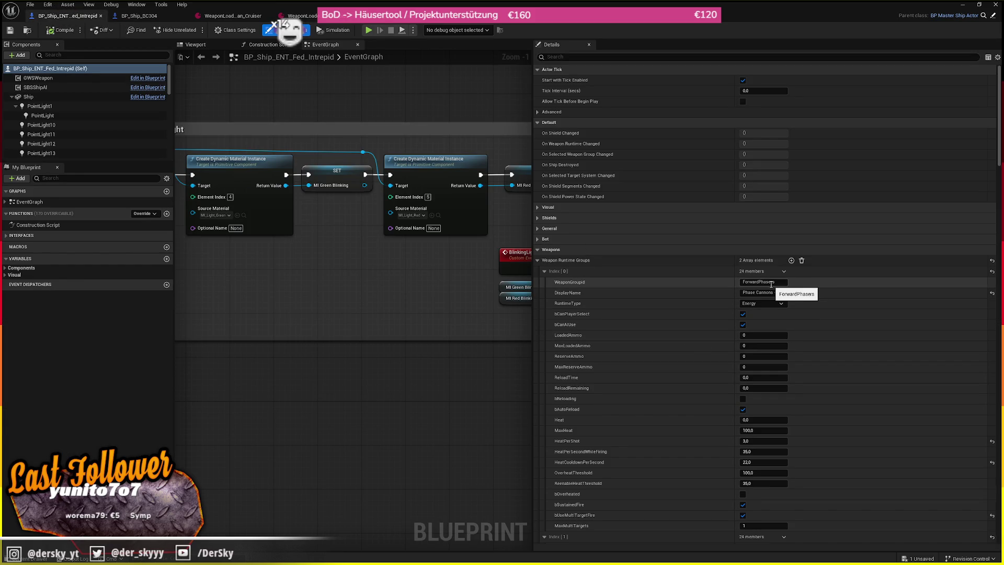
left_click(397, 15)
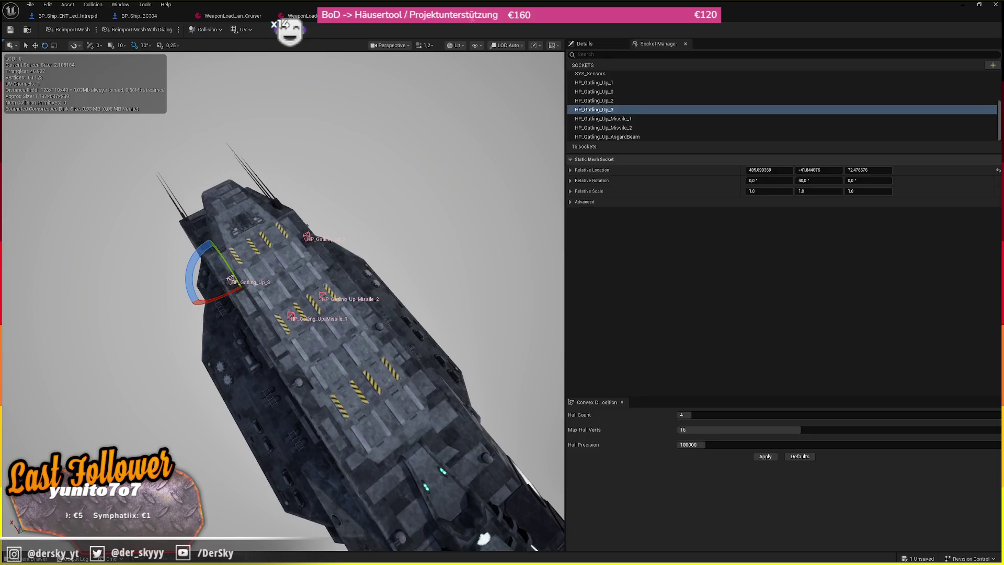
left_click(479, 16)
left_click(210, 12)
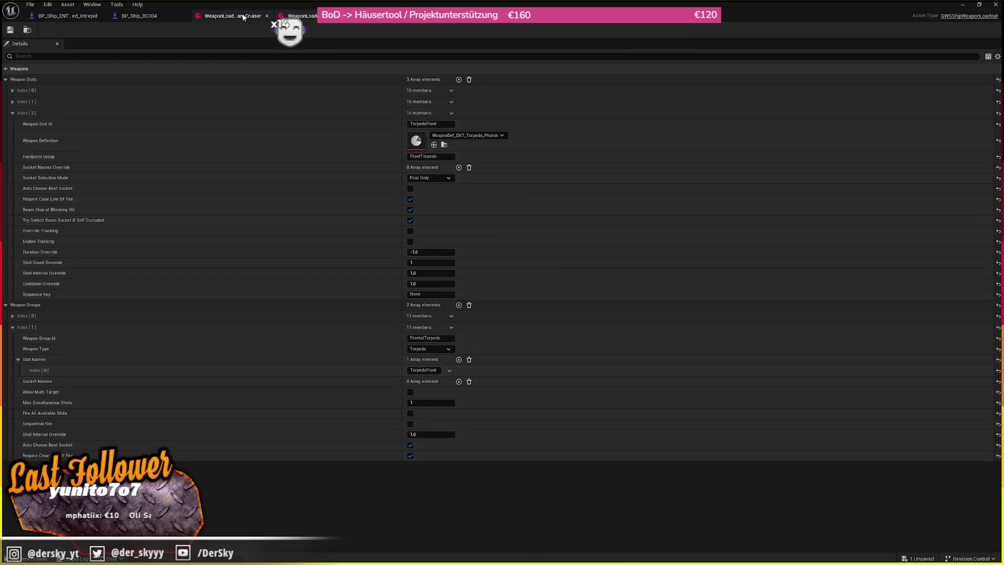
left_click(149, 15)
key("alt+Tab")
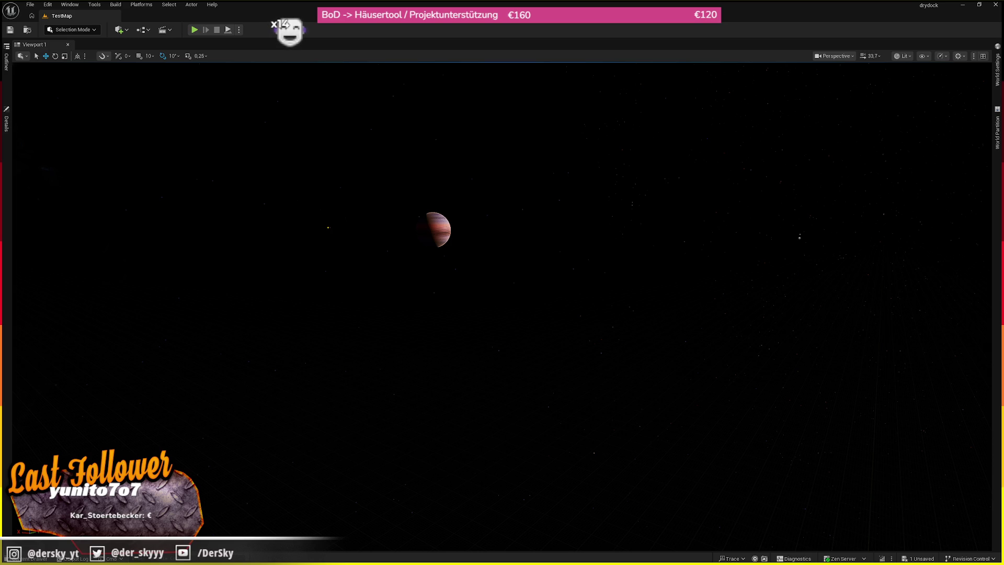
- Inspect the cruiser loadout's Weapon Group Ids such as GatlingsUpperLoad, then revisit the BC304 blueprint
key("alt+Tab")
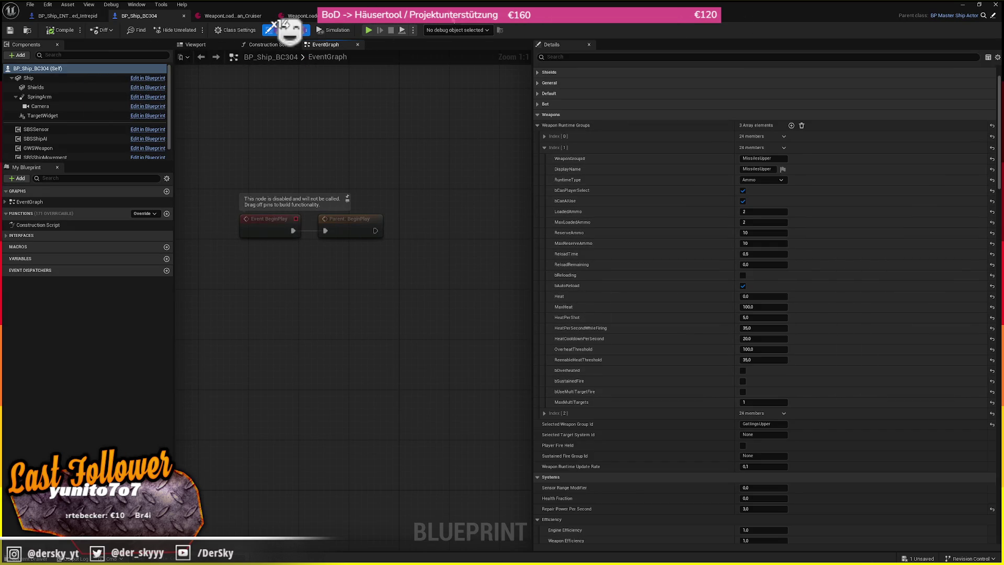
left_click(301, 16)
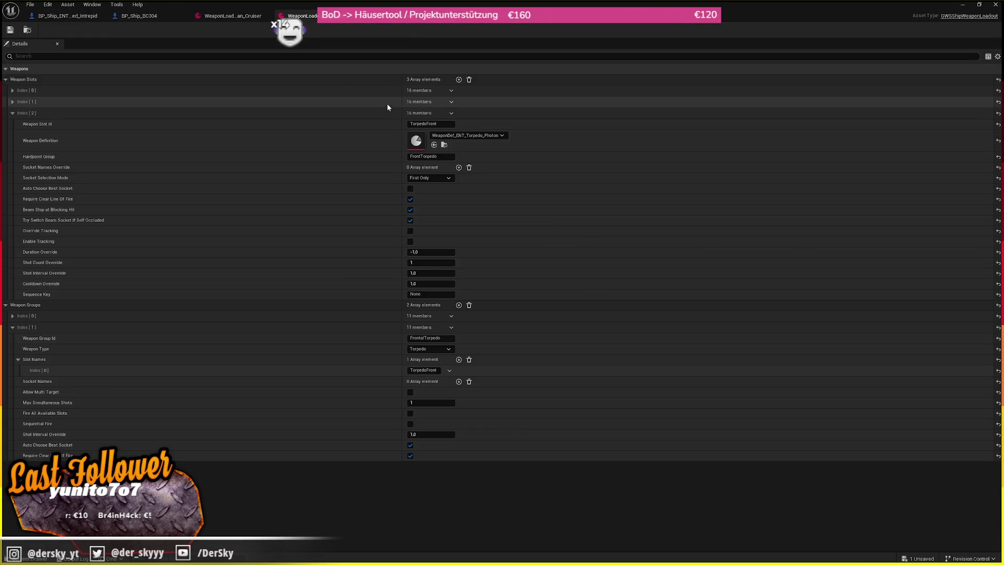
left_click(38, 113)
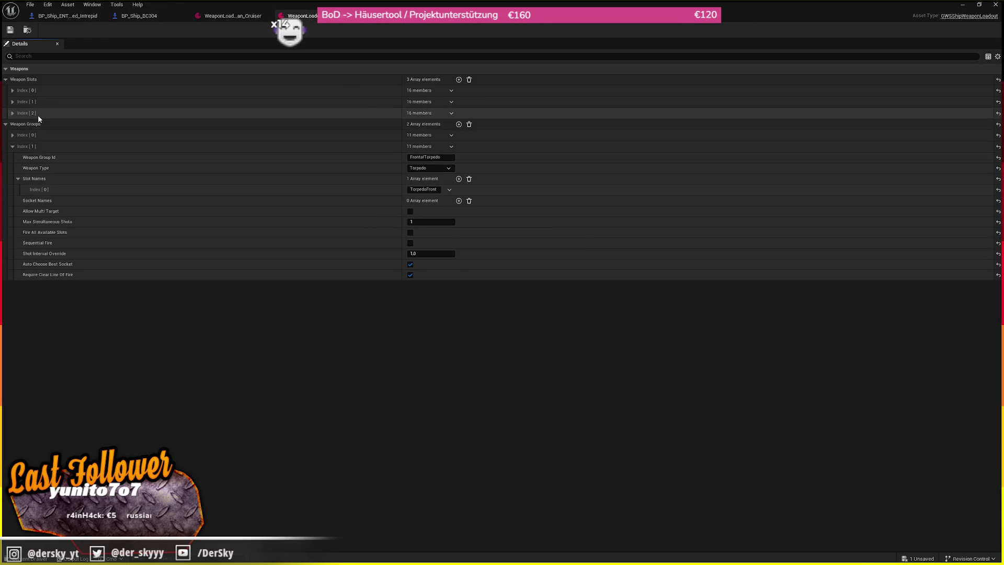
left_click(36, 135)
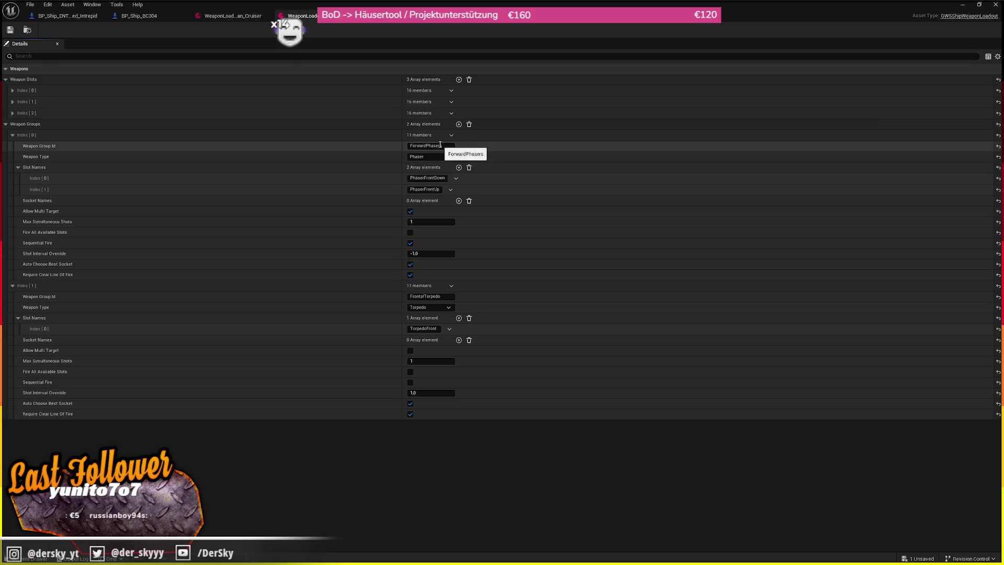
left_click(230, 16)
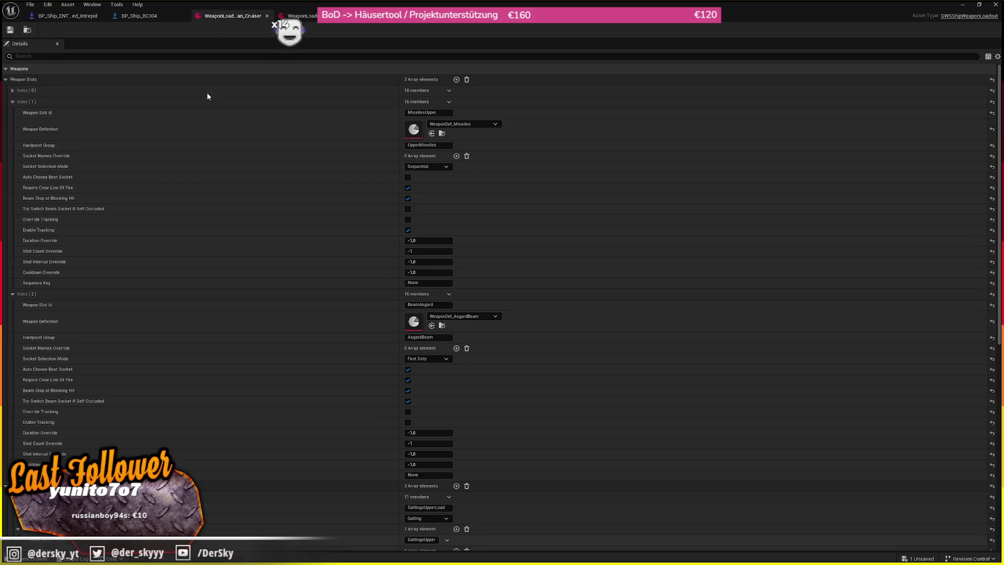
left_click(54, 76)
left_click(428, 111)
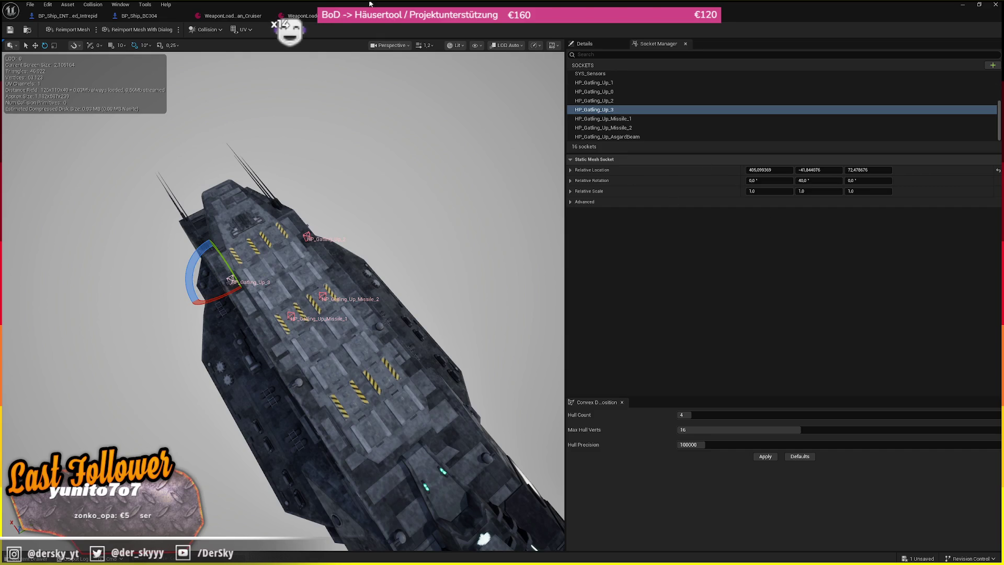
left_click(160, 19)
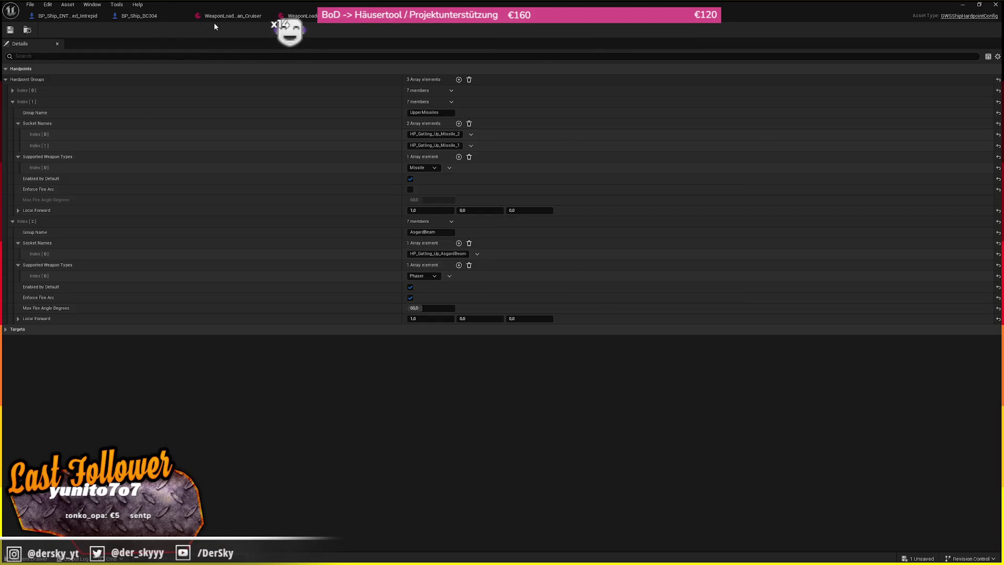
- Rename the runtime group IDs MissilesUpper and BeamAsgard to MissilesUpperLoad and BeamAsgardLoad
left_click(774, 158)
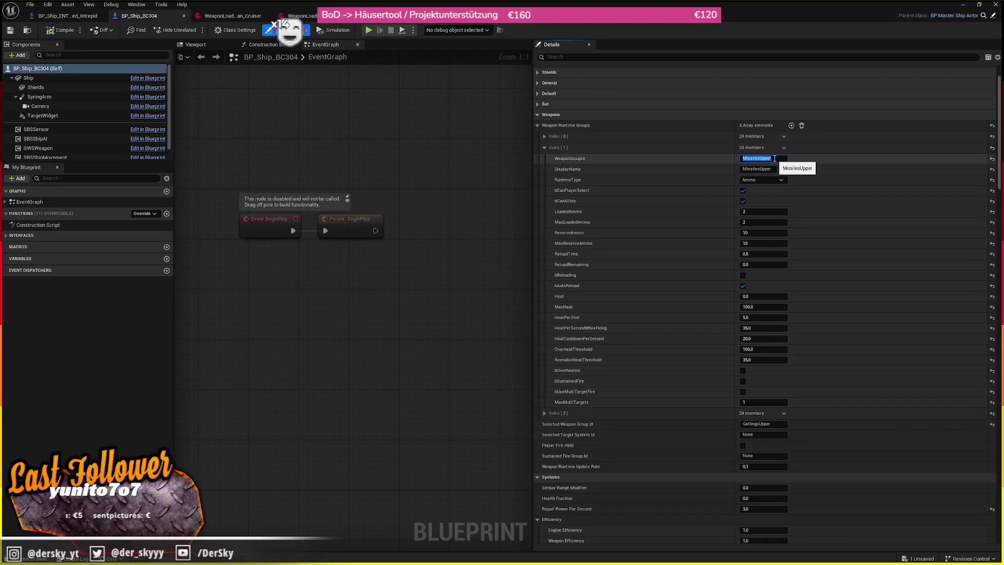
left_click(752, 136)
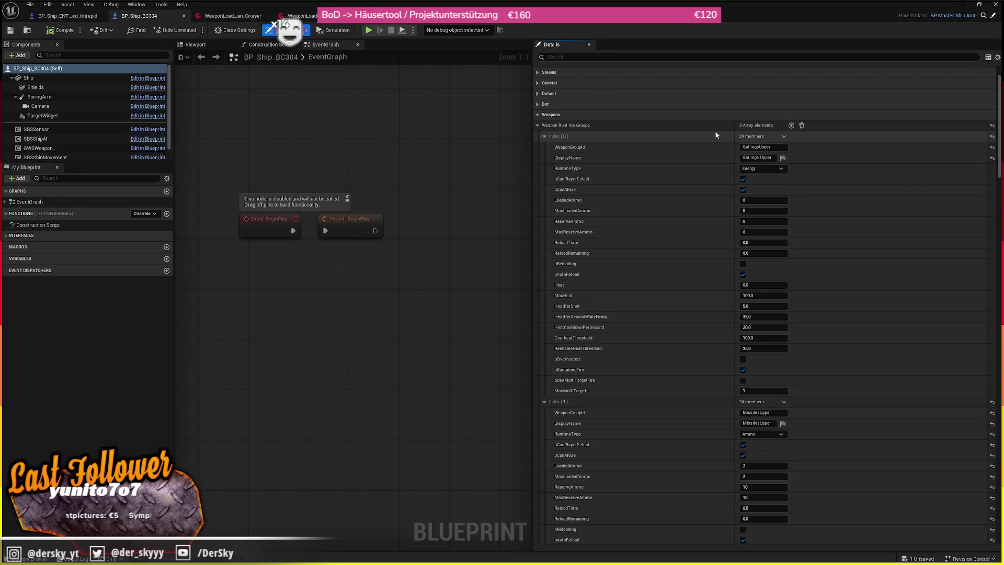
left_click(694, 136)
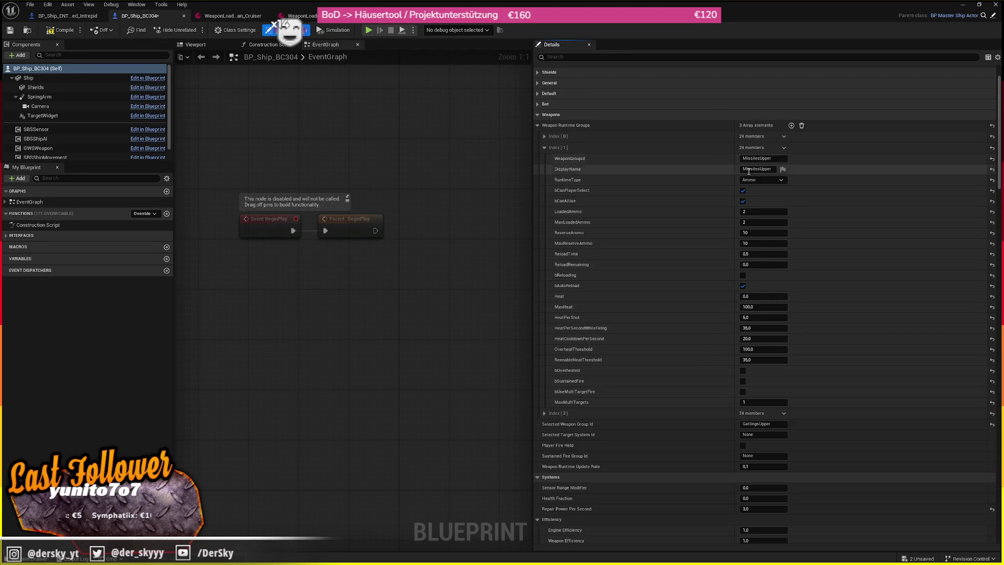
left_click(771, 158)
type("Load")
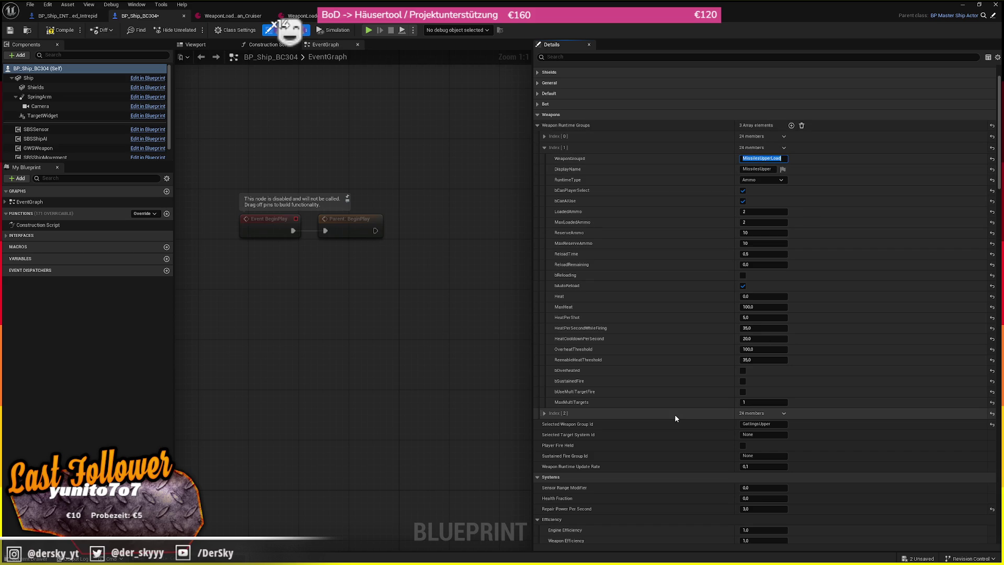
left_click(675, 414)
left_click(746, 423)
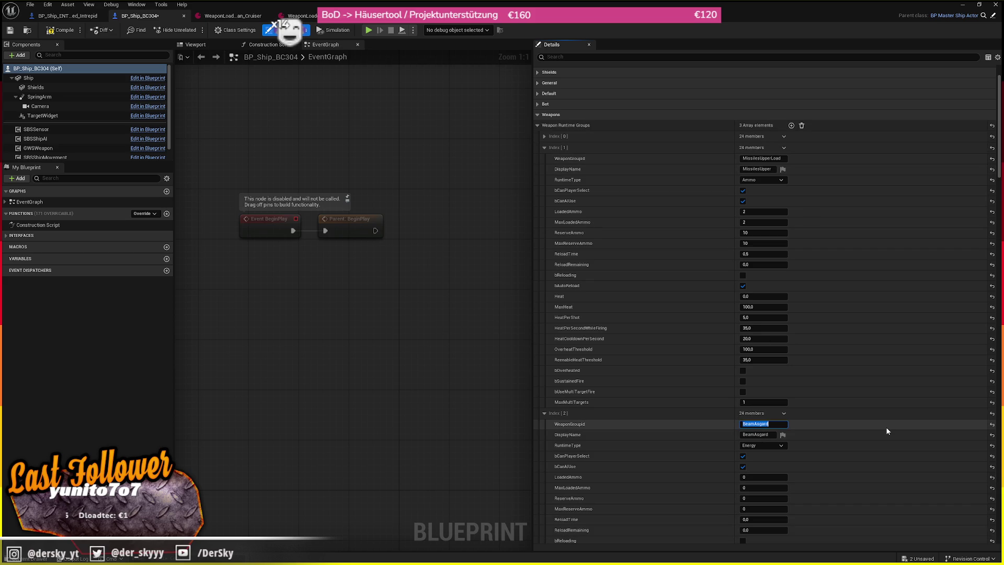
- Save BP_Ship_BC304 and launch a Play-In-Editor test, steering the ship
left_click(10, 30)
left_click(413, 29)
left_click(475, 92)
key("j")
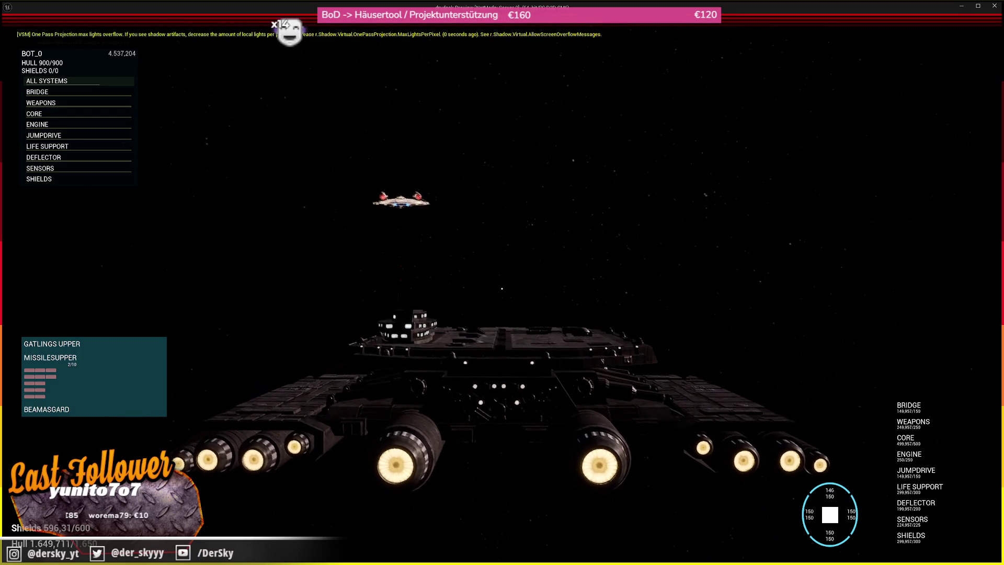
- Stop the Play-In-Editor session and dismiss the Message Log to get back to BP_Ship_BC304
key("Escape")
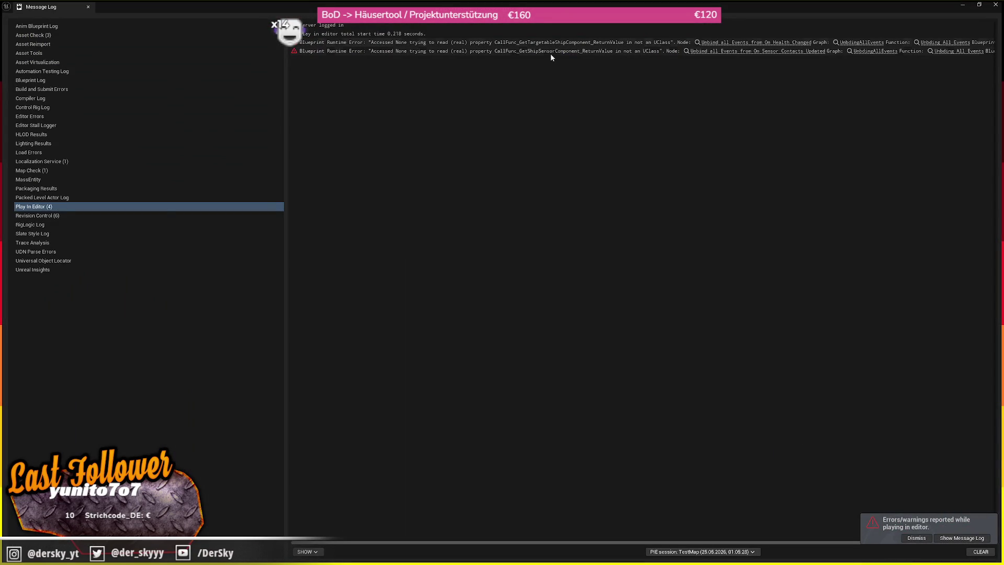
key("alt+Tab")
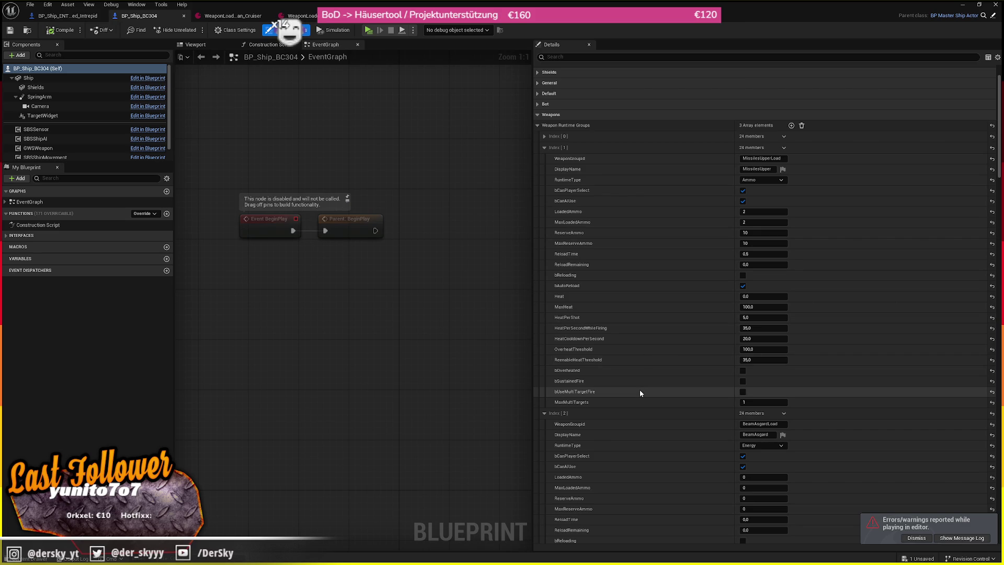
scroll(638, 389, "down", 5)
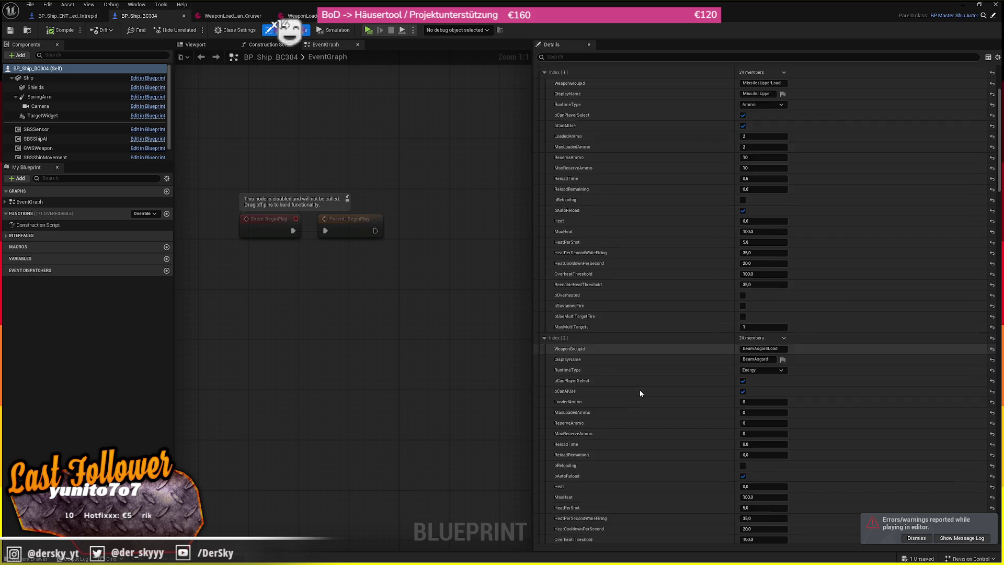
scroll(639, 390, "up", 1)
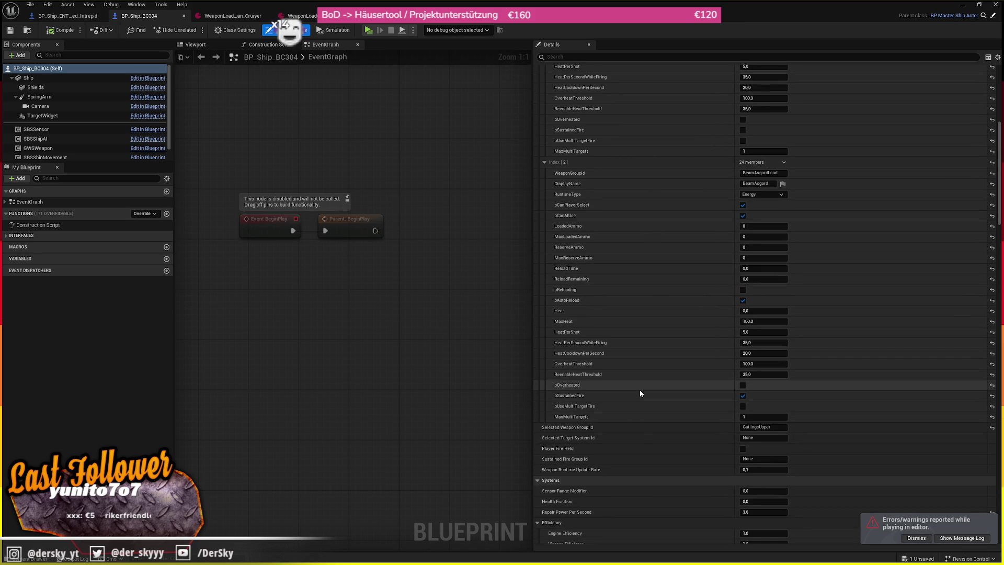
left_click(68, 15)
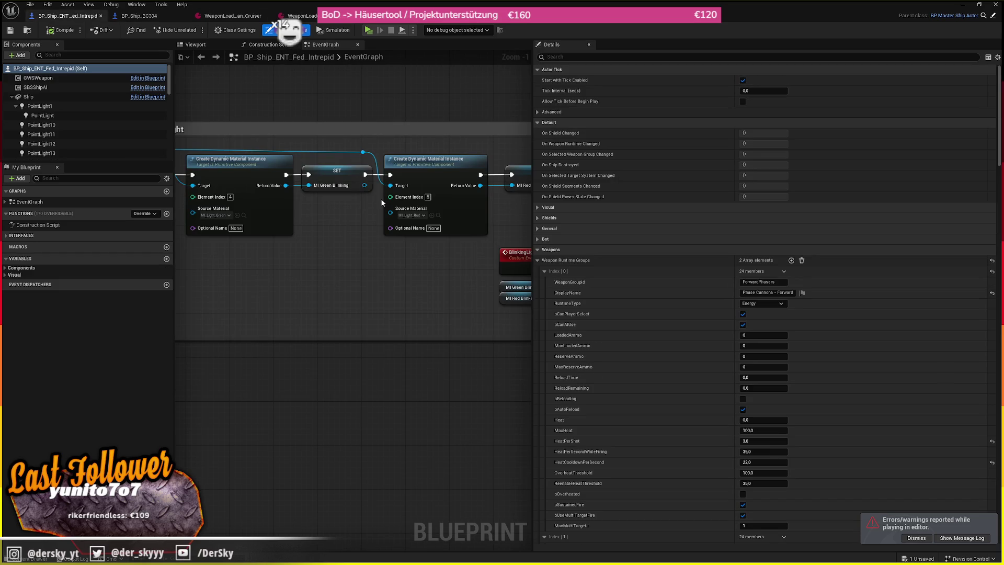
scroll(673, 364, "down", 4)
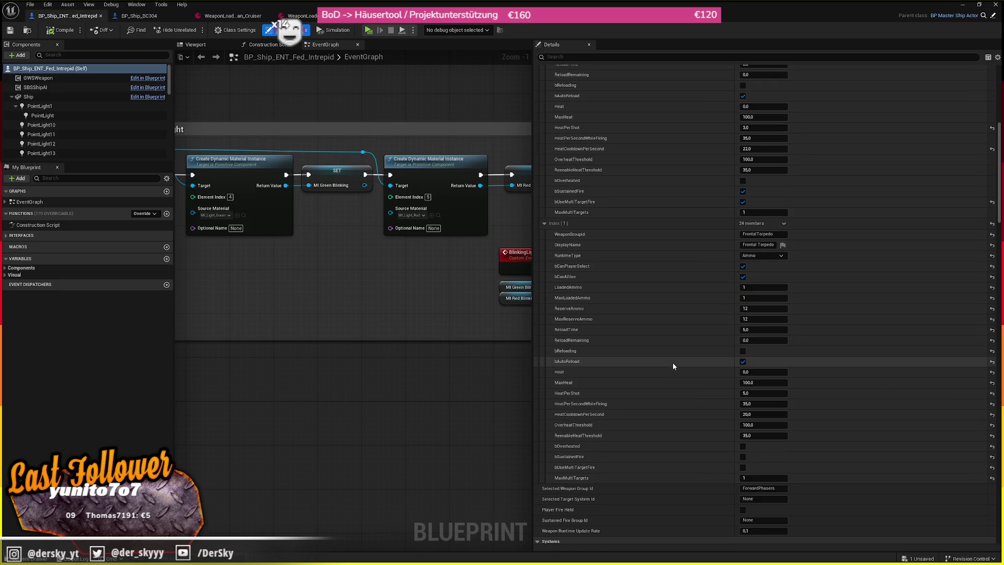
left_click(139, 16)
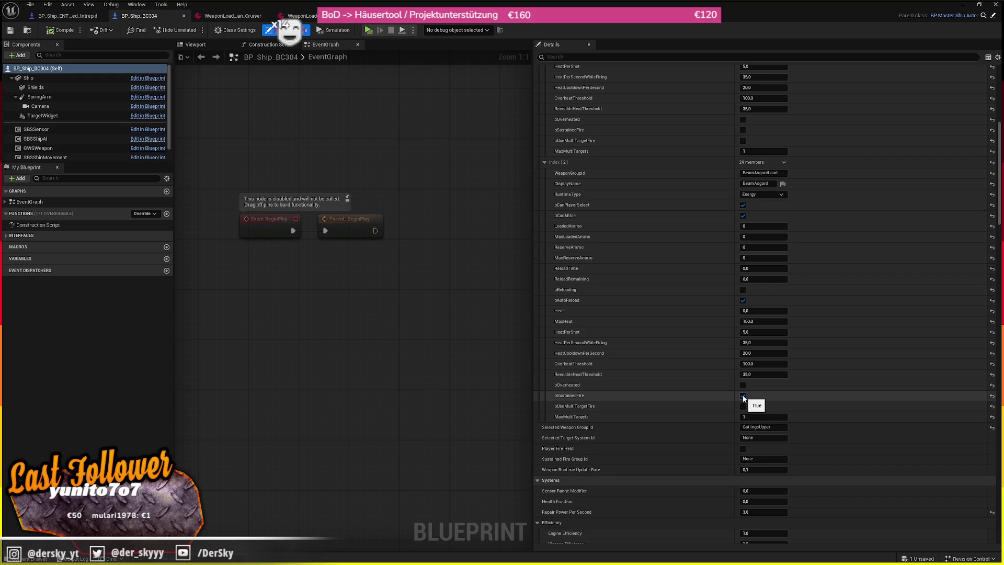
left_click(73, 15)
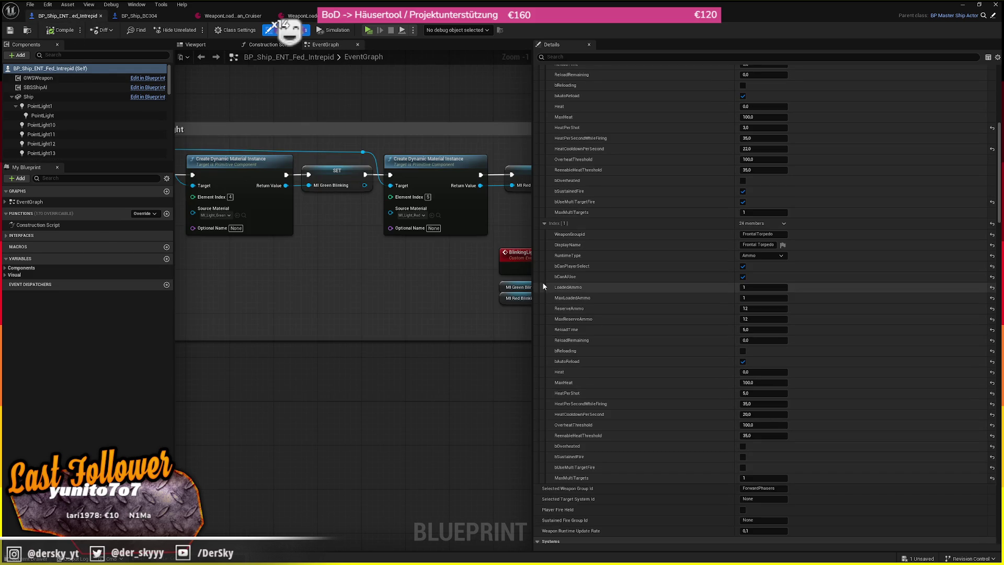
scroll(564, 281, "up", 3)
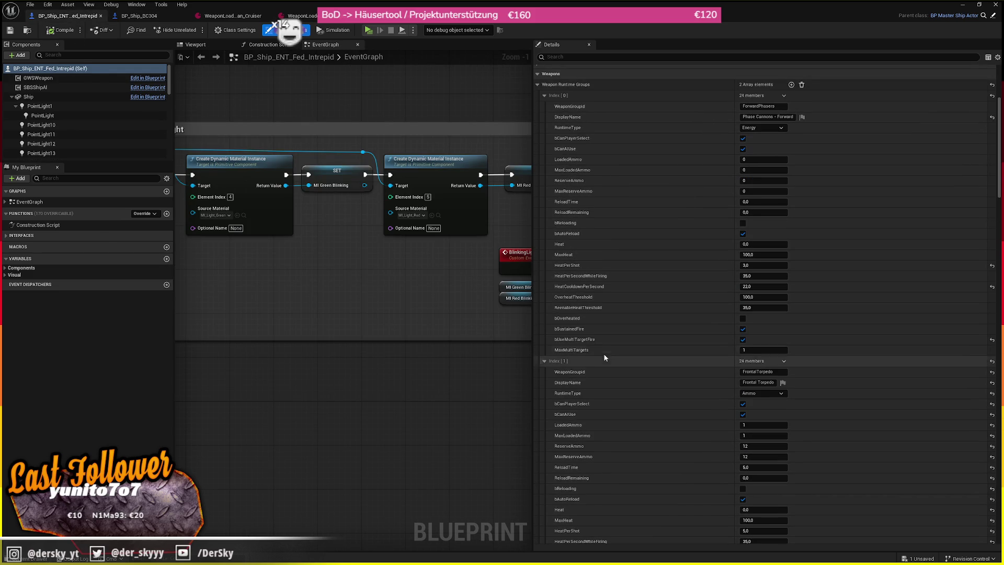
scroll(614, 340, "up", 2)
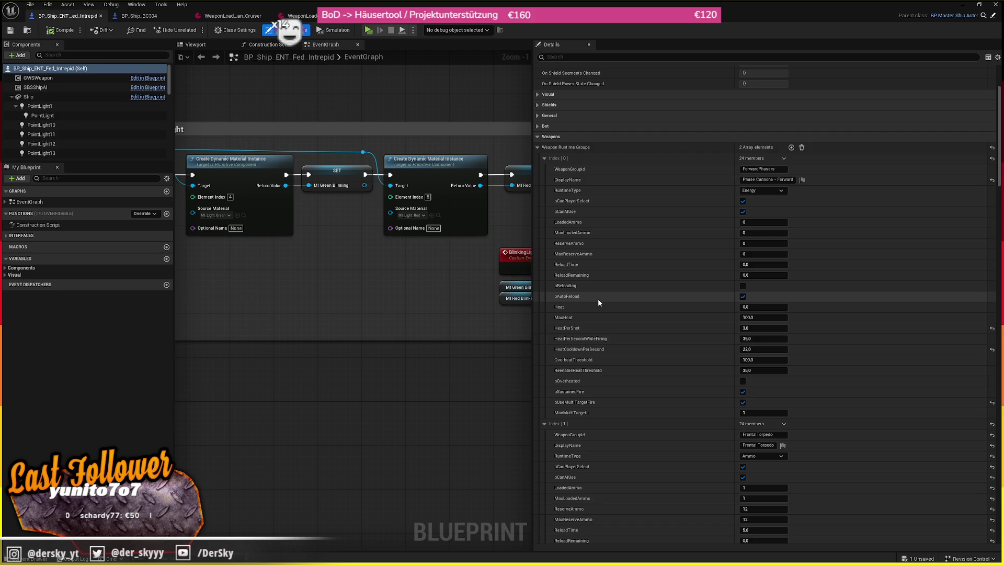
left_click(153, 21)
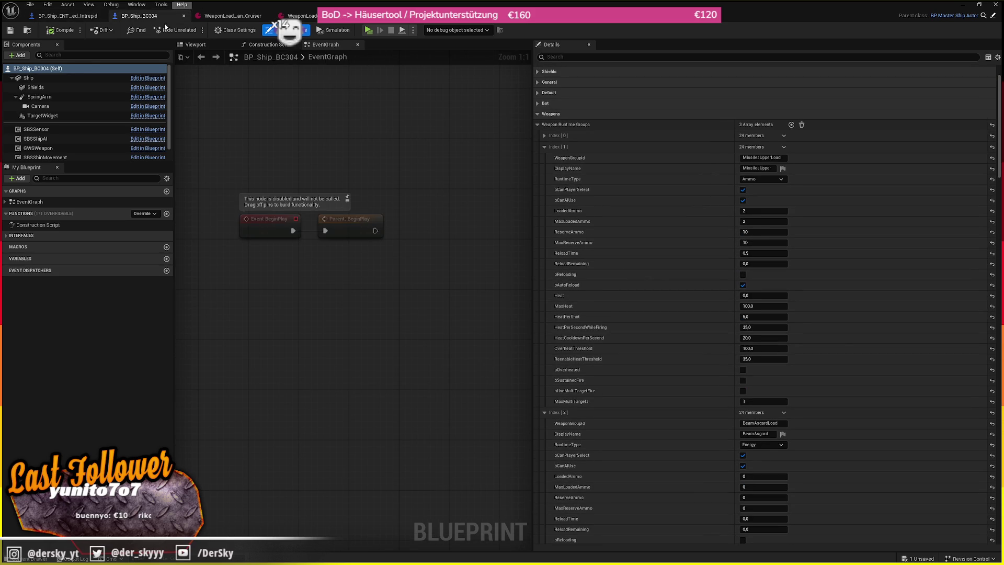
left_click(65, 16)
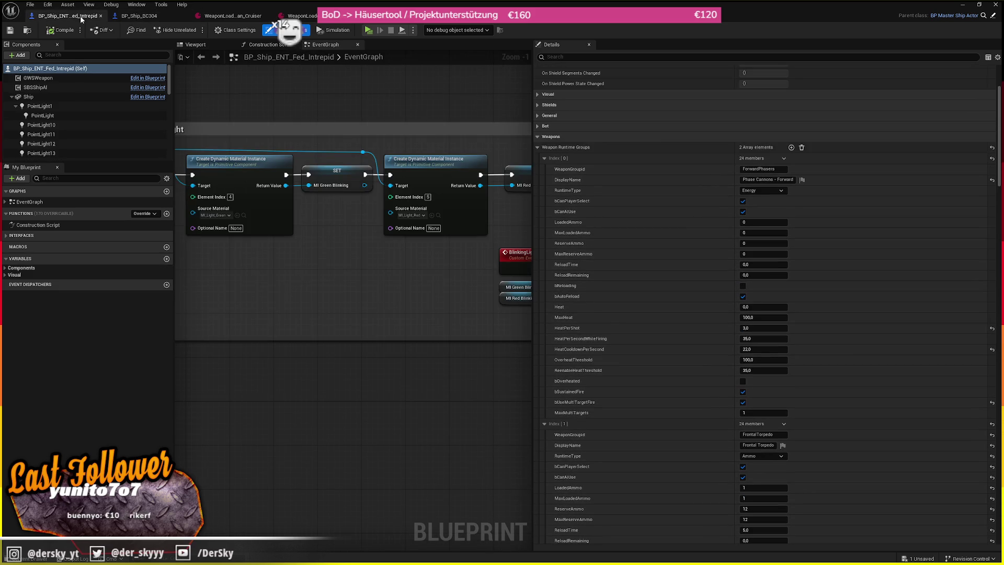
left_click(591, 148)
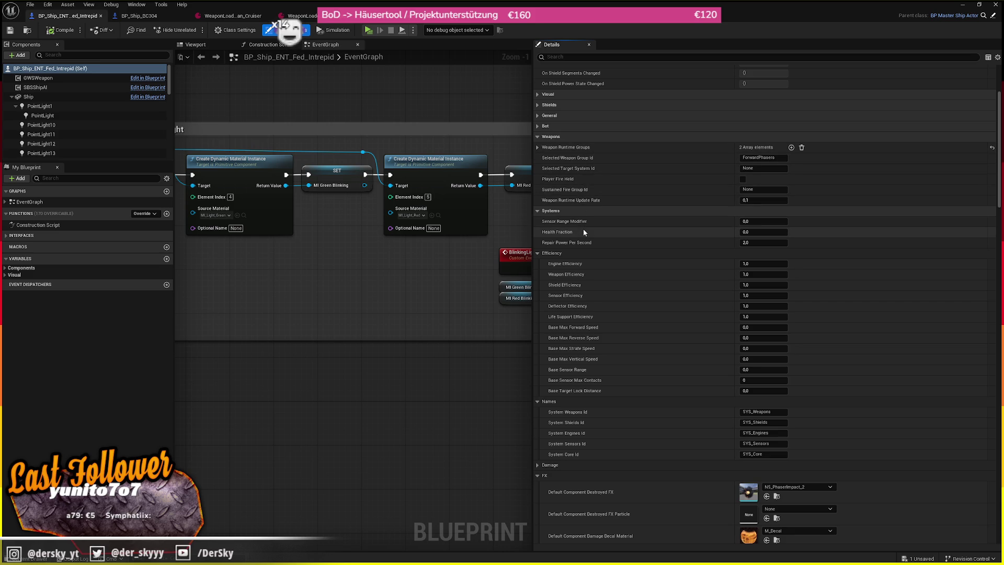
scroll(584, 232, "down", 10)
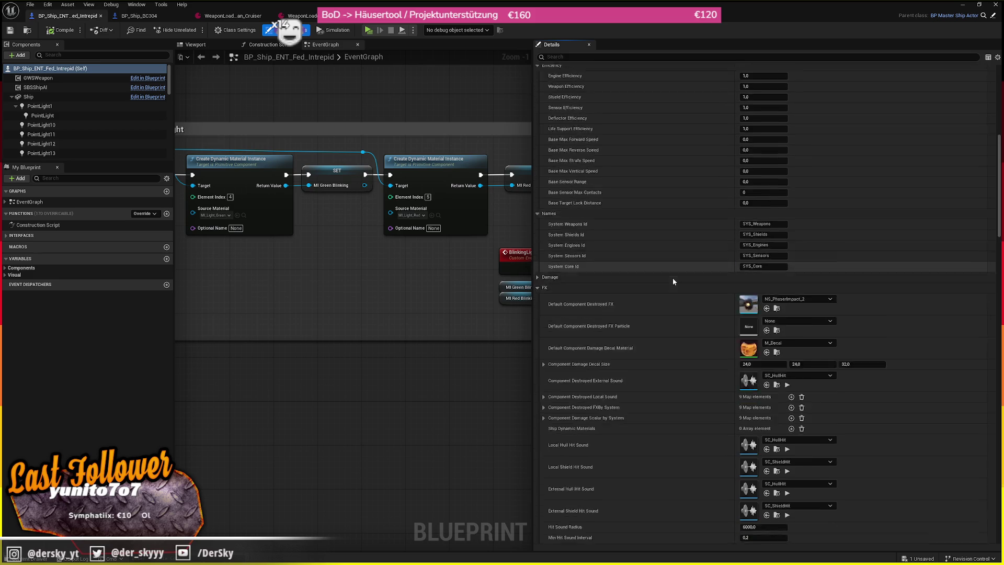
scroll(672, 281, "down", 10)
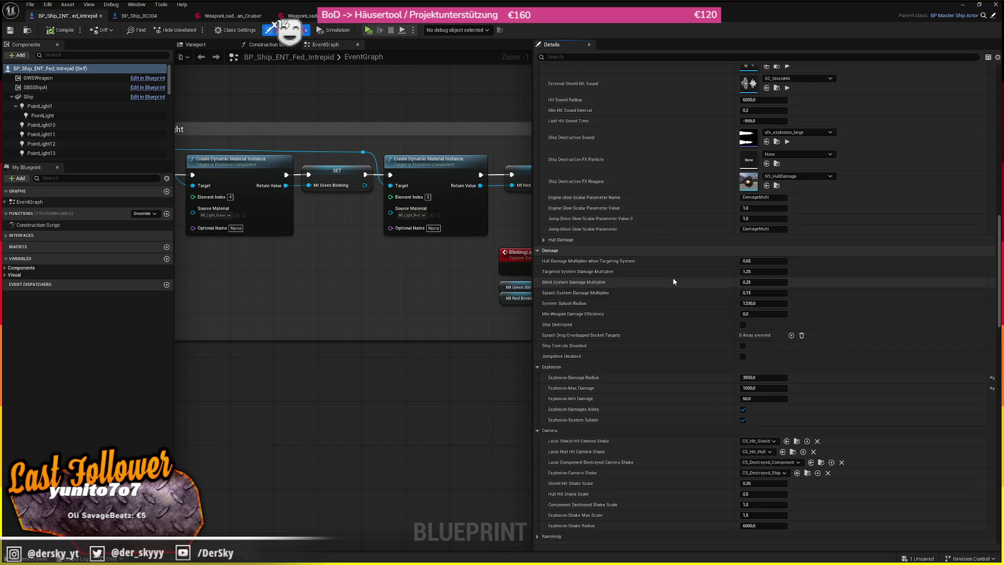
scroll(673, 282, "down", 6)
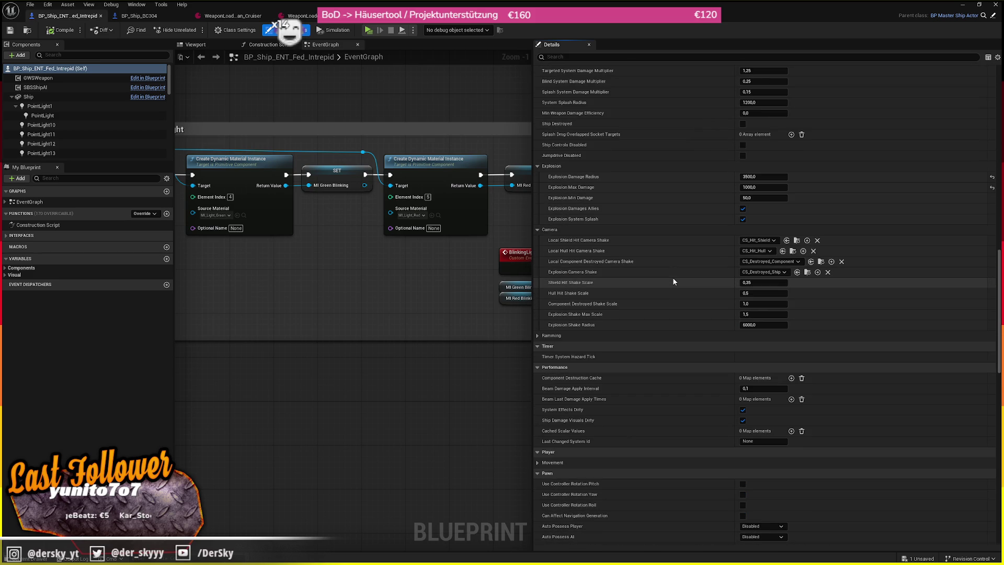
left_click(44, 77)
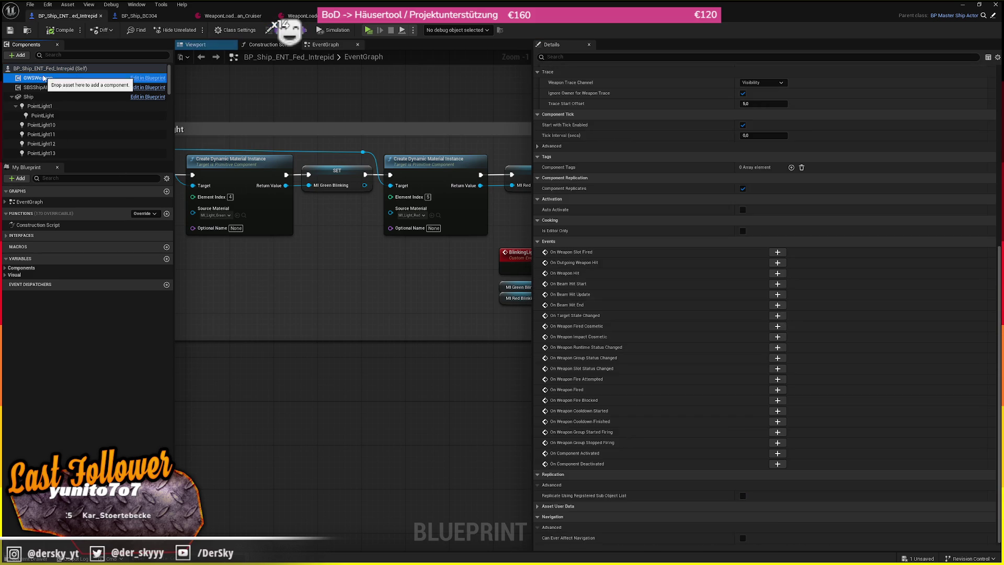
scroll(806, 218, "up", 10)
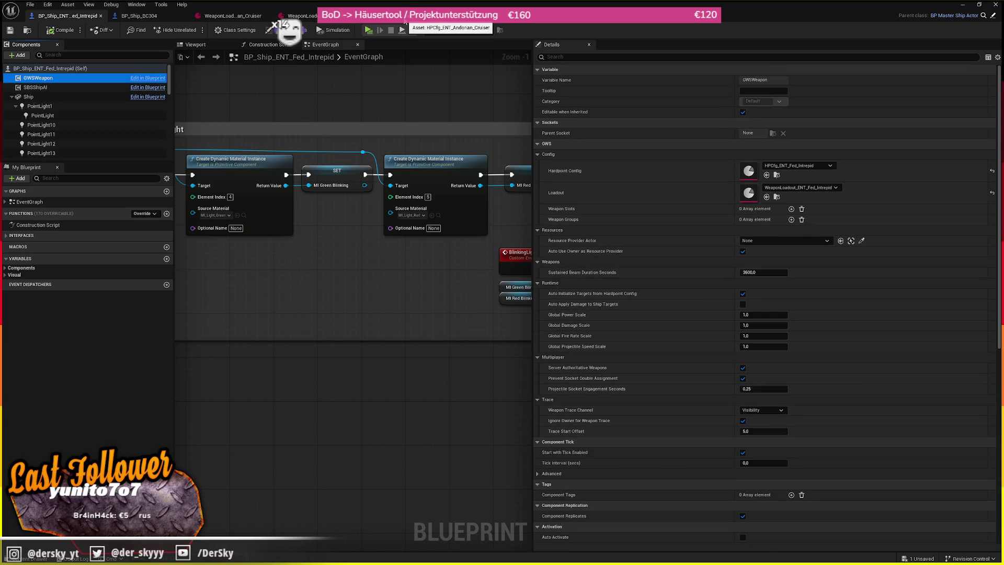
left_click(233, 16)
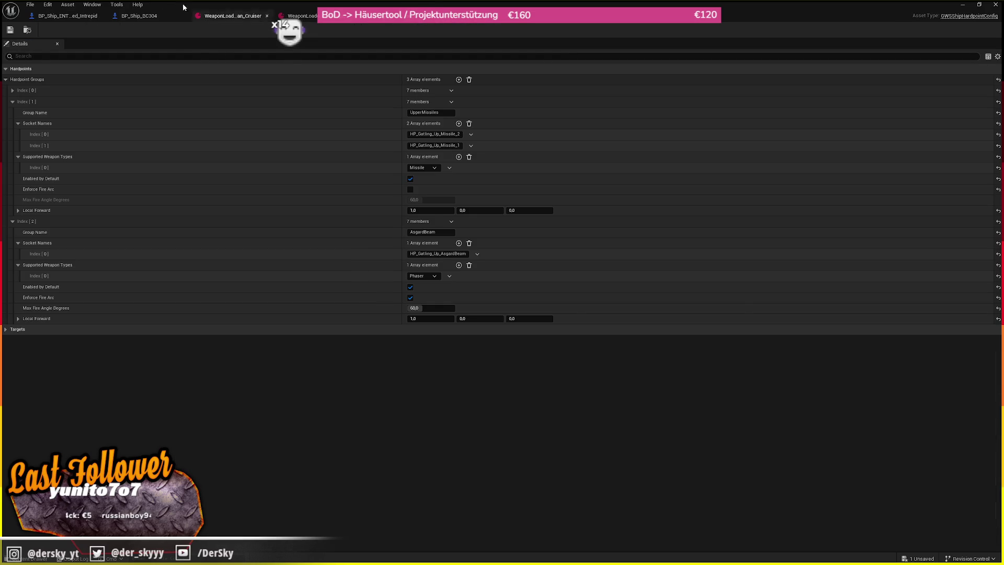
left_click(139, 15)
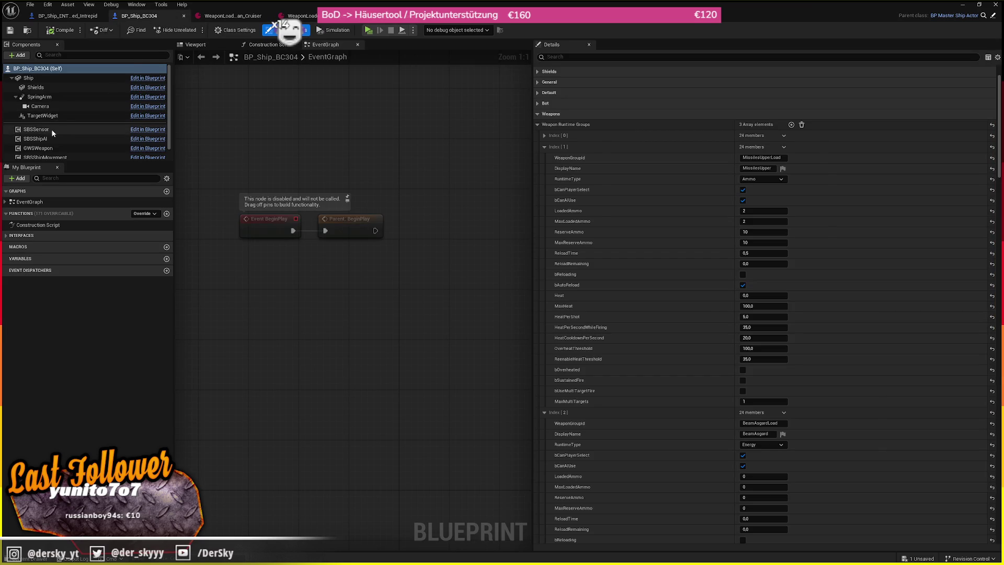